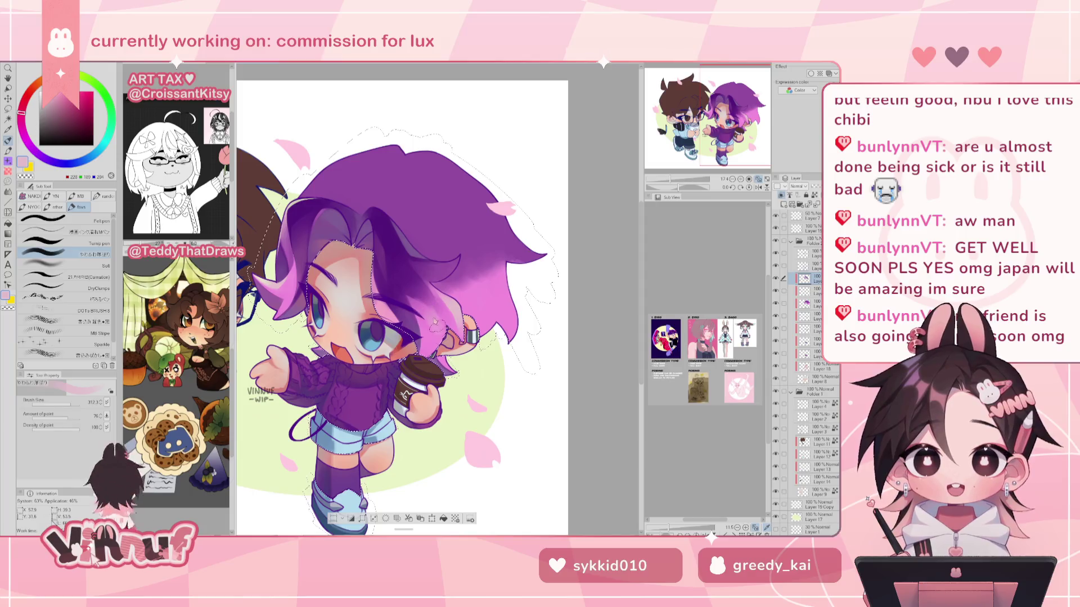
Sample the pale yellow-green background, shrink the brush, and mirror the view to check proportions.
{"action": "left_click", "coordinate": [493, 360], "text": "alt"}
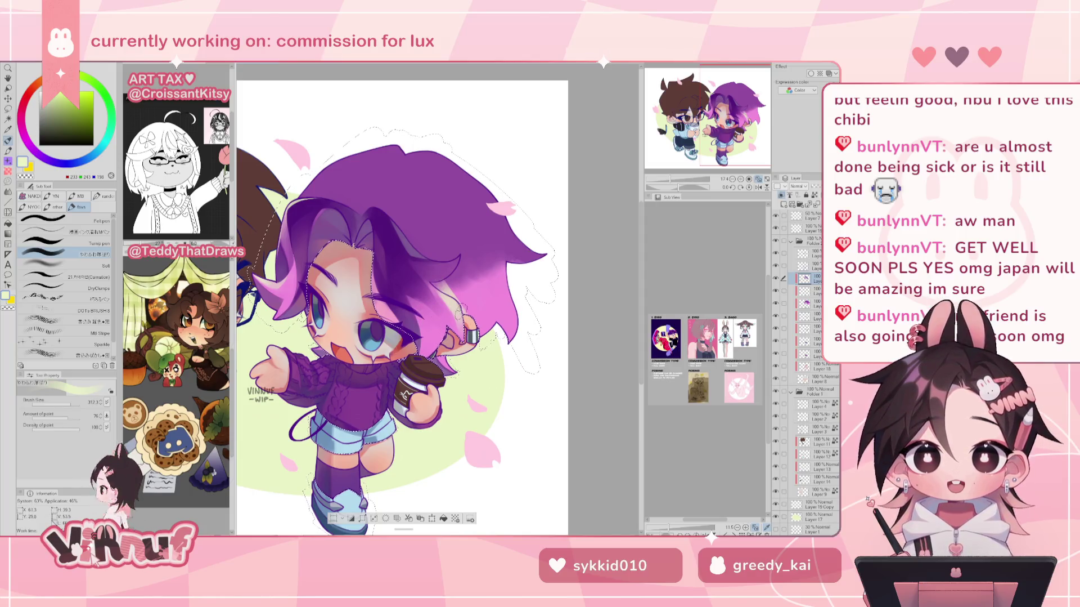
{"action": "key", "text": "h"}
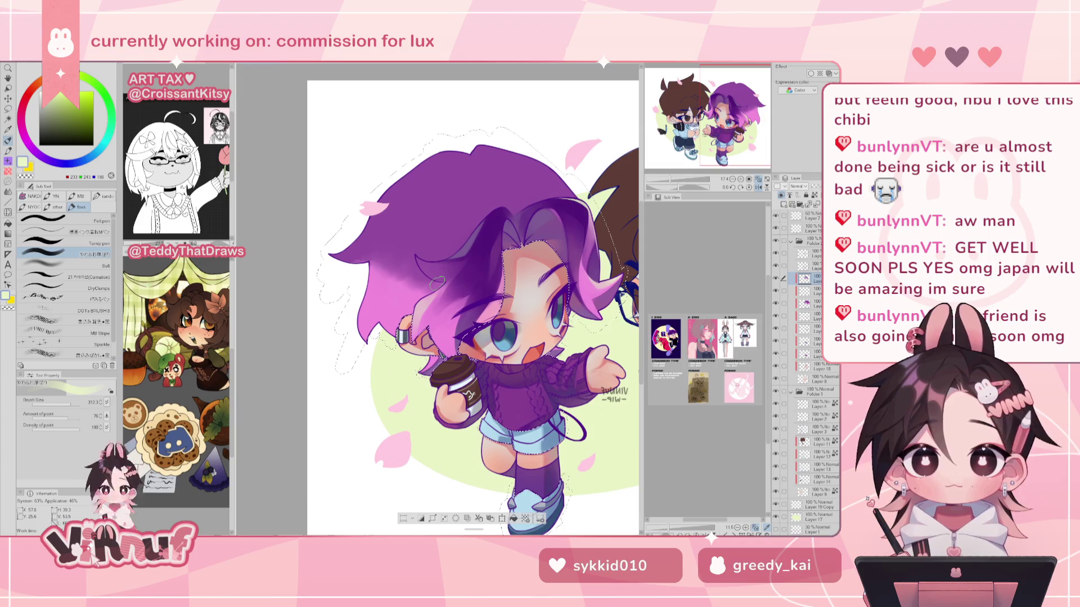
{"action": "key", "text": "h"}
{"action": "key", "text": "bracketleft"}
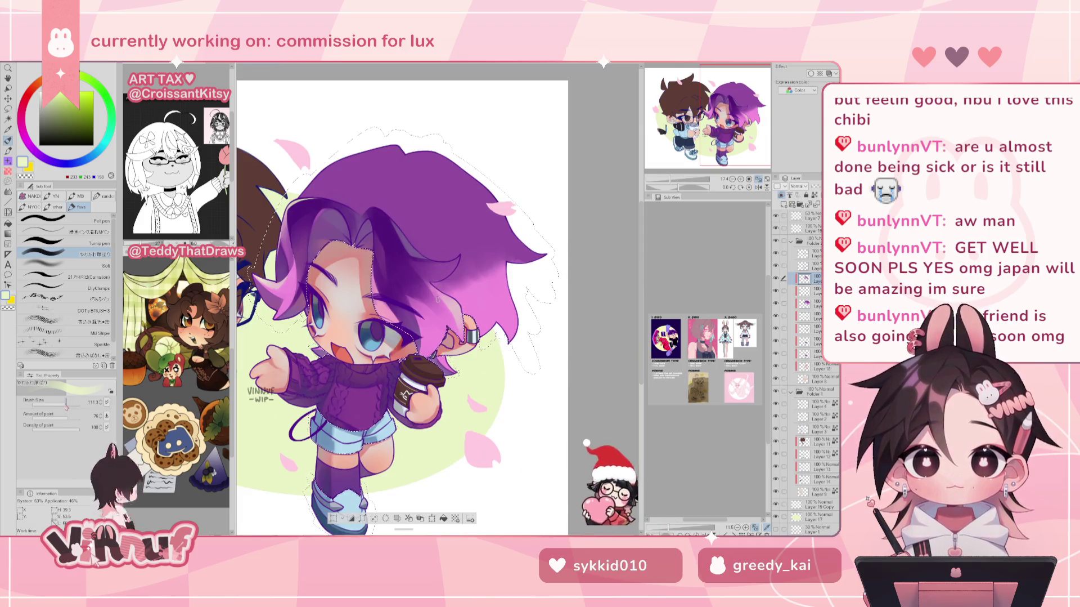
{"action": "key", "text": "h"}
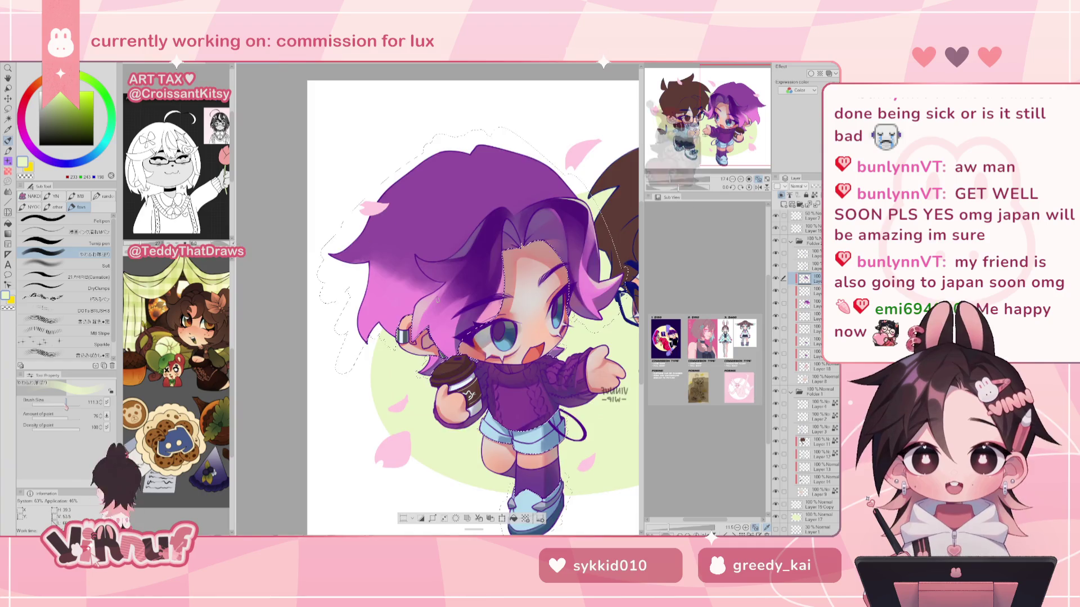
{"action": "key", "text": "h"}
Sample pinks and dark purple from the hair, then choose a brighter pink.
{"action": "left_click", "coordinate": [457, 258], "text": "alt"}
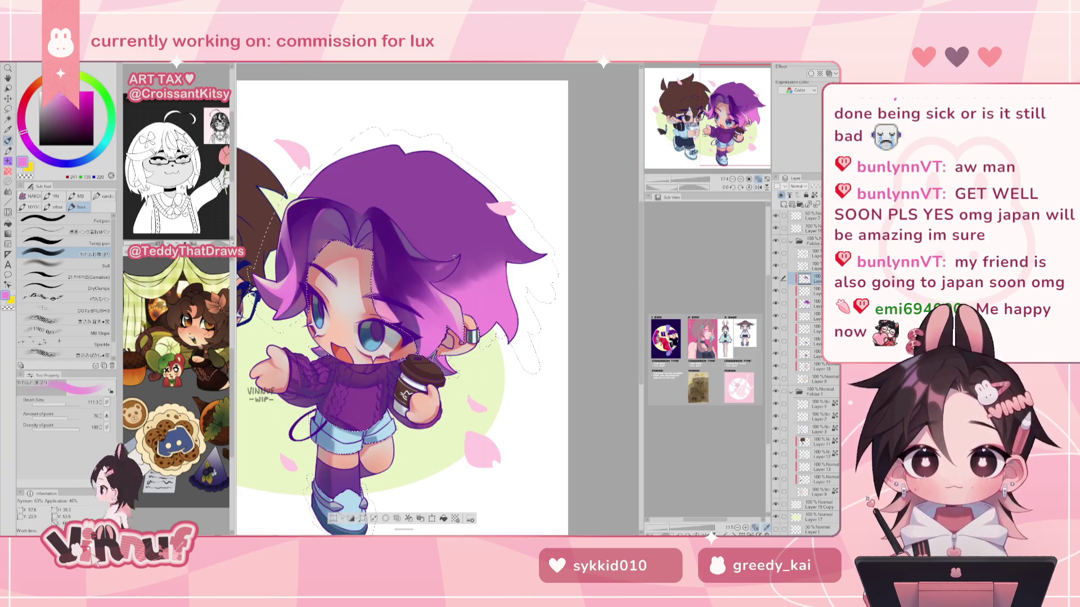
{"action": "key", "text": "h"}
{"action": "key", "text": "h"}
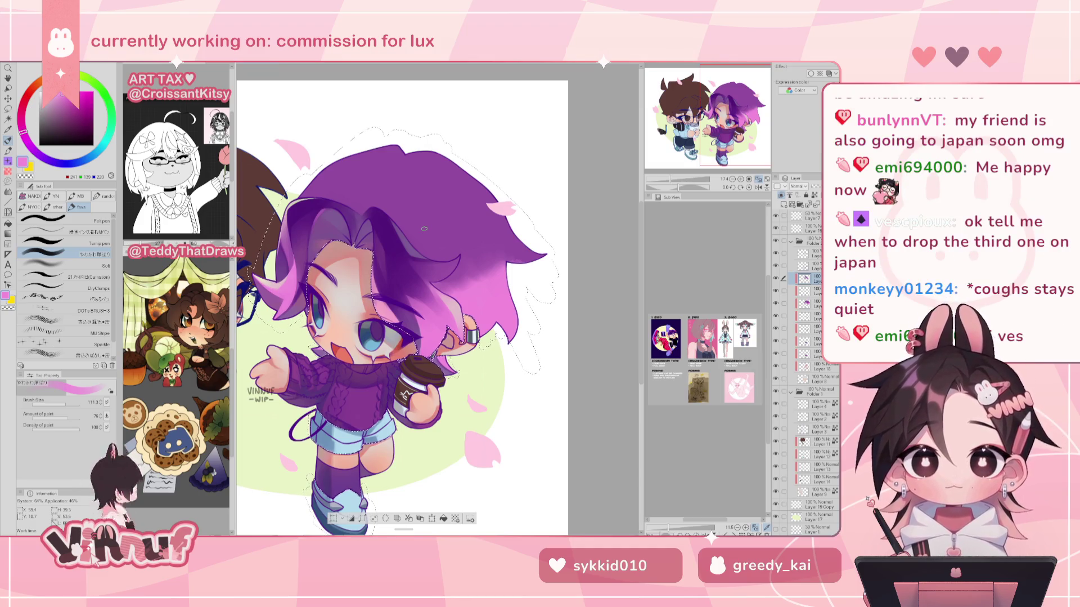
{"action": "left_click", "coordinate": [426, 304], "text": "alt"}
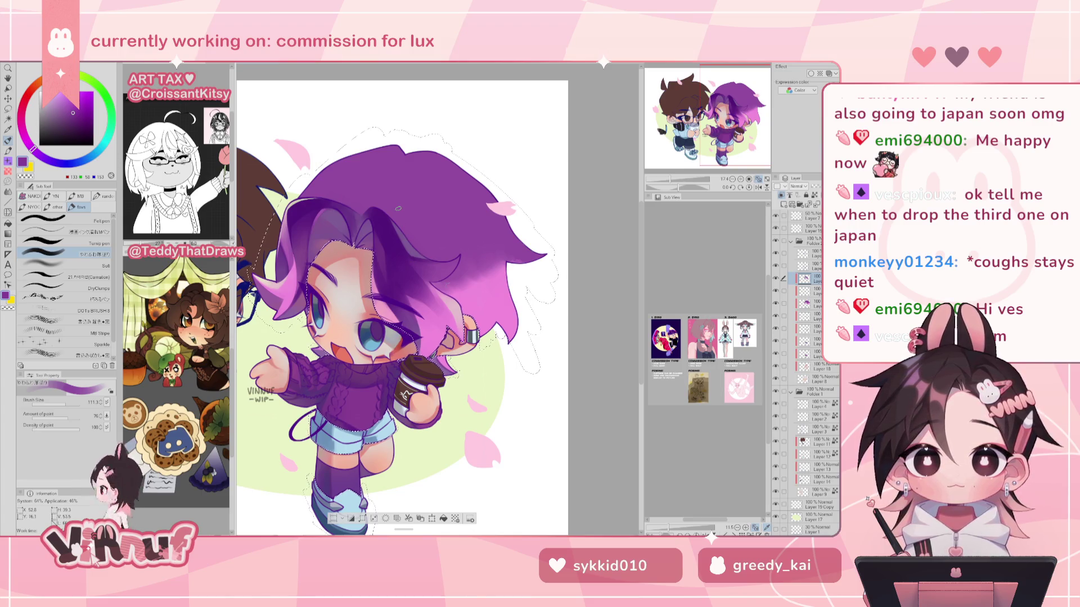
{"action": "left_click", "coordinate": [450, 311], "text": "alt"}
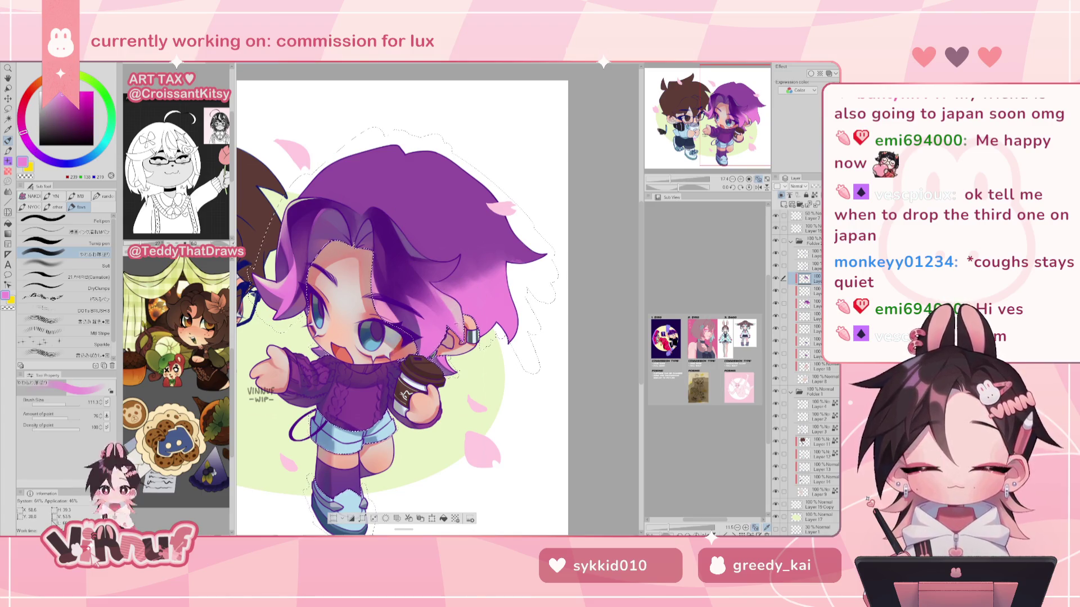
{"action": "left_click", "coordinate": [451, 305], "text": "alt"}
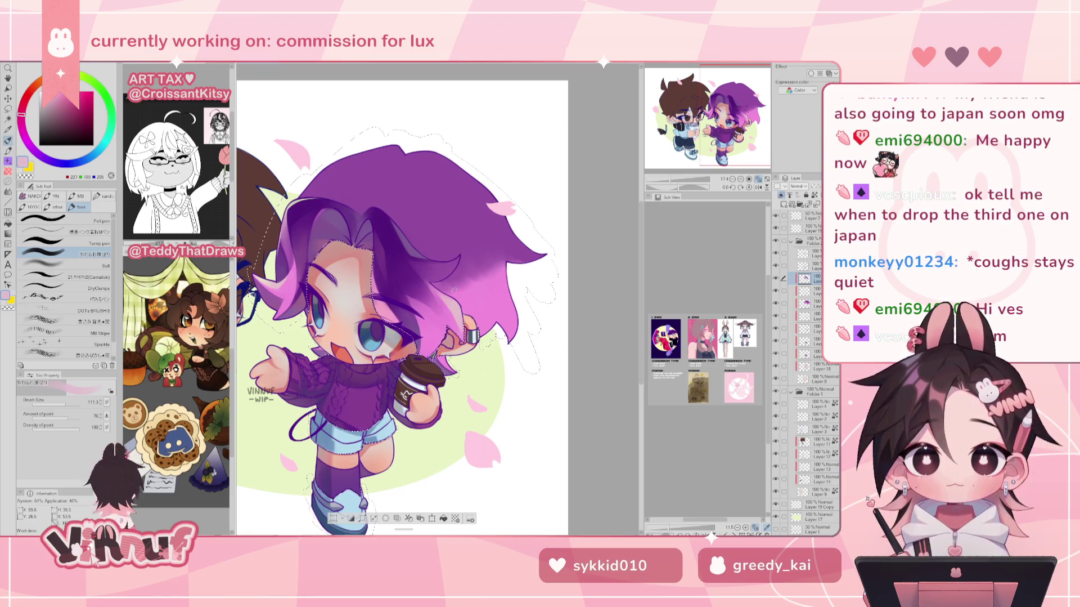
{"action": "key", "text": "ctrl+shift+h"}
{"action": "left_click", "coordinate": [494, 297], "text": "alt"}
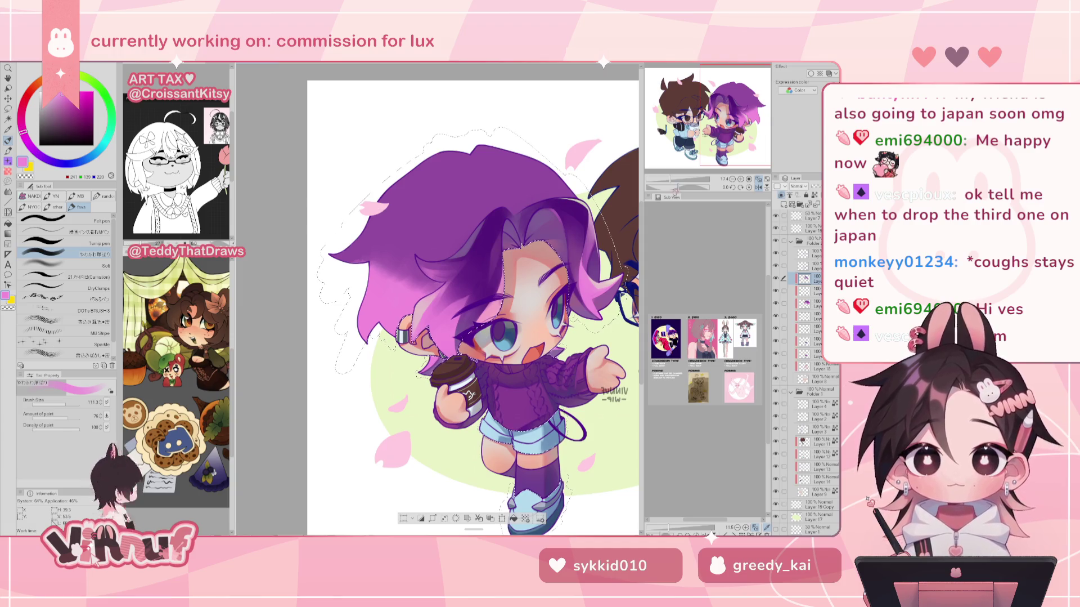
Rotate the canvas and sample mid pink, deeper pink and darker purple from the hair.
{"action": "left_click_drag", "start_coordinate": [389, 450], "coordinate": [428, 394]}
{"action": "left_click", "coordinate": [456, 273], "text": "alt"}
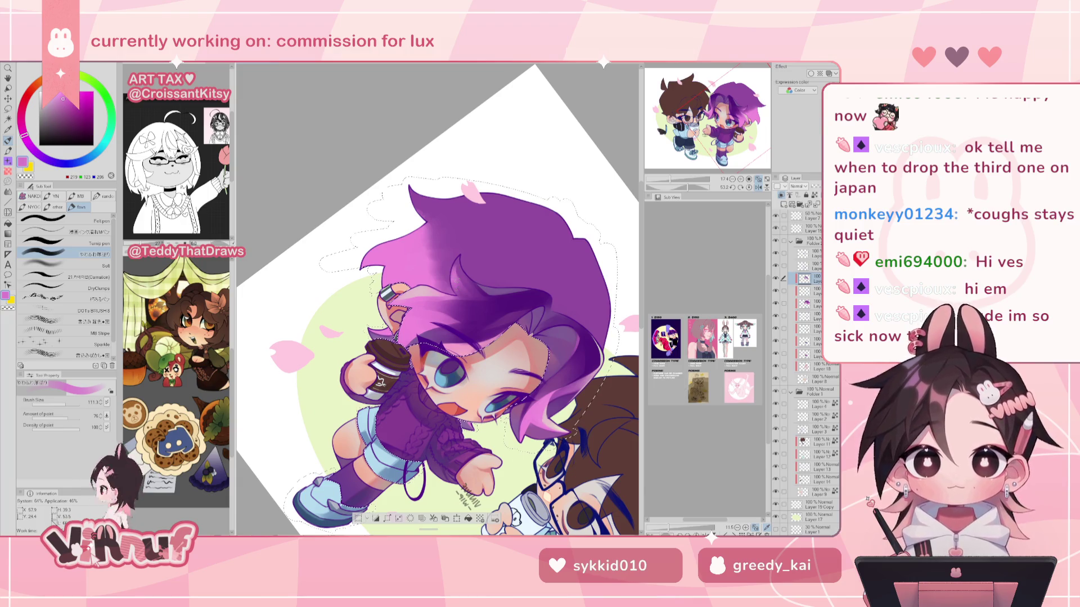
{"action": "left_click", "coordinate": [479, 287], "text": "alt"}
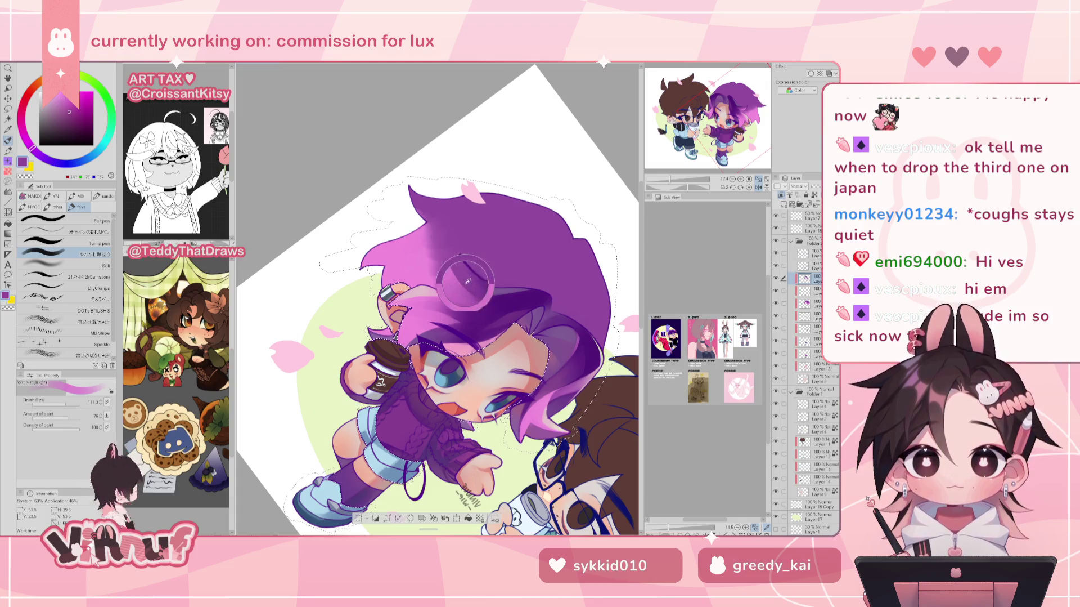
{"action": "left_click", "coordinate": [459, 270], "text": "alt"}
{"action": "left_click", "coordinate": [460, 269], "text": "alt"}
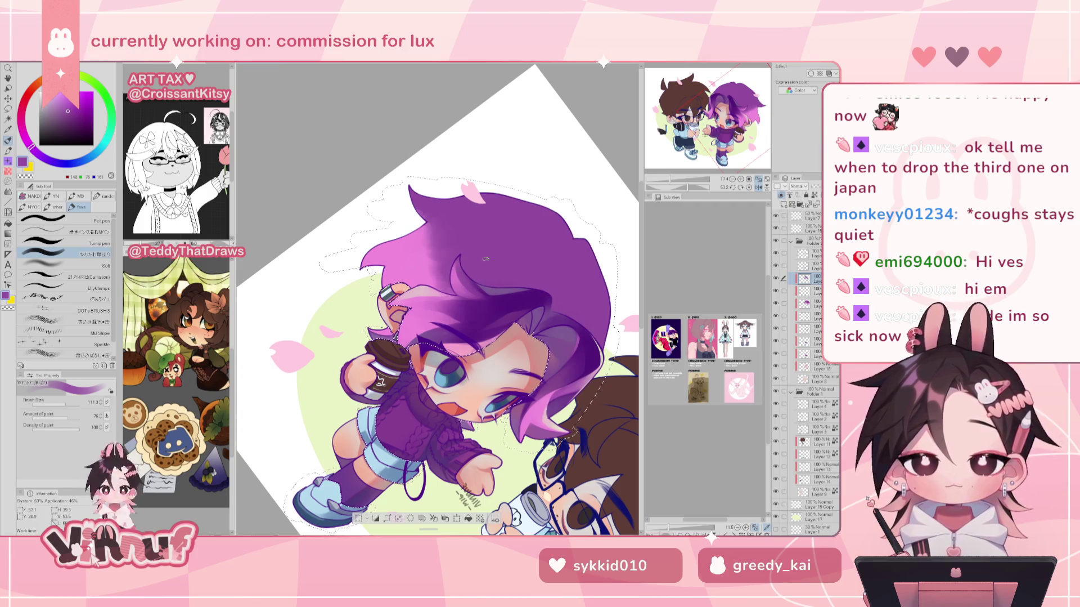
Reset the view upright, sample a deep purple from the hair, and mirror the whole piece.
{"action": "left_click", "coordinate": [749, 187]}
{"action": "left_click", "coordinate": [758, 186]}
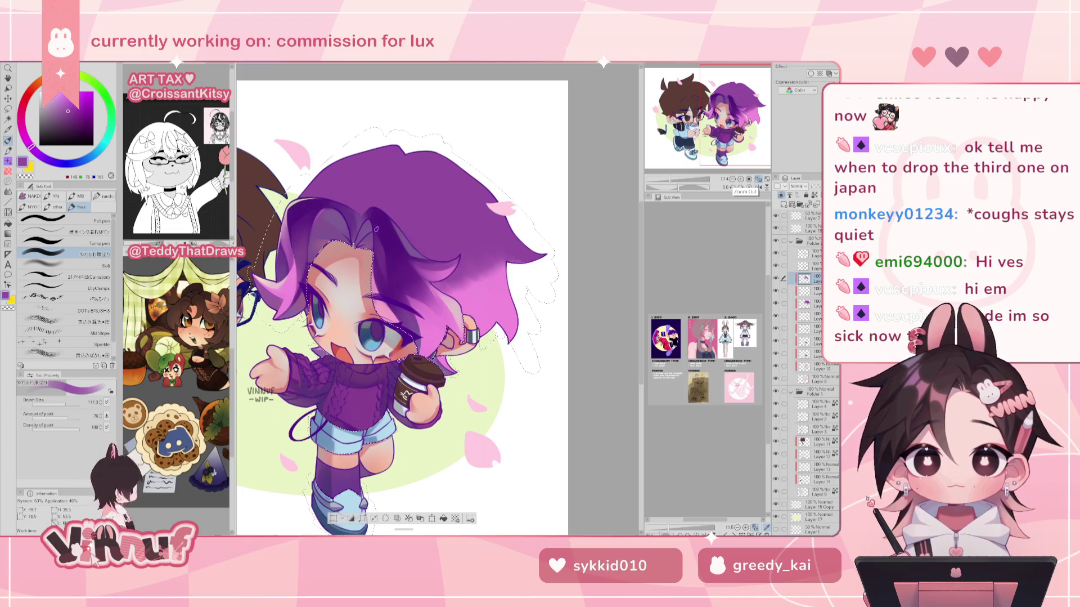
{"action": "left_click", "coordinate": [421, 259], "text": "alt"}
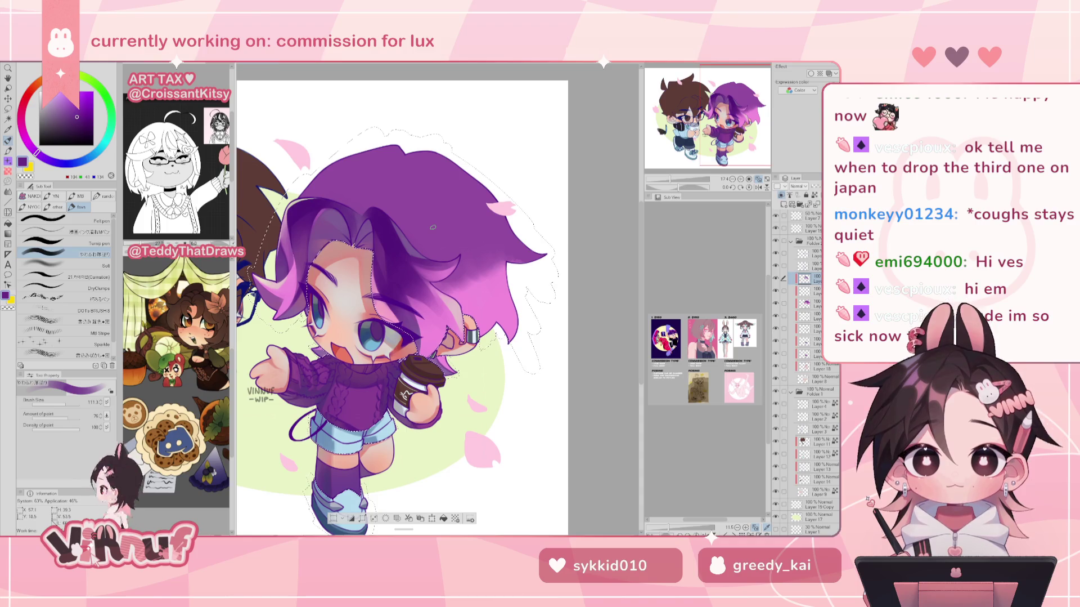
{"action": "left_click", "coordinate": [758, 187]}
{"action": "left_click_drag", "start_coordinate": [670, 179], "coordinate": [673, 184]}
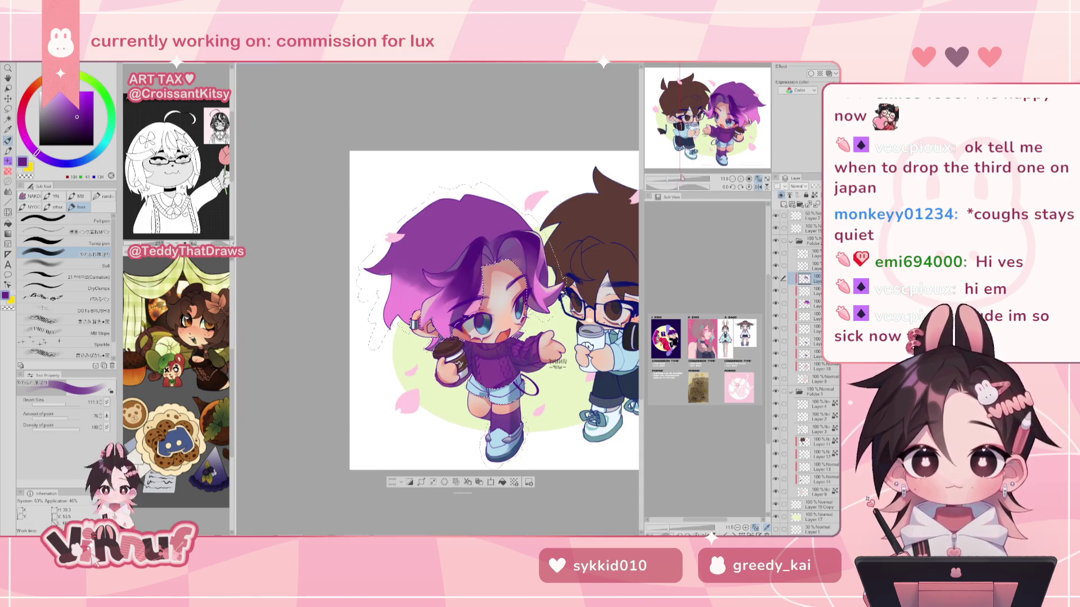
{"action": "left_click", "coordinate": [758, 187]}
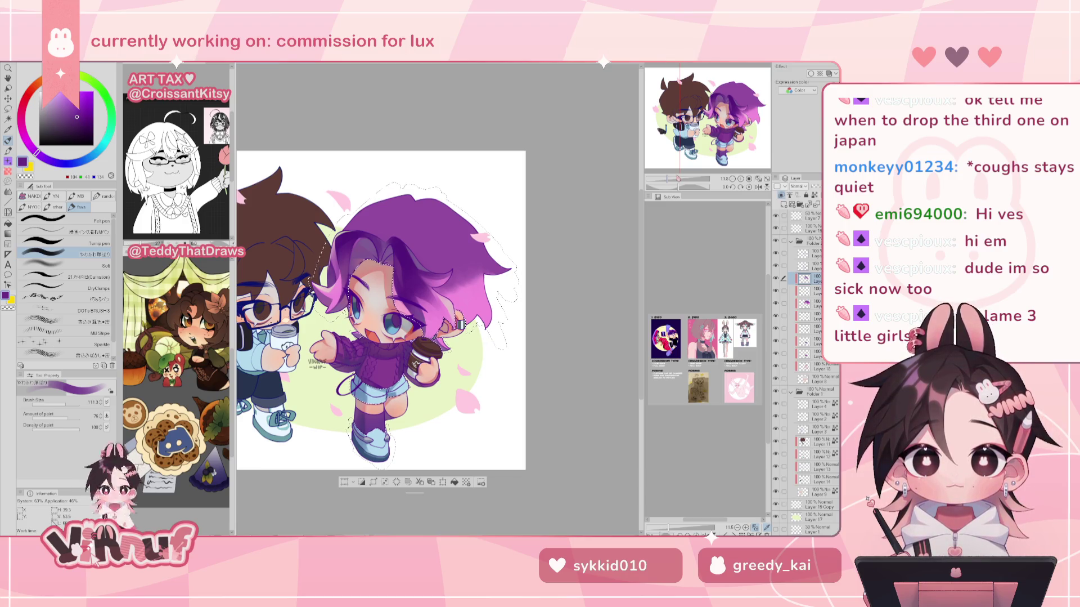
{"action": "left_click_drag", "start_coordinate": [674, 181], "coordinate": [682, 181]}
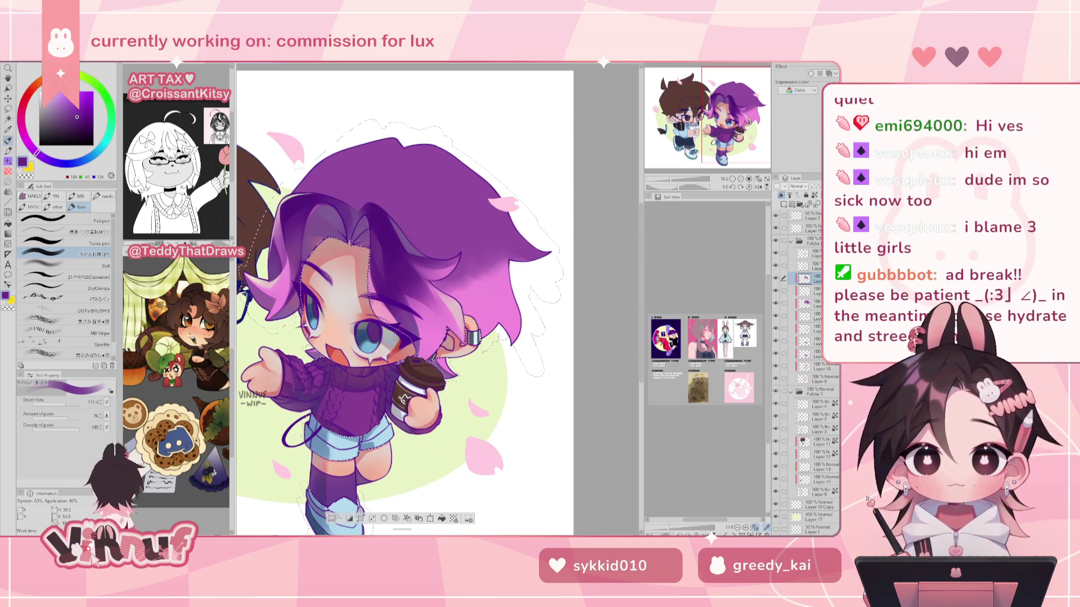
{"action": "left_click", "coordinate": [385, 287], "text": "alt"}
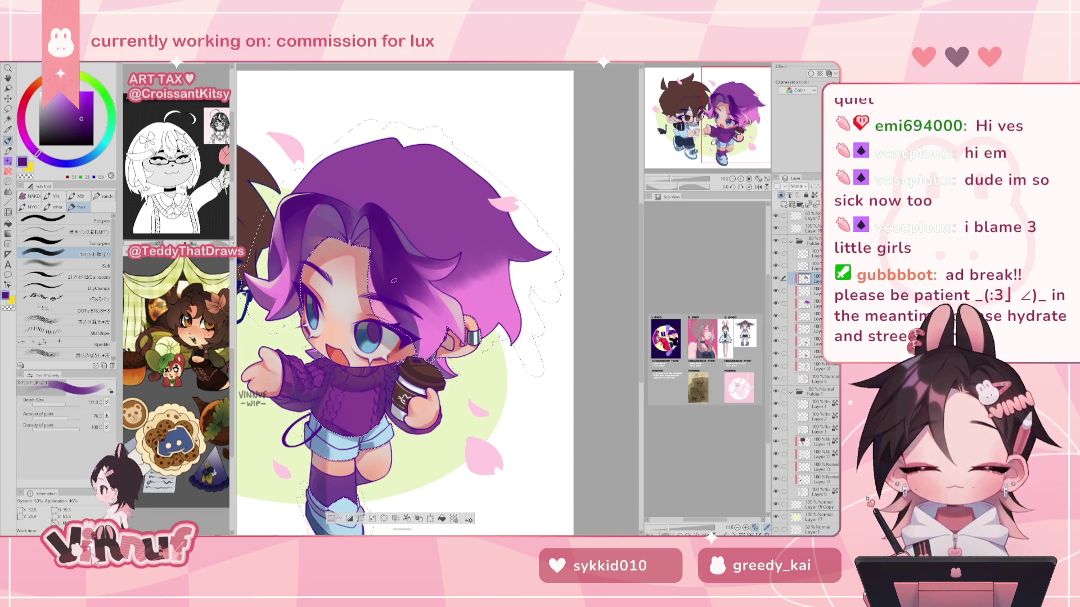
{"action": "left_click", "coordinate": [386, 243], "text": "alt"}
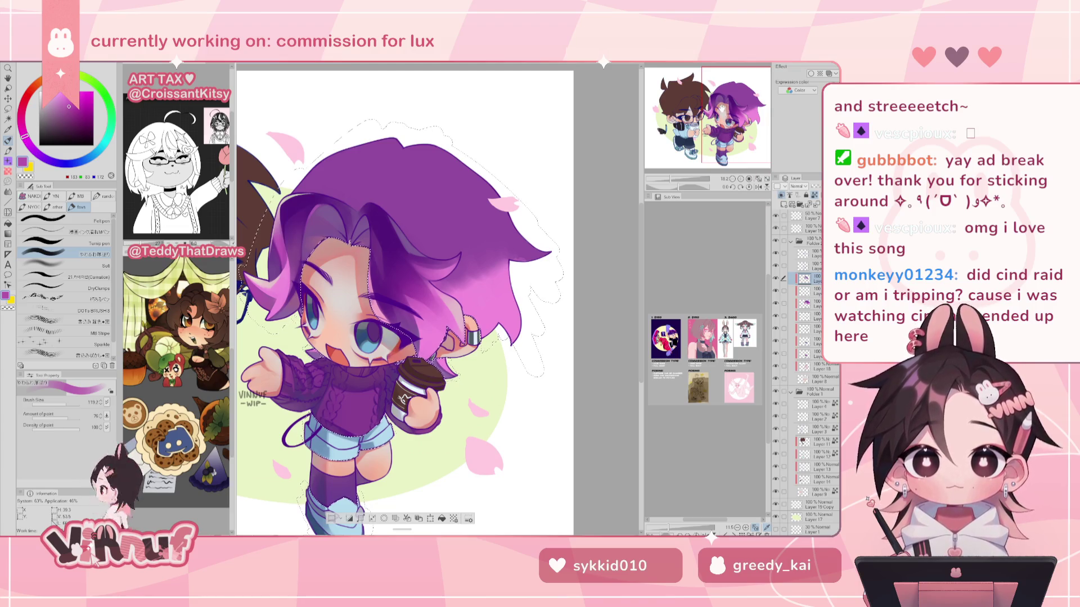
Sample pink, muted, deep and lighter purples from the hair.
{"action": "left_click", "coordinate": [443, 270], "text": "alt"}
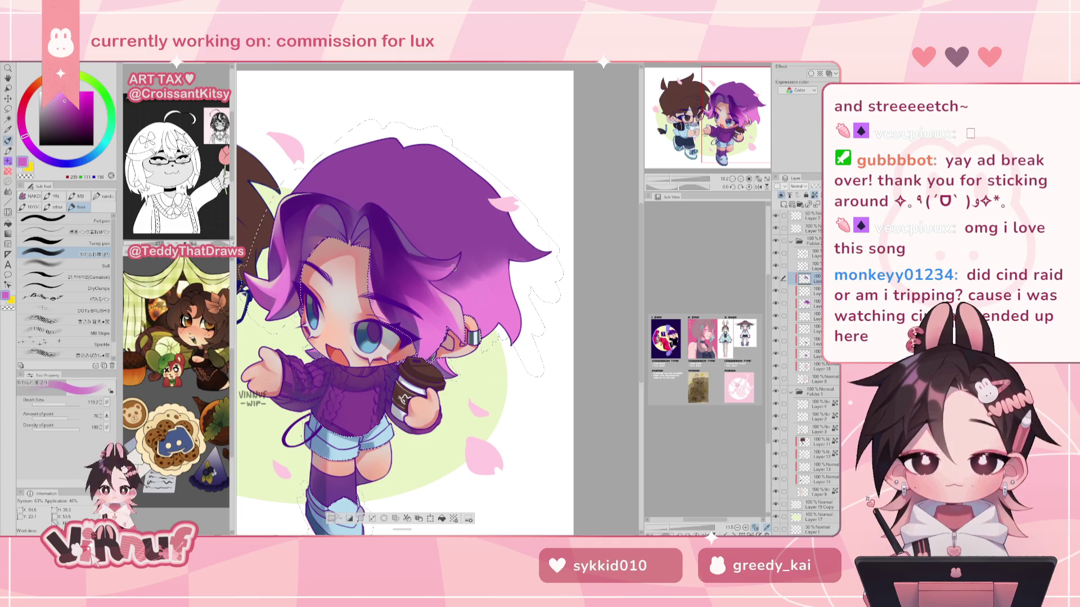
{"action": "left_click", "coordinate": [414, 256], "text": "alt"}
{"action": "left_click", "coordinate": [409, 247], "text": "alt"}
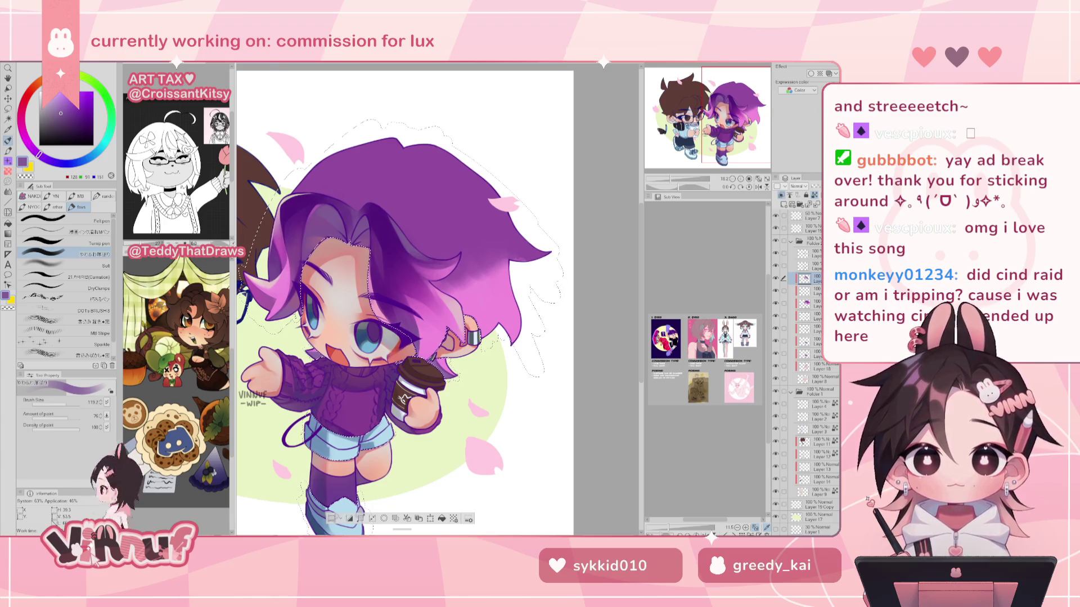
{"action": "left_click", "coordinate": [399, 239], "text": "alt"}
{"action": "left_click", "coordinate": [432, 260], "text": "alt"}
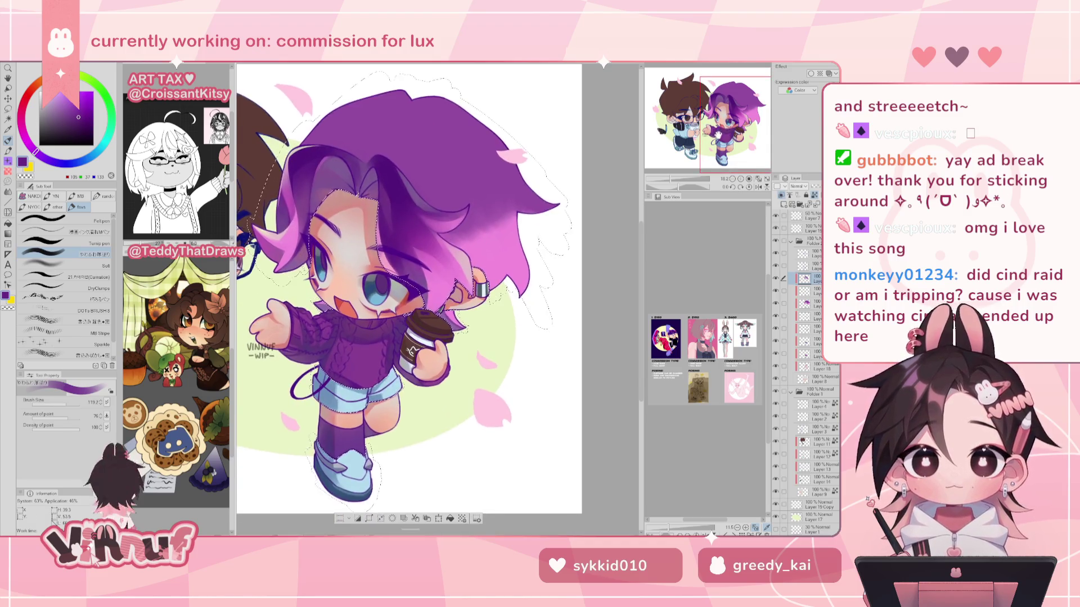
Switch to an airbrush at about size 358 and pick a darker purple for hair shading.
{"action": "scroll", "coordinate": [429, 237], "scroll_direction": "up", "scroll_amount": 3}
{"action": "scroll", "coordinate": [429, 236], "scroll_direction": "up", "scroll_amount": 1}
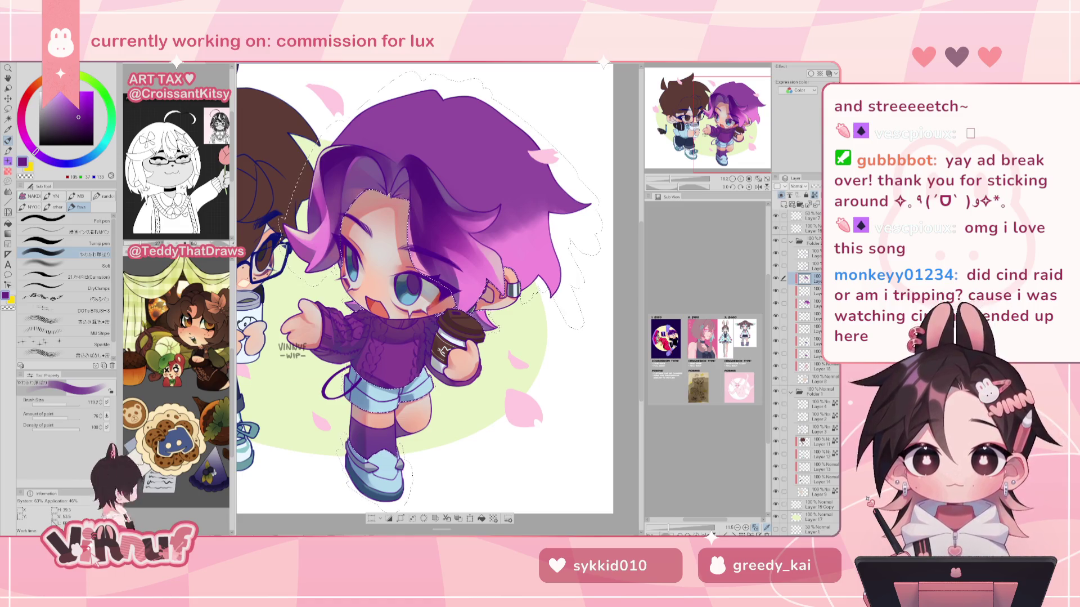
{"action": "scroll", "coordinate": [428, 293], "scroll_direction": "up", "scroll_amount": 1}
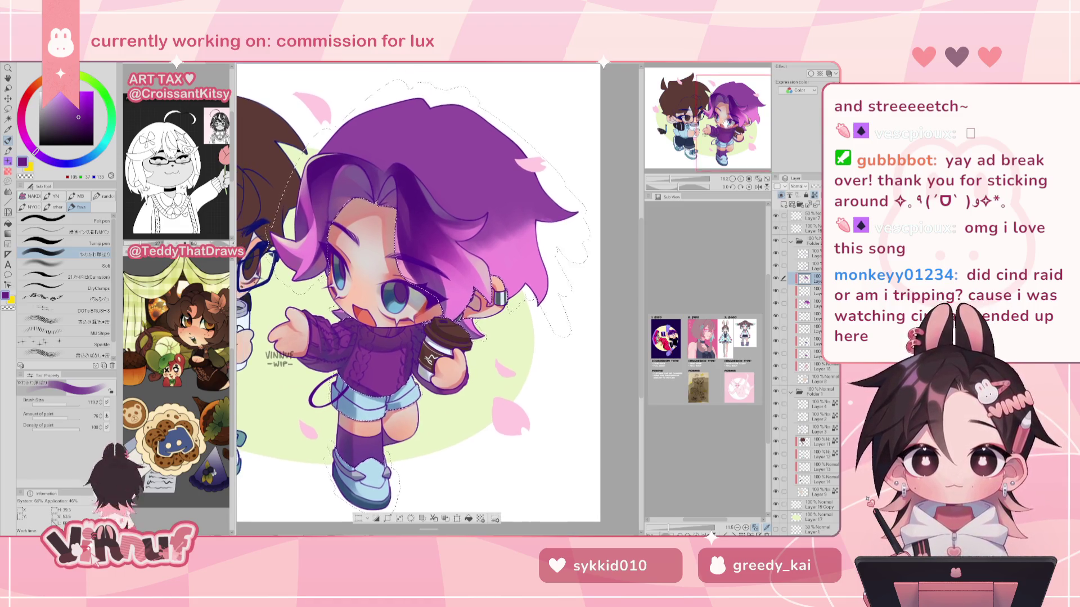
{"action": "left_click", "coordinate": [532, 346], "text": "alt"}
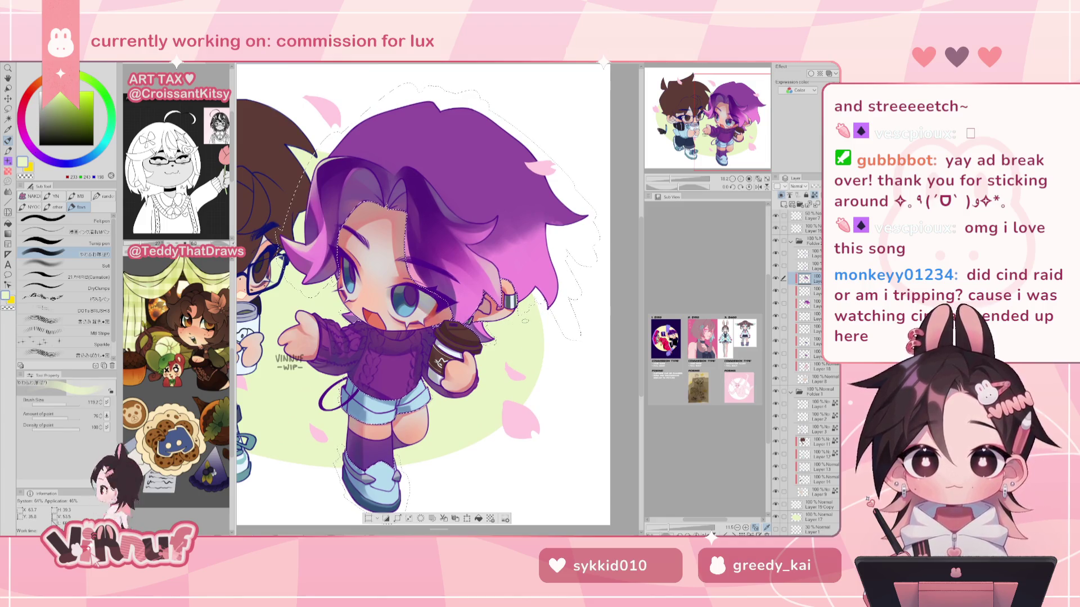
{"action": "key", "text": "b"}
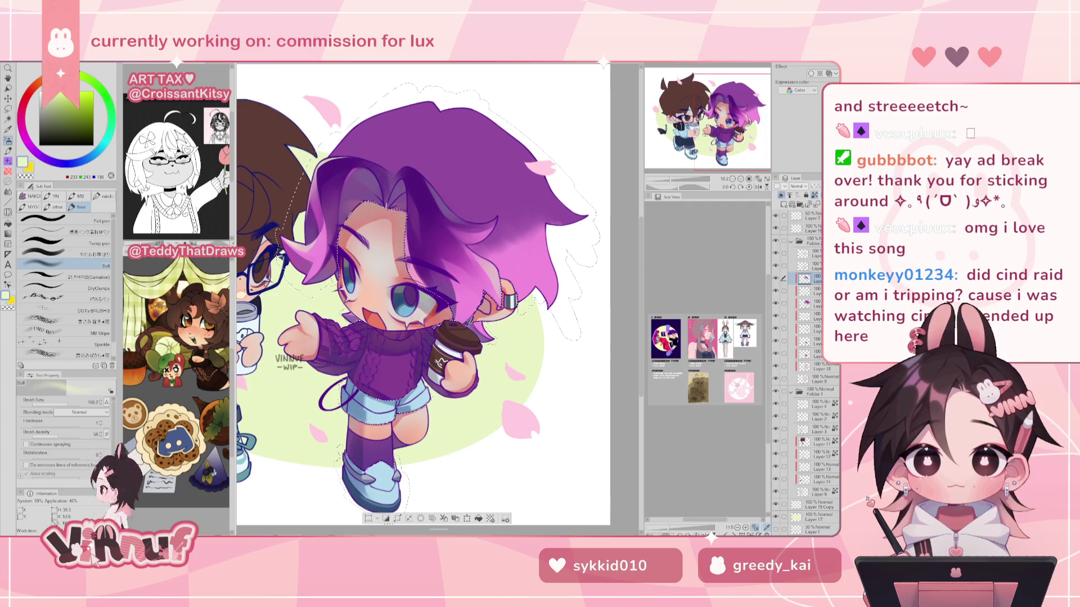
{"action": "left_click", "coordinate": [90, 254]}
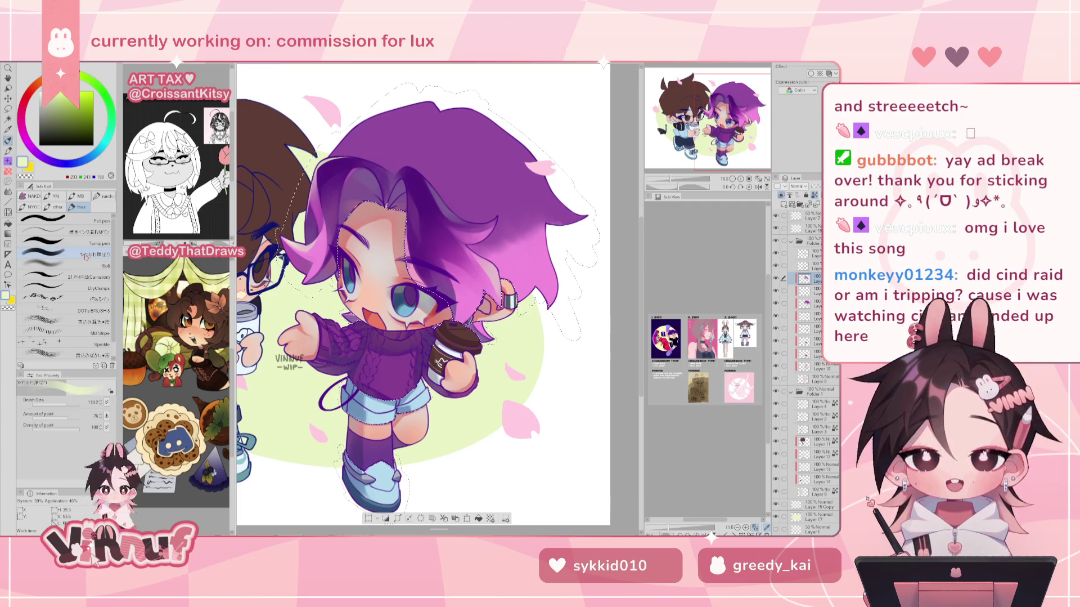
{"action": "left_click_drag", "start_coordinate": [447, 289], "coordinate": [433, 275]}
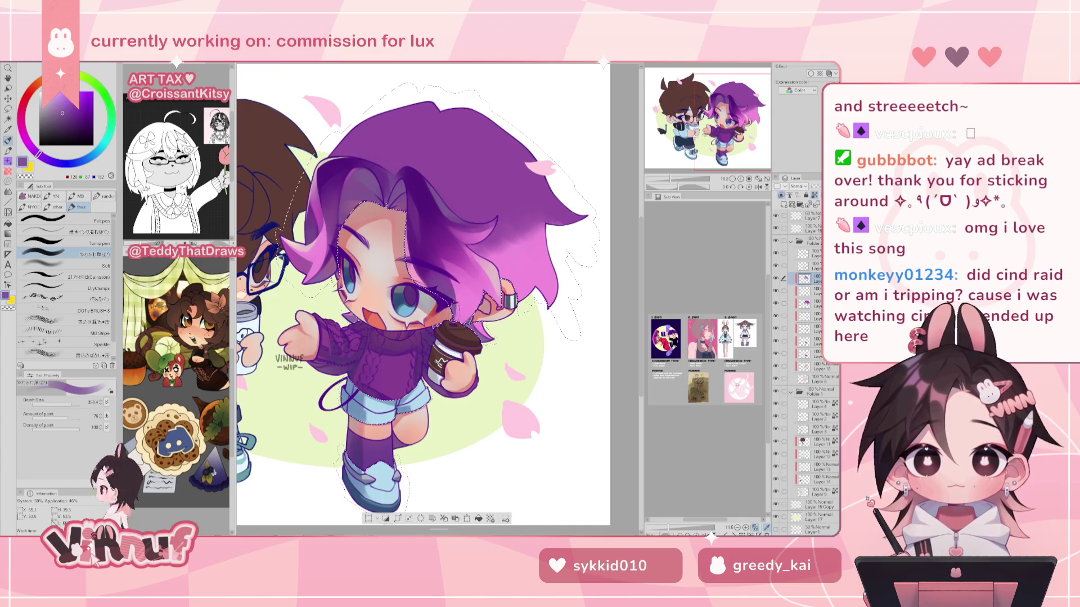
{"action": "left_click", "coordinate": [422, 256], "text": "alt"}
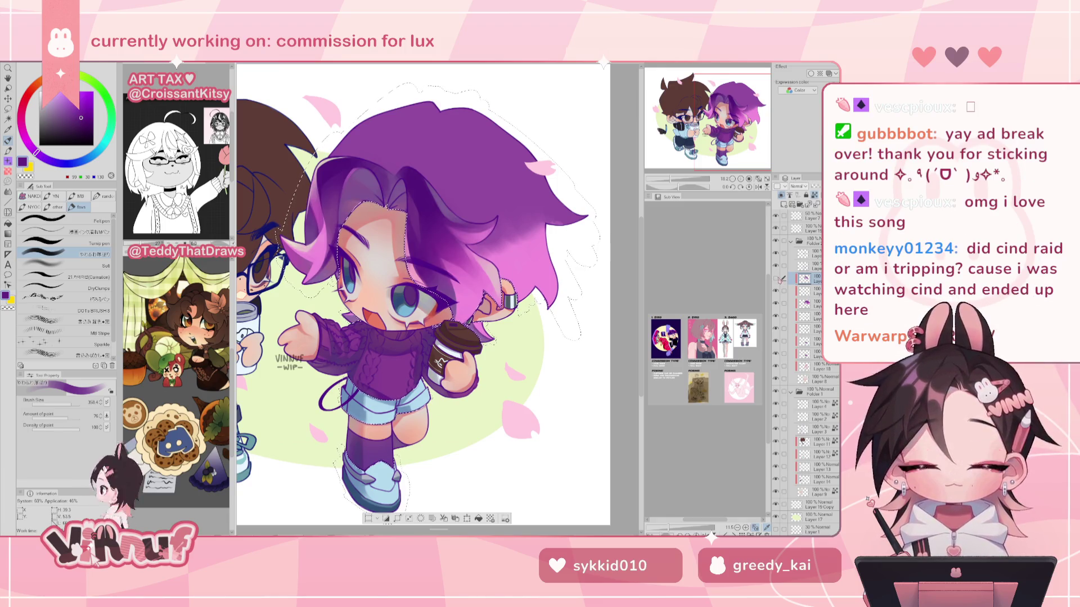
{"action": "left_click", "coordinate": [529, 356], "text": "alt"}
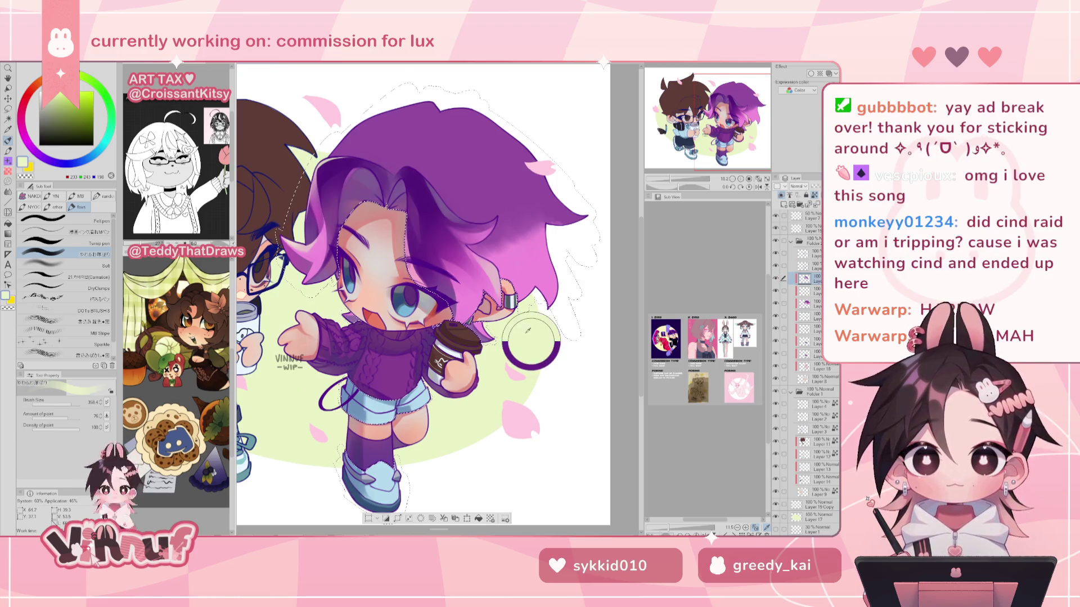
Sample the pale green and set the soft airbrush to about 541, mirror-checking the canvas.
{"action": "left_click", "coordinate": [89, 263]}
{"action": "left_click", "coordinate": [77, 402]}
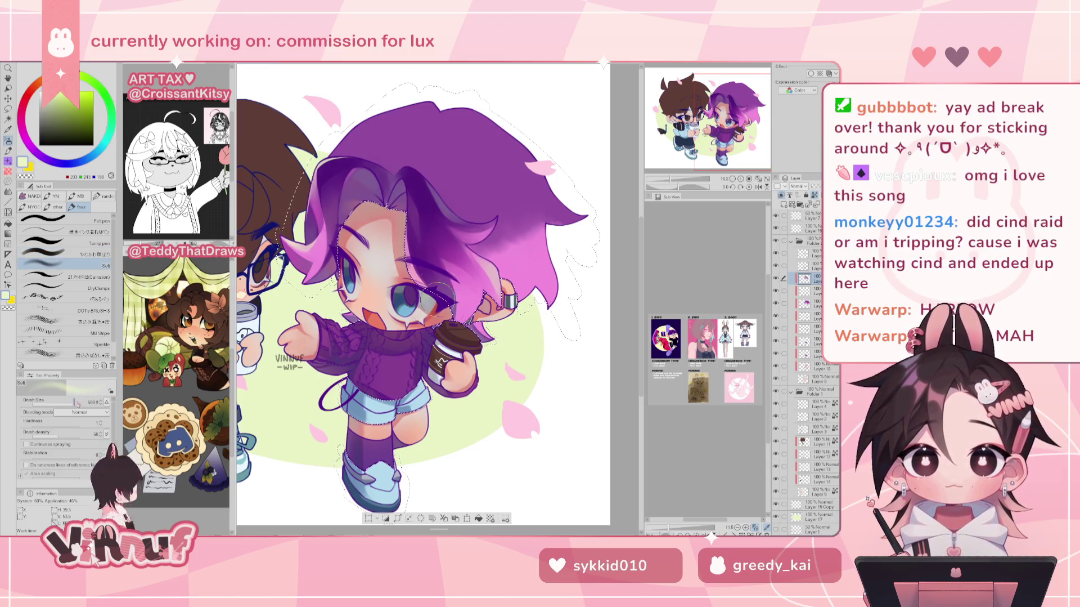
{"action": "left_click_drag", "start_coordinate": [77, 402], "coordinate": [77, 401]}
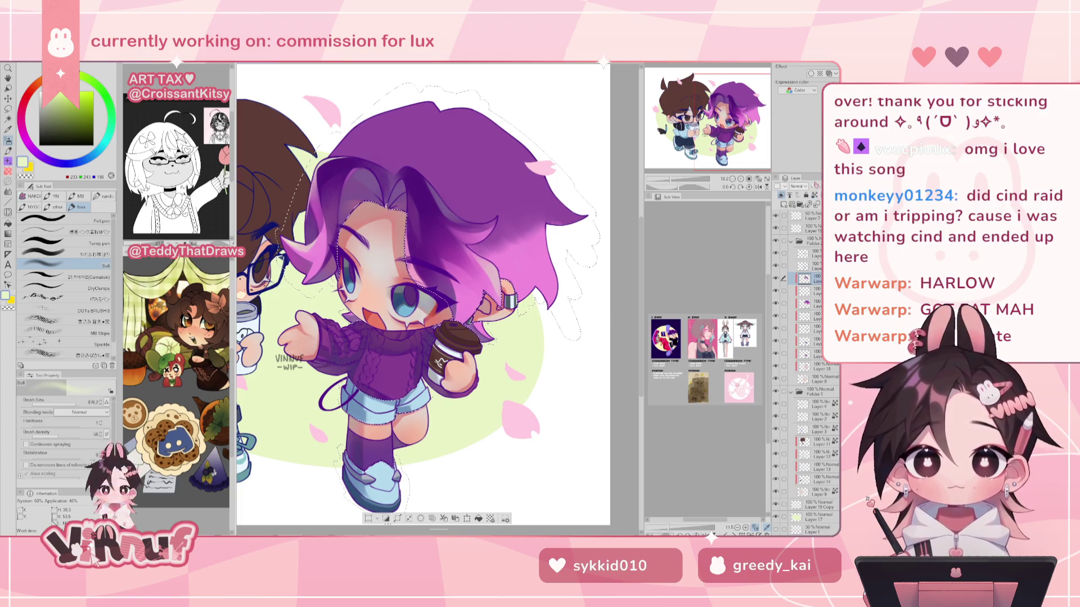
{"action": "key", "text": "h"}
{"action": "left_click", "coordinate": [72, 402]}
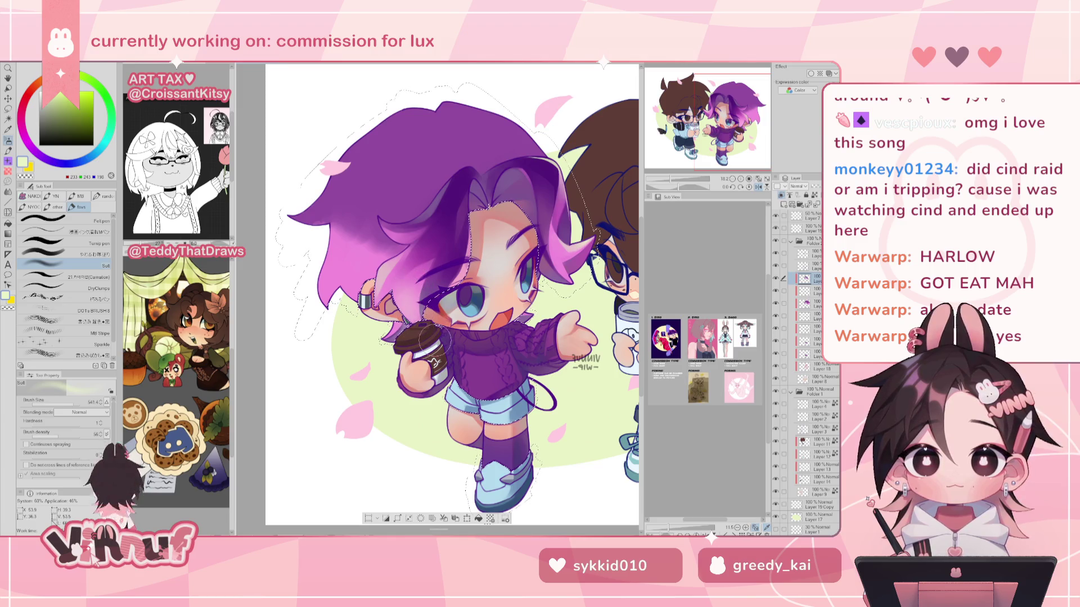
{"action": "key", "text": "h"}
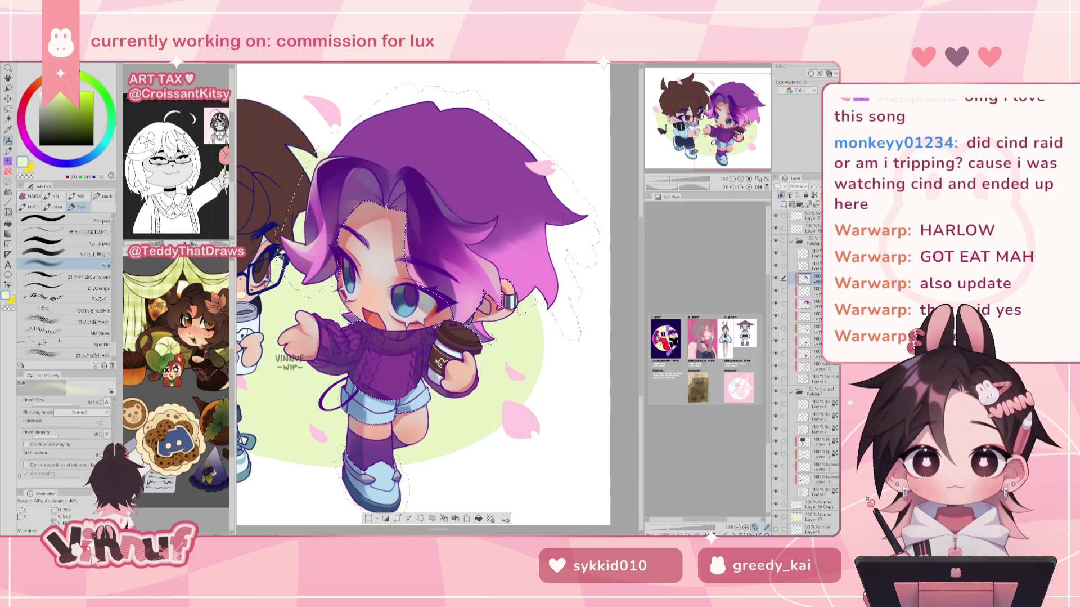
Sample the hair purple and switch to another airbrush at about size 147.
{"action": "scroll", "coordinate": [426, 300], "scroll_direction": "up", "scroll_amount": 2}
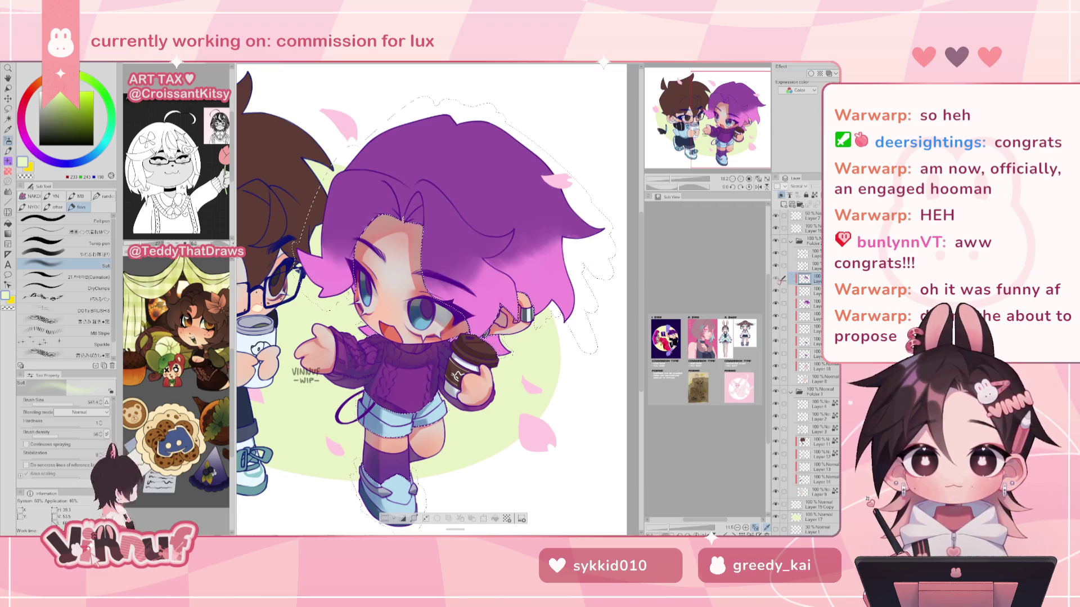
{"action": "scroll", "coordinate": [427, 298], "scroll_direction": "up", "scroll_amount": 1}
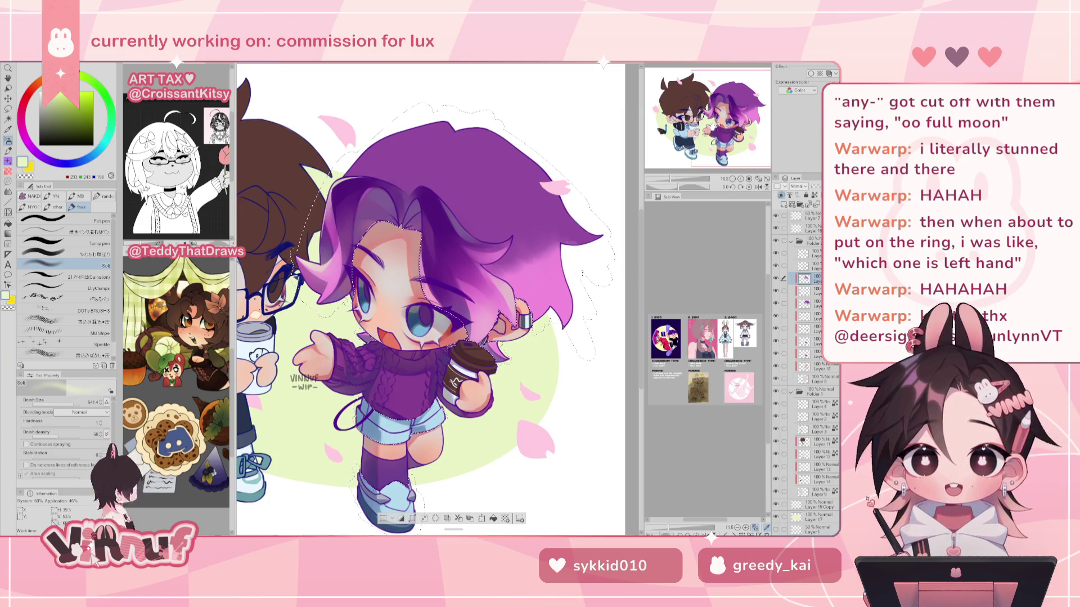
{"action": "left_click", "coordinate": [715, 104]}
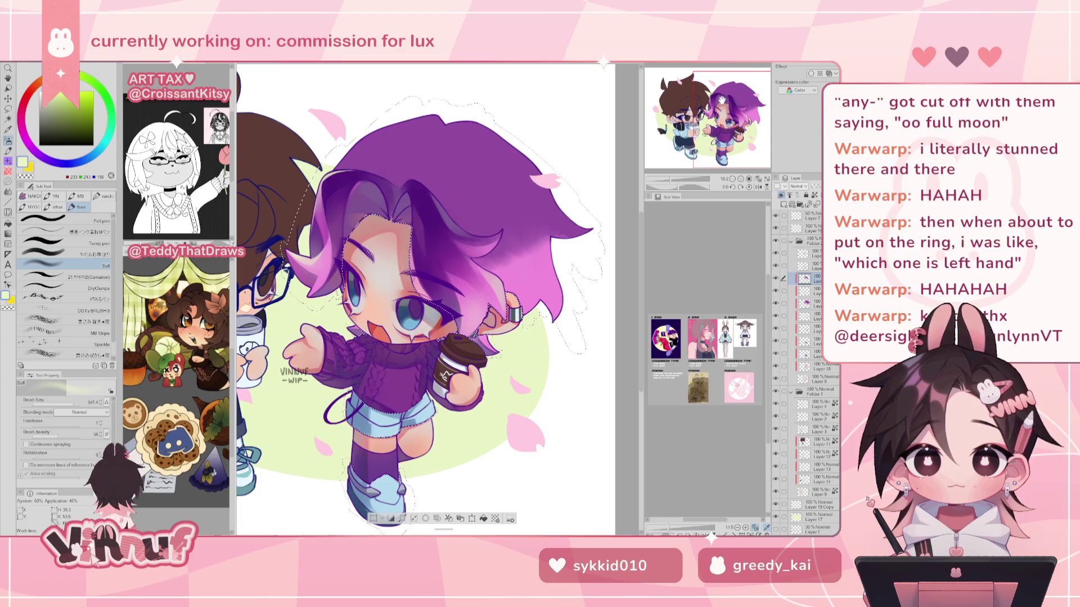
{"action": "left_click", "coordinate": [427, 242], "text": "alt"}
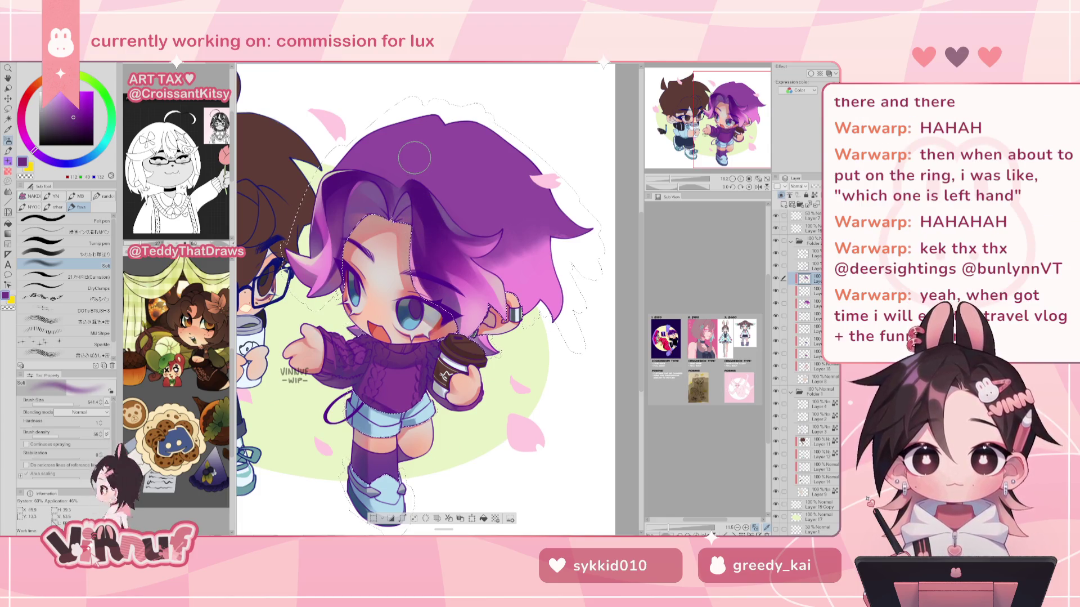
{"action": "key", "text": "b"}
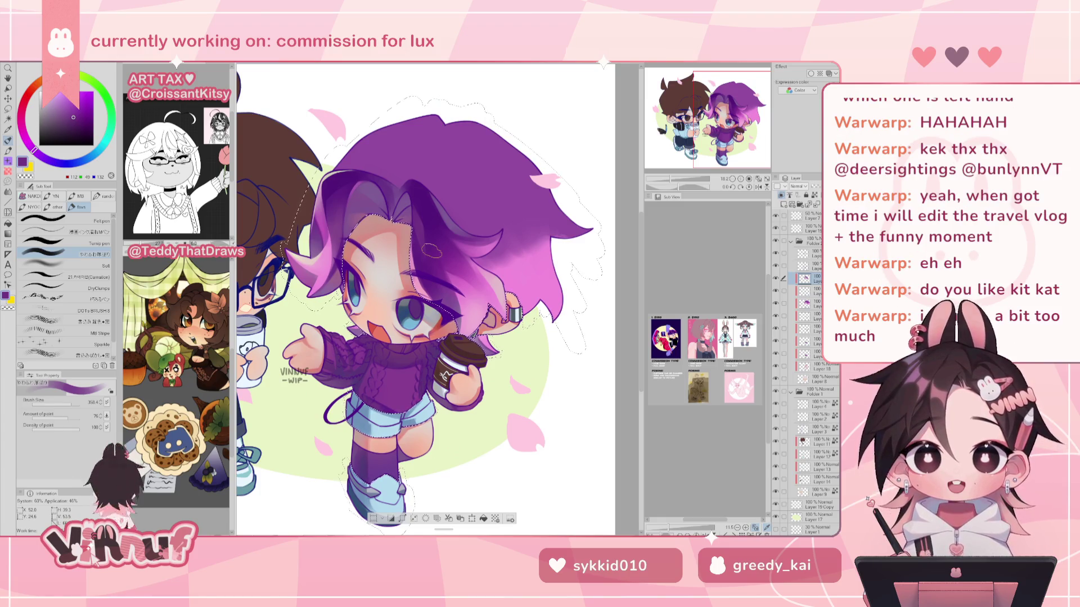
{"action": "left_click_drag", "start_coordinate": [71, 403], "coordinate": [66, 401]}
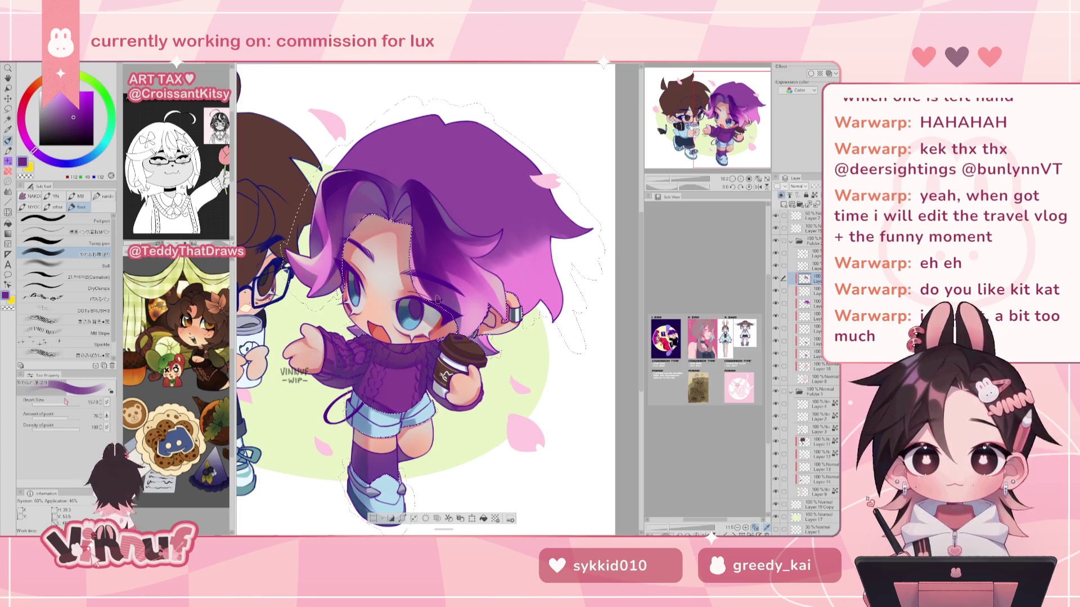
Pick a lighter purple for hair highlights, mirroring the view to check proportions.
{"action": "key", "text": "h"}
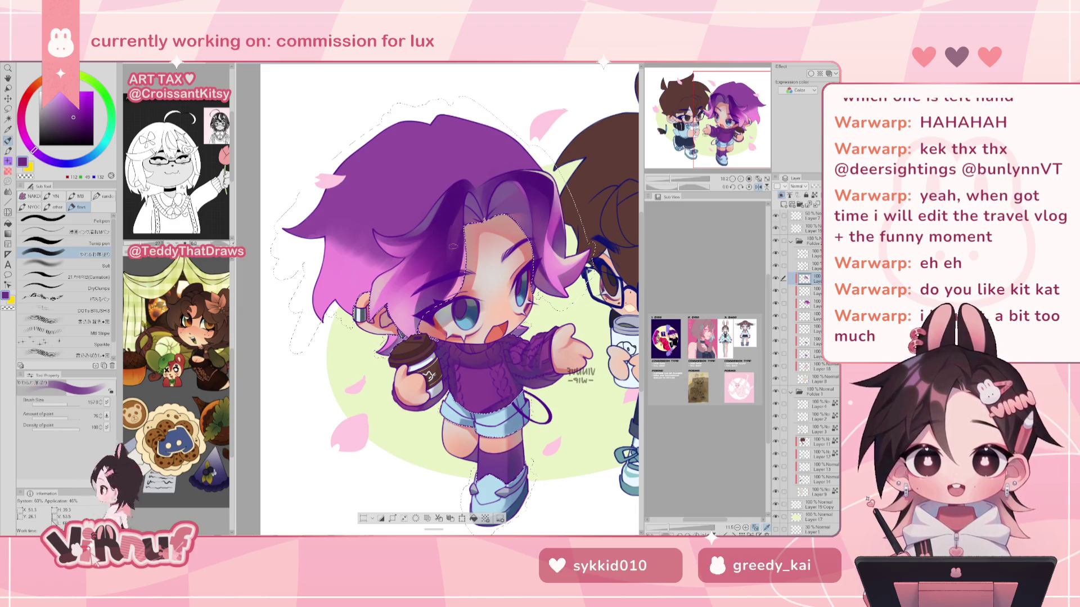
{"action": "left_click", "coordinate": [540, 242], "text": "alt"}
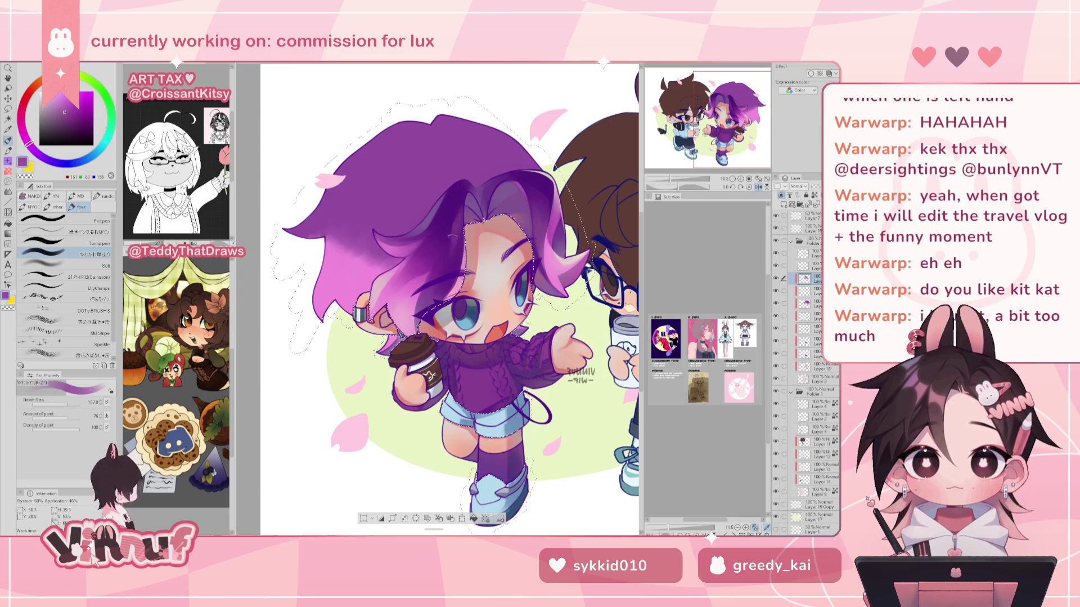
{"action": "key", "text": "h"}
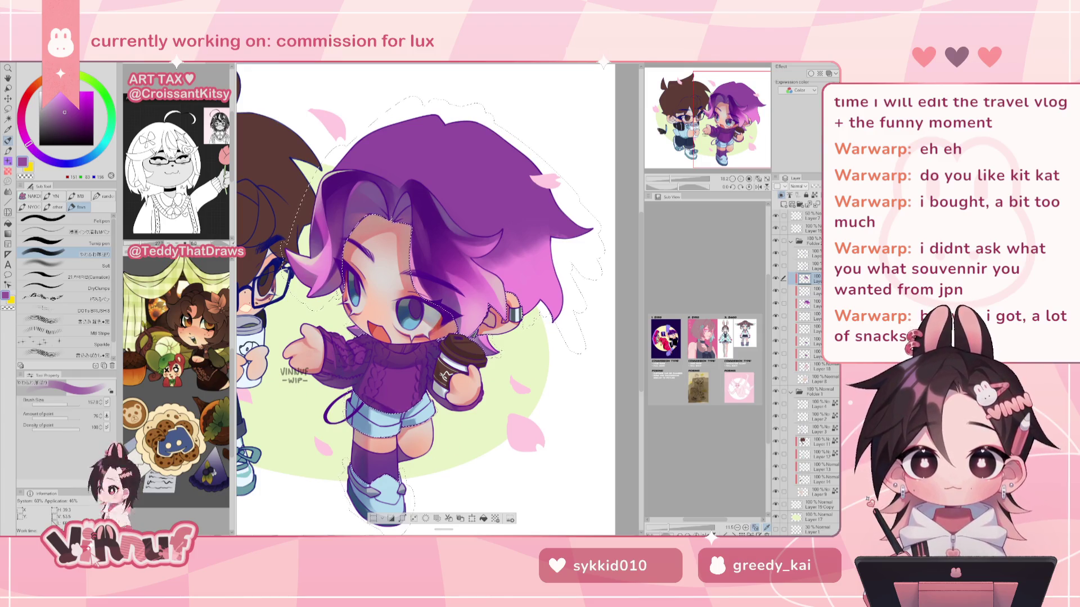
{"action": "left_click_drag", "start_coordinate": [417, 282], "coordinate": [408, 273]}
Pick a dark purple and enlarge the airbrush to about 254 for hair shading.
{"action": "left_click", "coordinate": [419, 225], "text": "alt"}
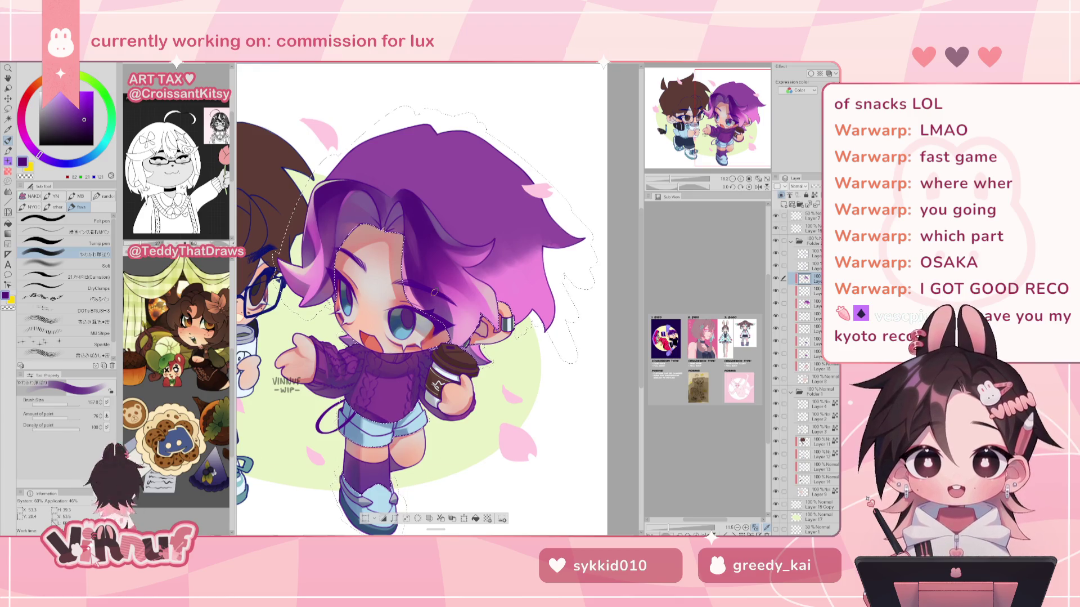
{"action": "left_click_drag", "start_coordinate": [434, 291], "coordinate": [432, 300]}
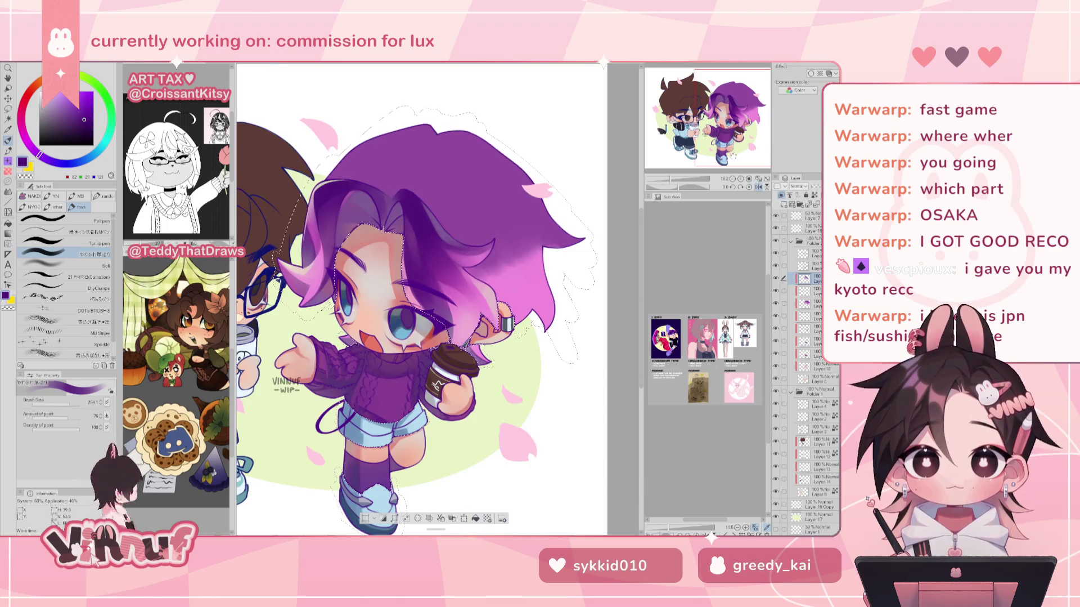
{"action": "left_click_drag", "start_coordinate": [731, 152], "coordinate": [729, 142]}
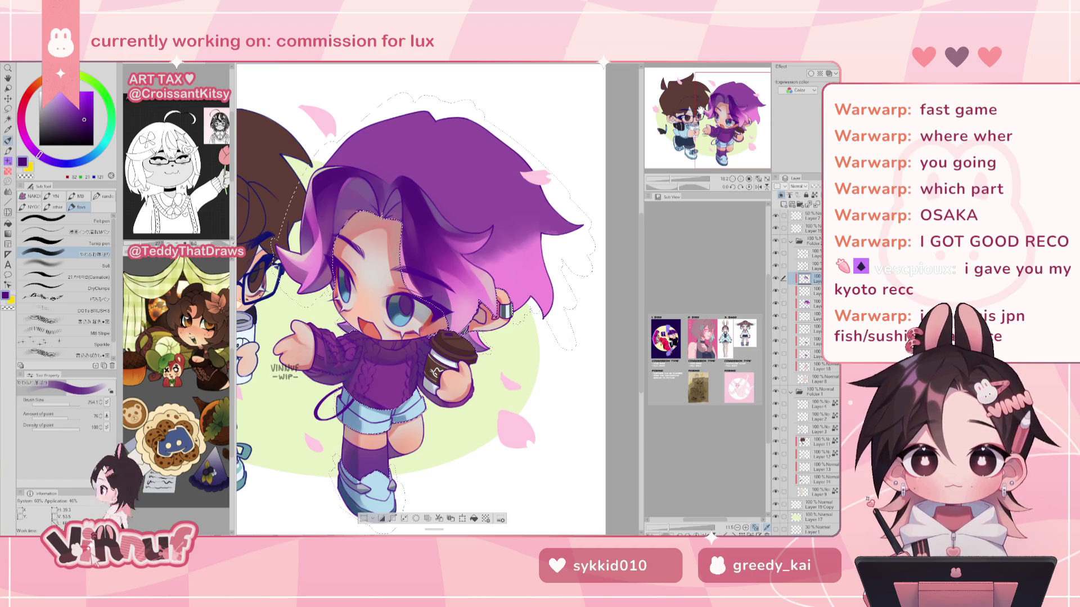
Toggle the hair shading layer to compare, then pick pink-purple, lavender and darker purple tones.
{"action": "left_click", "coordinate": [778, 278]}
{"action": "left_click", "coordinate": [778, 278]}
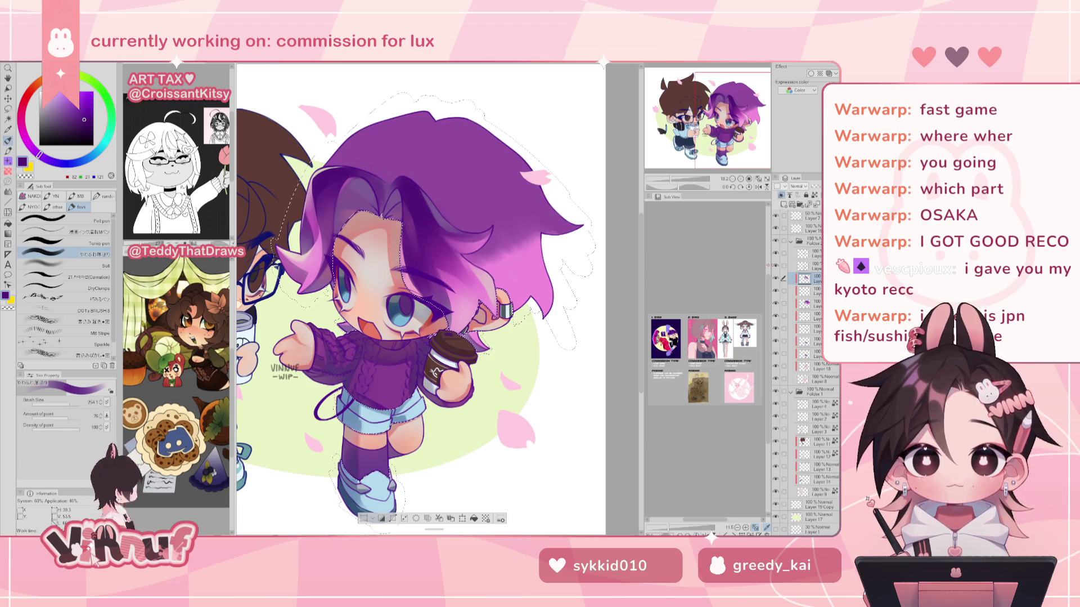
{"action": "left_click", "coordinate": [456, 263], "text": "alt"}
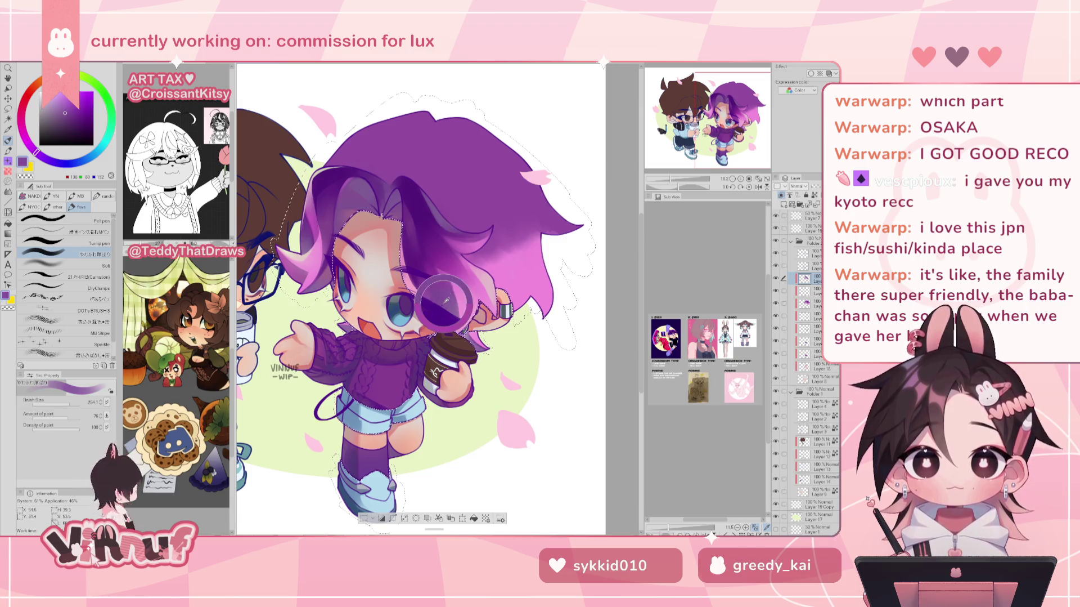
{"action": "left_click", "coordinate": [62, 105]}
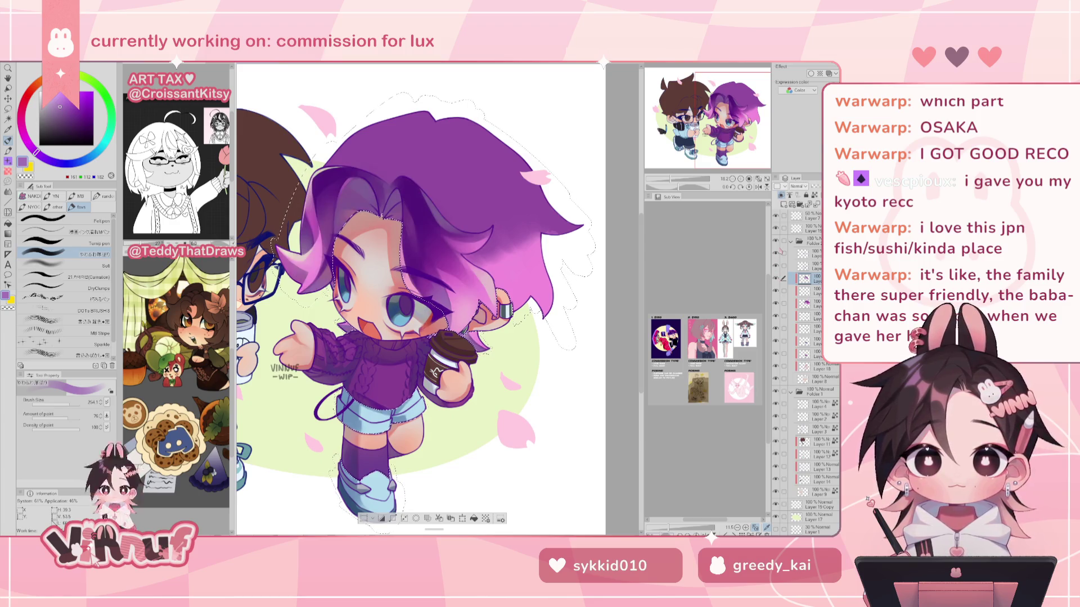
{"action": "left_click_drag", "start_coordinate": [737, 172], "coordinate": [739, 171]}
{"action": "left_click", "coordinate": [406, 244], "text": "alt"}
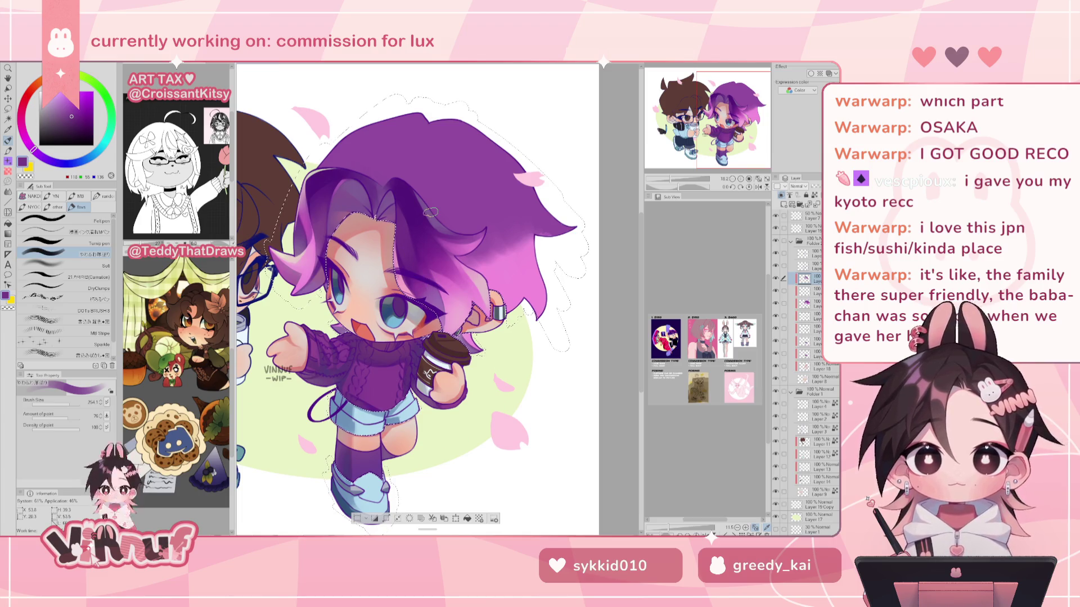
{"action": "key", "text": "h"}
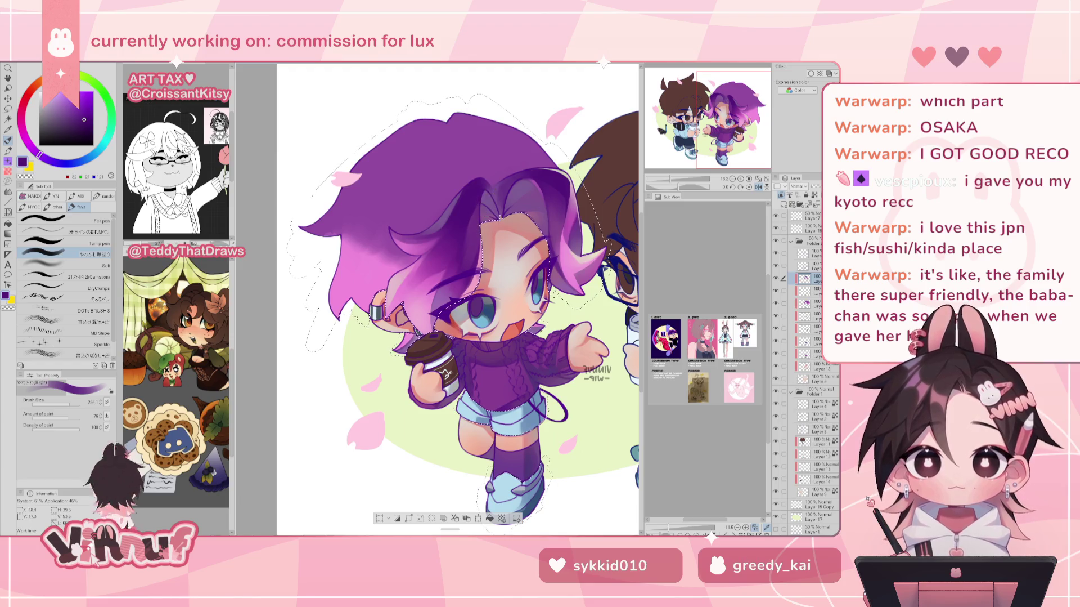
Flip the view back to normal and switch to a slightly lighter purple.
{"action": "key", "text": "h"}
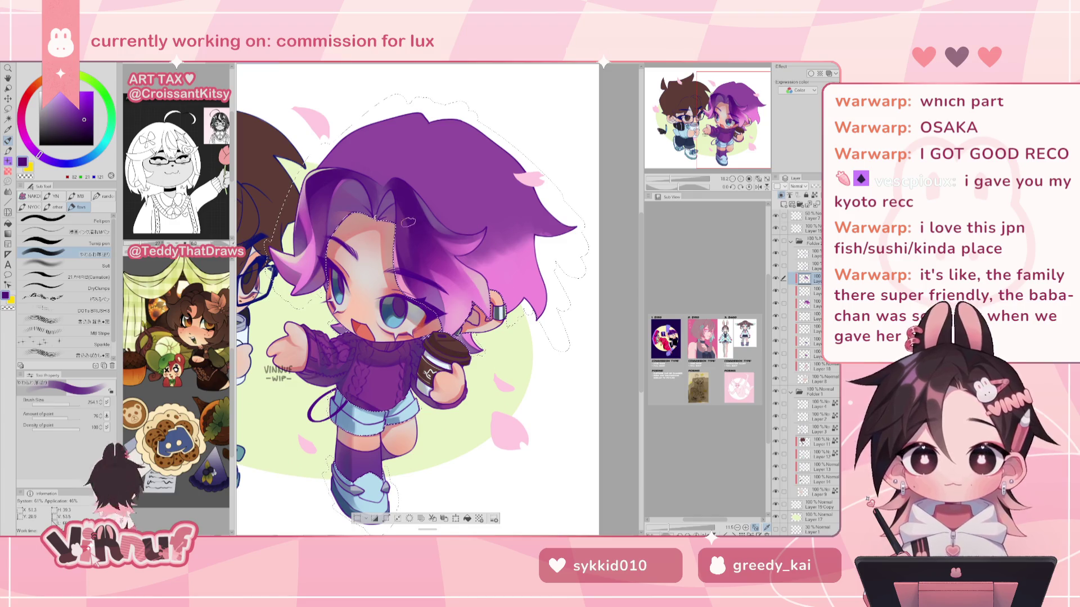
{"action": "left_click", "coordinate": [408, 273], "text": "alt"}
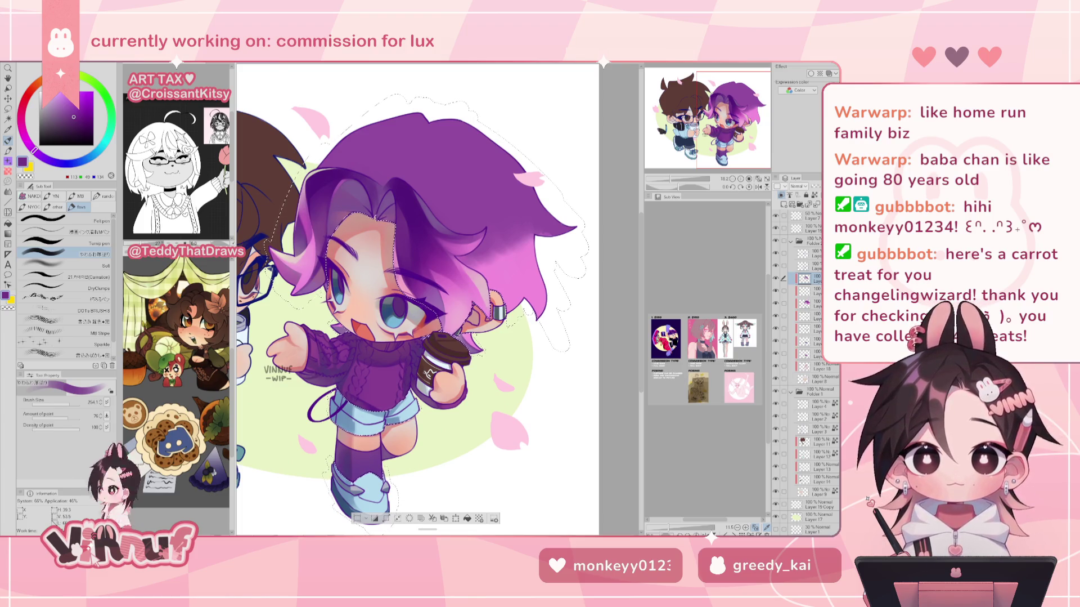
Pick the light skin pink, then lighter and more saturated pinks, zooming out to check.
{"action": "left_click_drag", "start_coordinate": [417, 298], "coordinate": [439, 295]}
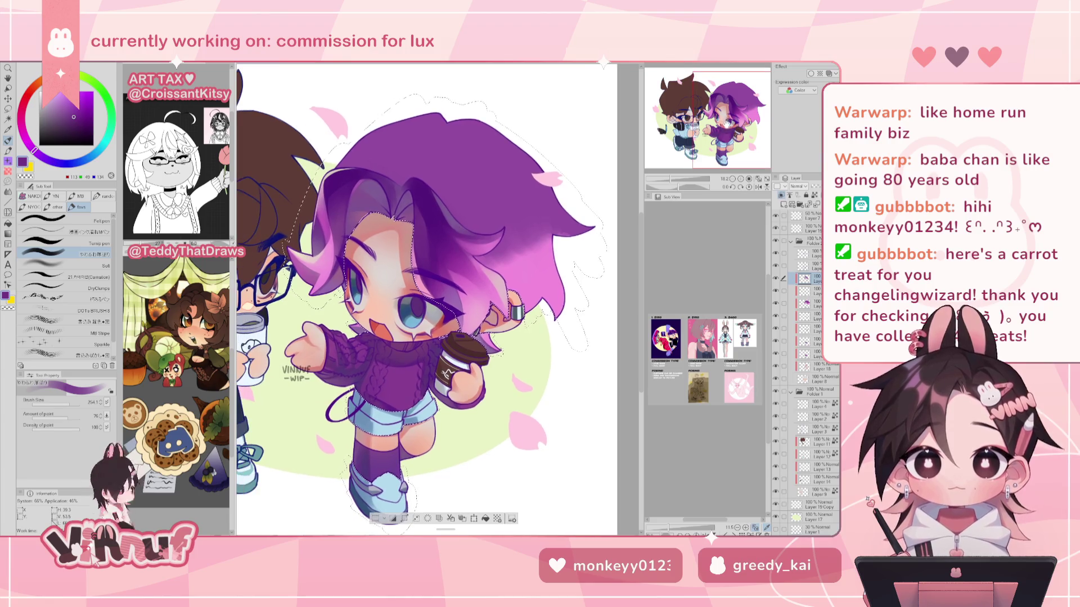
{"action": "left_click", "coordinate": [483, 294], "text": "alt"}
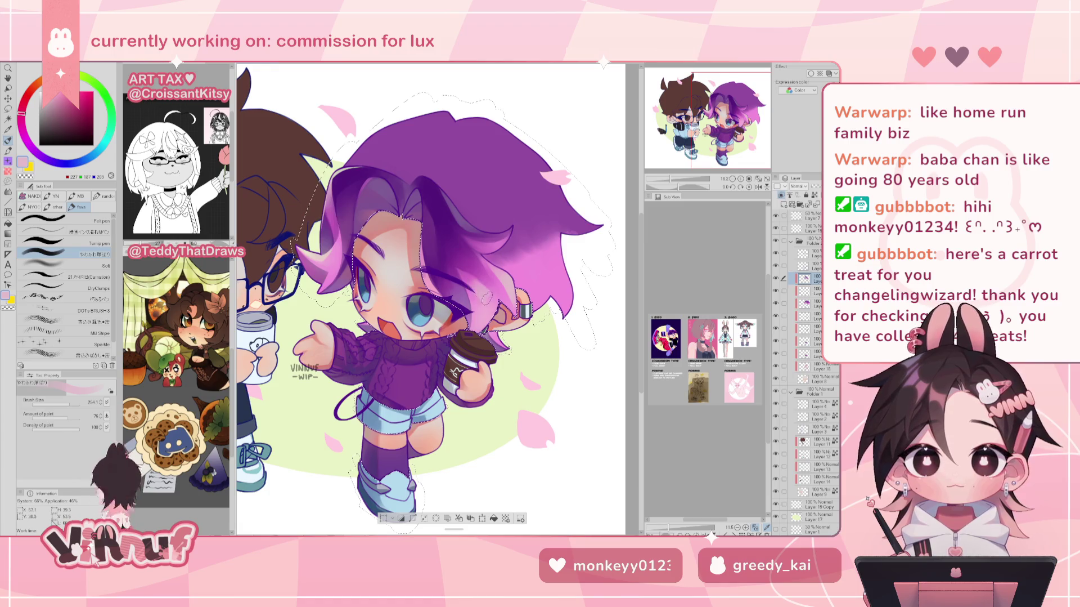
{"action": "key", "text": "ctrl+minus"}
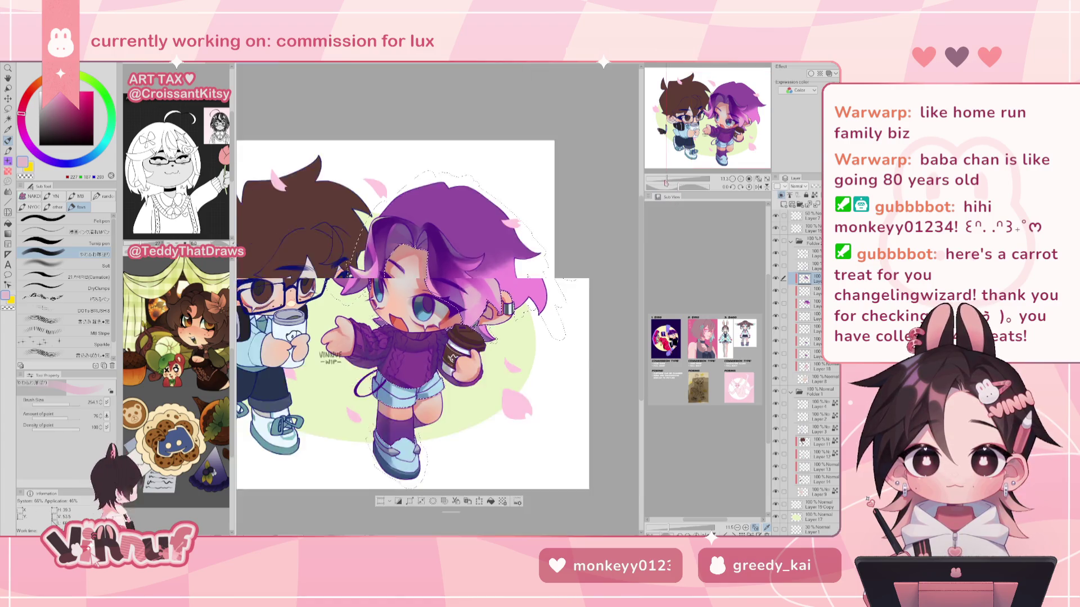
{"action": "key", "text": "ctrl+plus"}
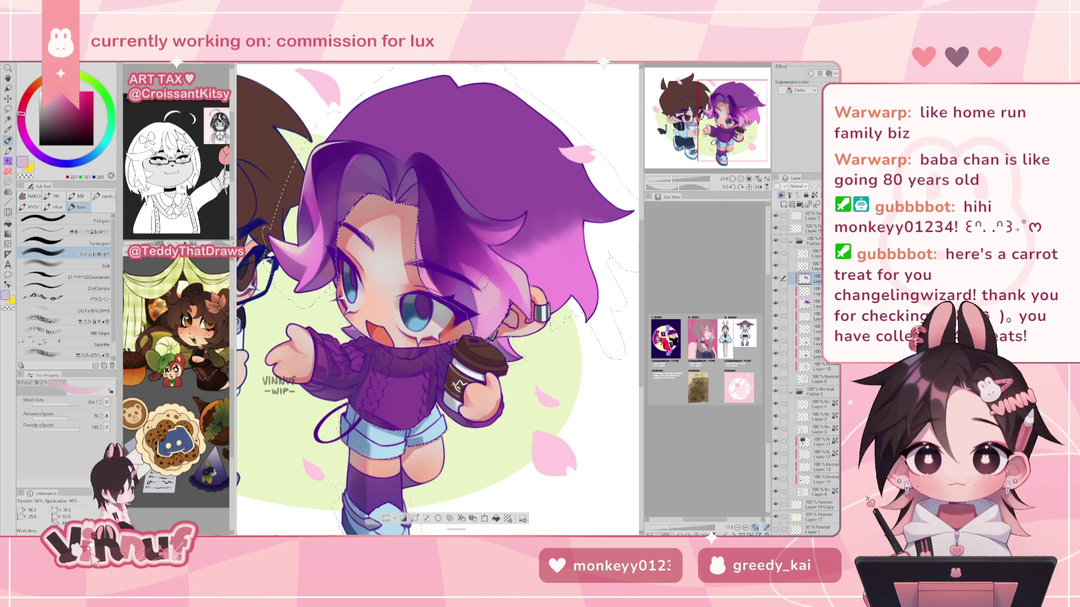
{"action": "left_click", "coordinate": [488, 319], "text": "alt"}
{"action": "left_click", "coordinate": [487, 321], "text": "alt"}
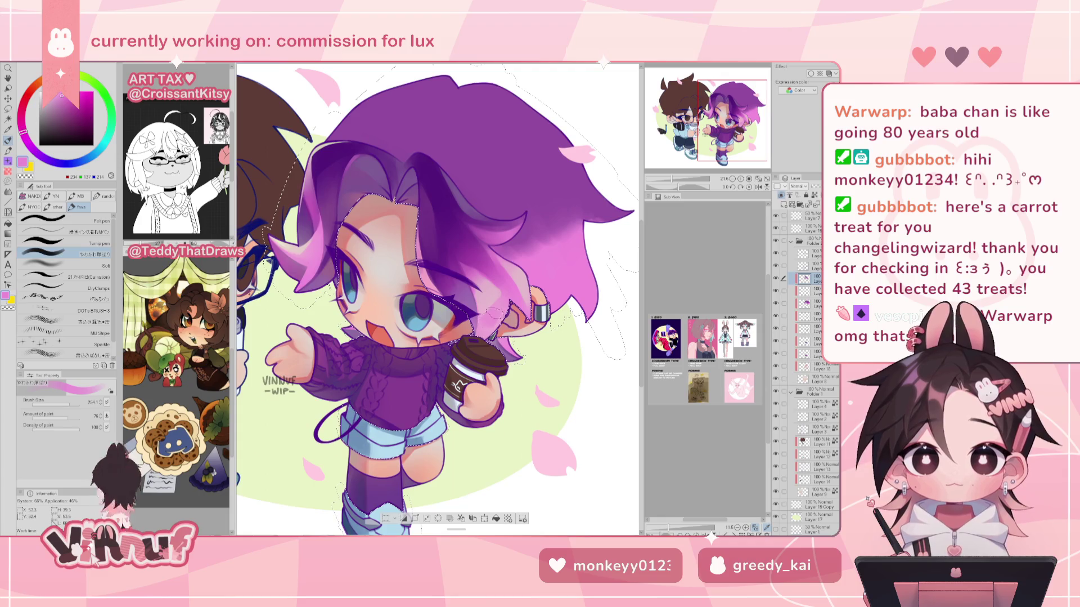
Sample the pale green background and switch to the Carnation watercolour brush.
{"action": "scroll", "coordinate": [438, 298], "scroll_direction": "down", "scroll_amount": 5}
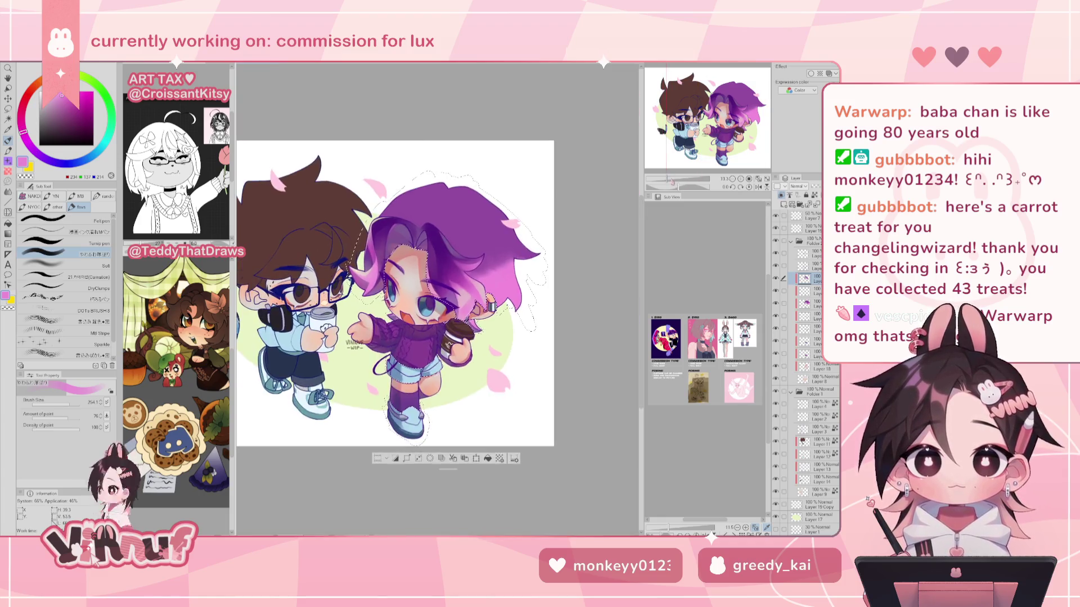
{"action": "scroll", "coordinate": [438, 298], "scroll_direction": "up", "scroll_amount": 5}
{"action": "scroll", "coordinate": [438, 298], "scroll_direction": "up", "scroll_amount": 1}
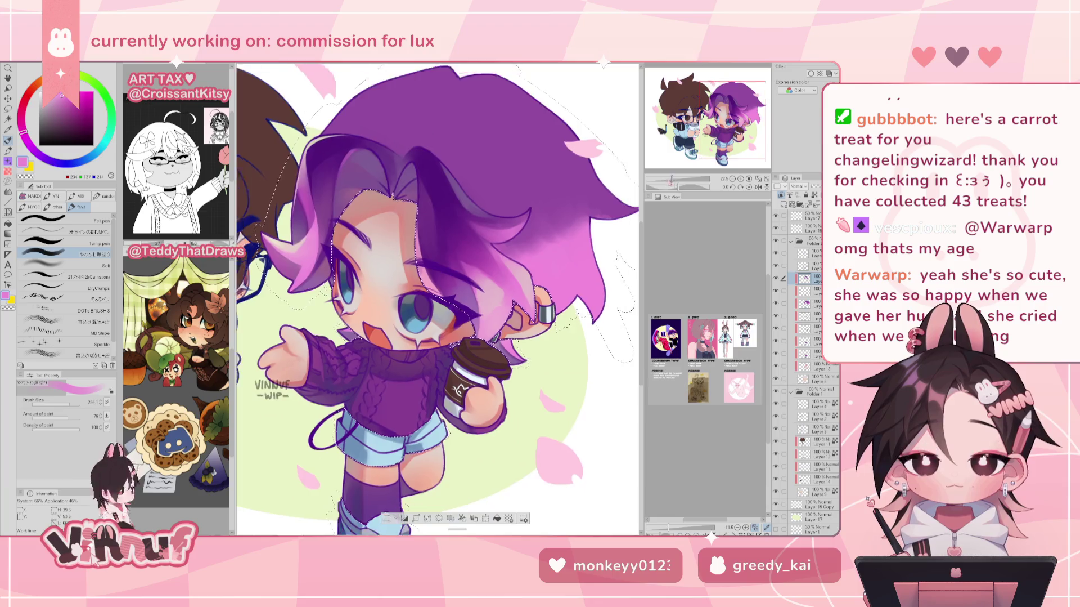
{"action": "scroll", "coordinate": [438, 299], "scroll_direction": "down", "scroll_amount": 5}
{"action": "left_click", "coordinate": [759, 186]}
{"action": "left_click", "coordinate": [758, 186]}
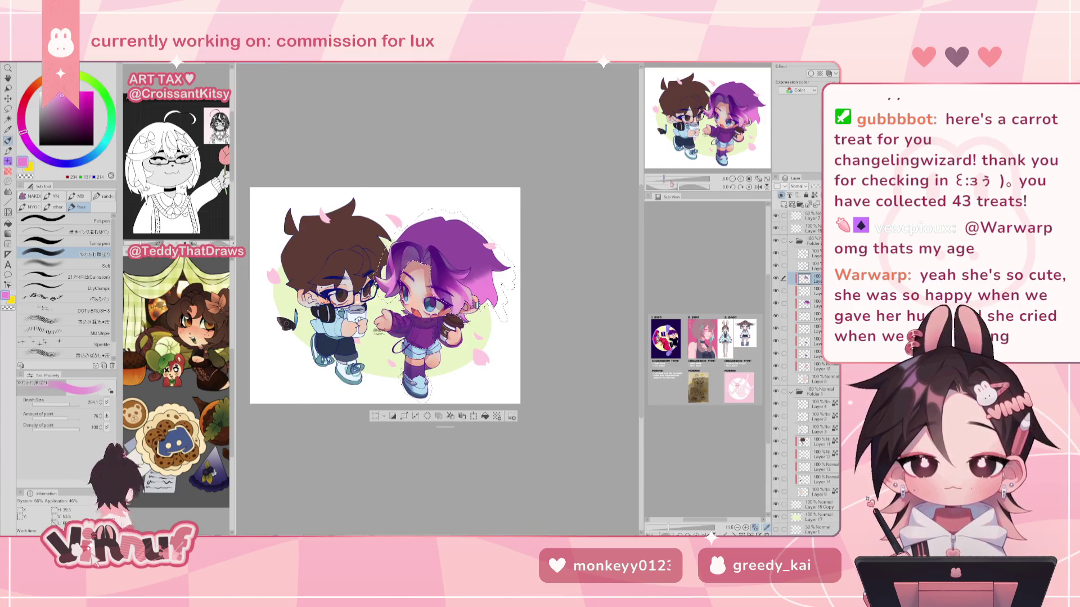
{"action": "scroll", "coordinate": [438, 298], "scroll_direction": "up", "scroll_amount": 2}
{"action": "scroll", "coordinate": [437, 298], "scroll_direction": "up", "scroll_amount": 1}
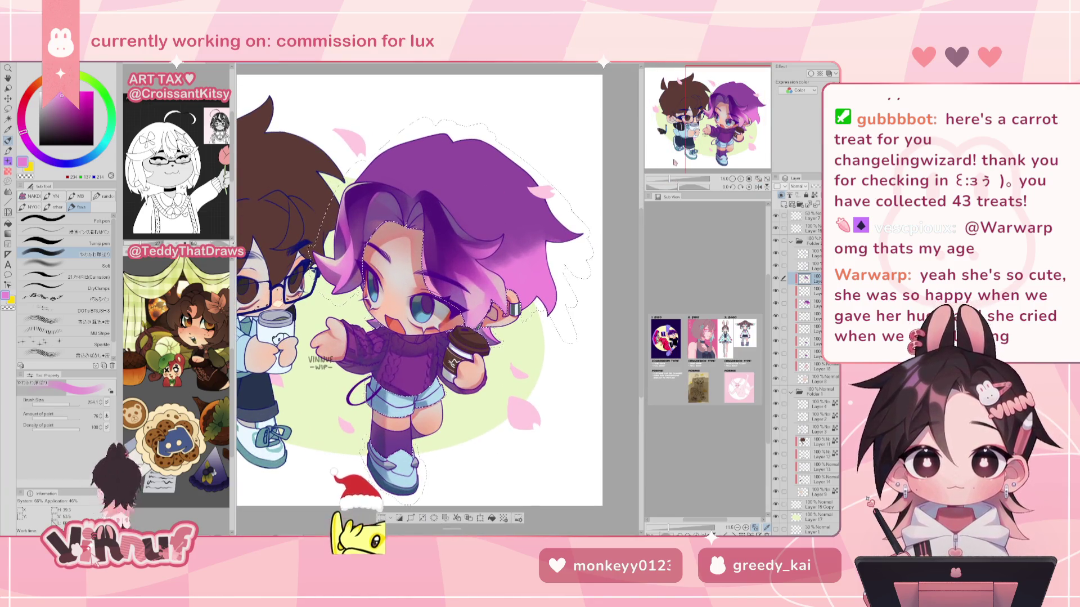
{"action": "left_click", "coordinate": [319, 388], "text": "alt"}
{"action": "key", "text": "b"}
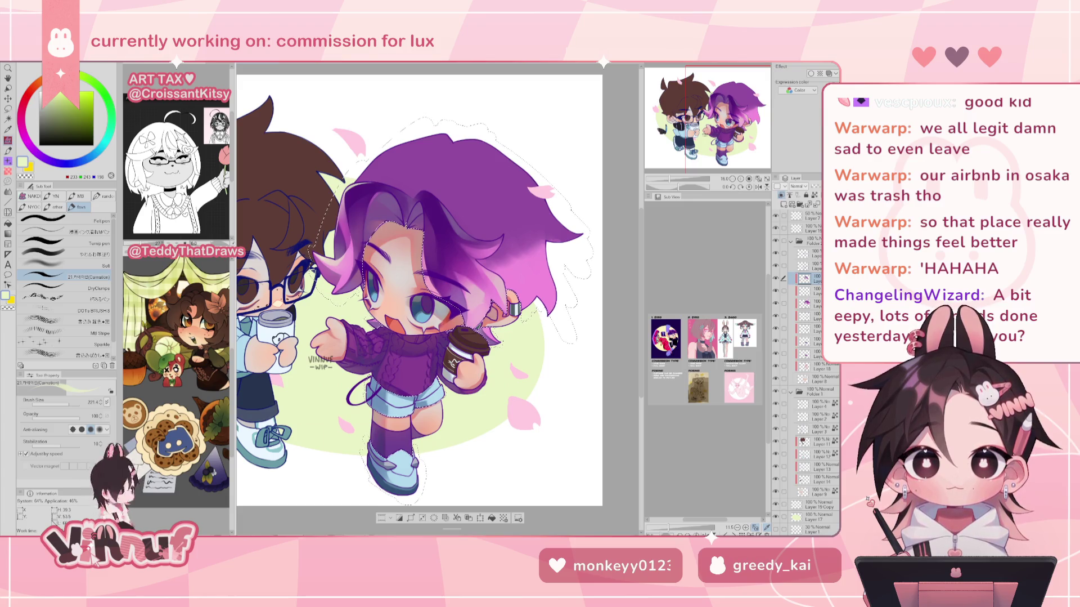
Sample the hair purple and switch to a soft mixing brush, mirror-checking the face.
{"action": "scroll", "coordinate": [438, 298], "scroll_direction": "up", "scroll_amount": 3}
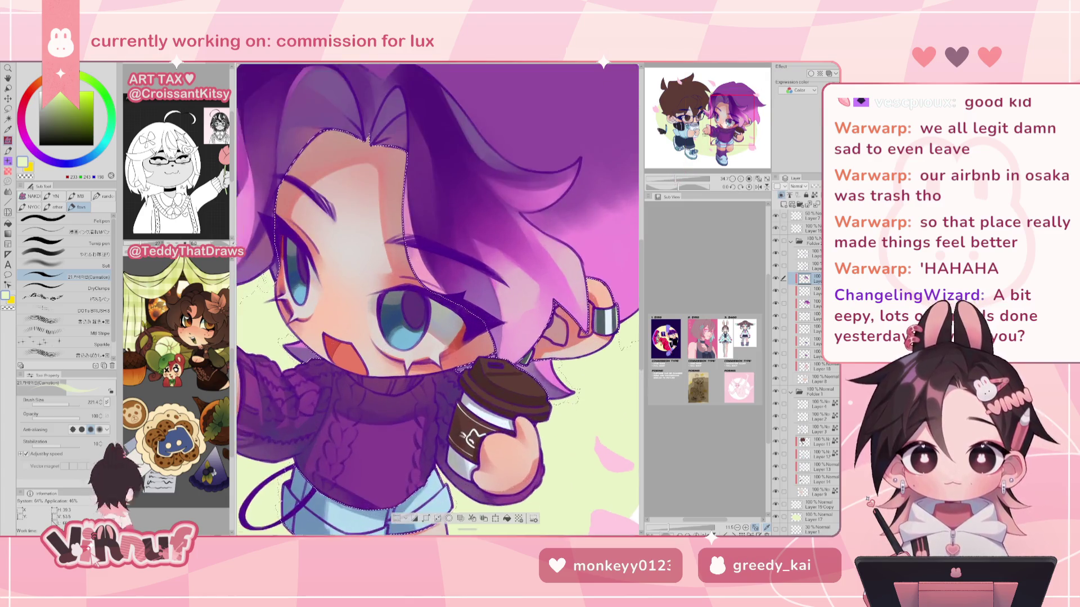
{"action": "scroll", "coordinate": [437, 298], "scroll_direction": "up", "scroll_amount": 2}
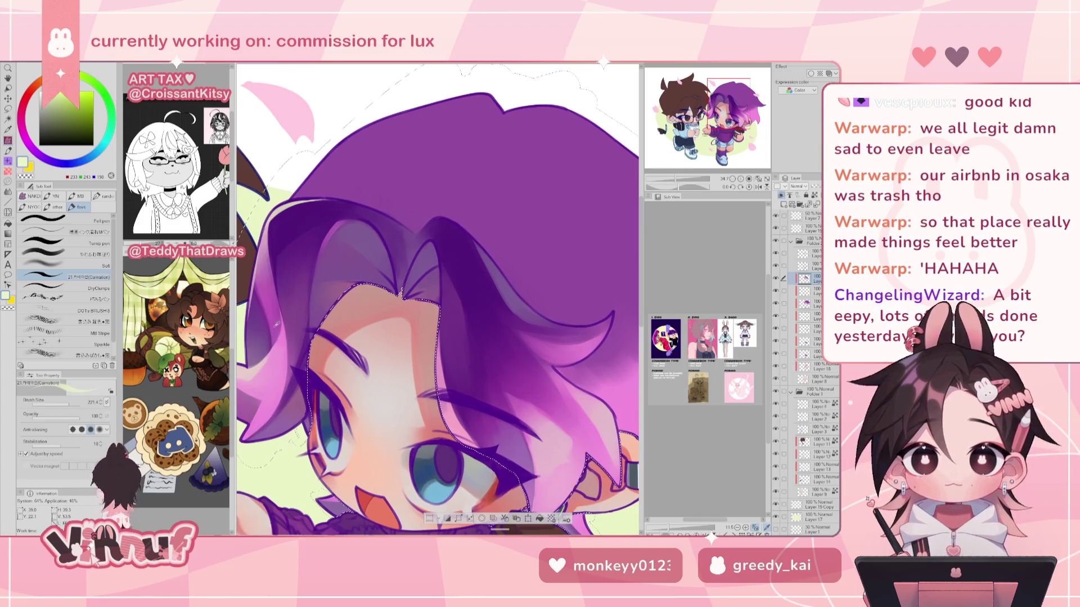
{"action": "left_click", "coordinate": [277, 324], "text": "alt"}
{"action": "left_click", "coordinate": [84, 254]}
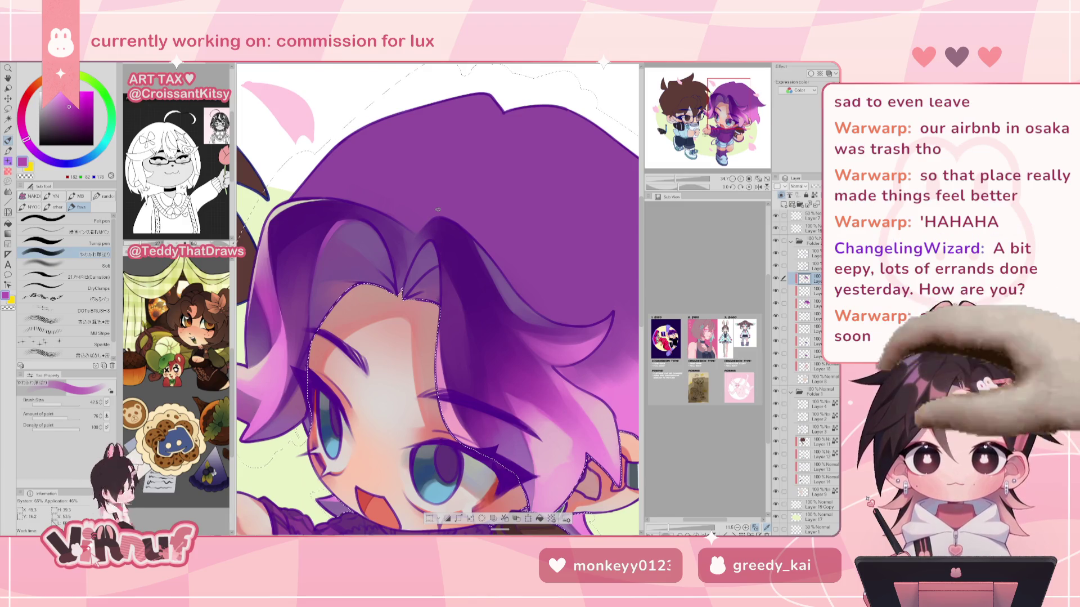
{"action": "key", "text": "h"}
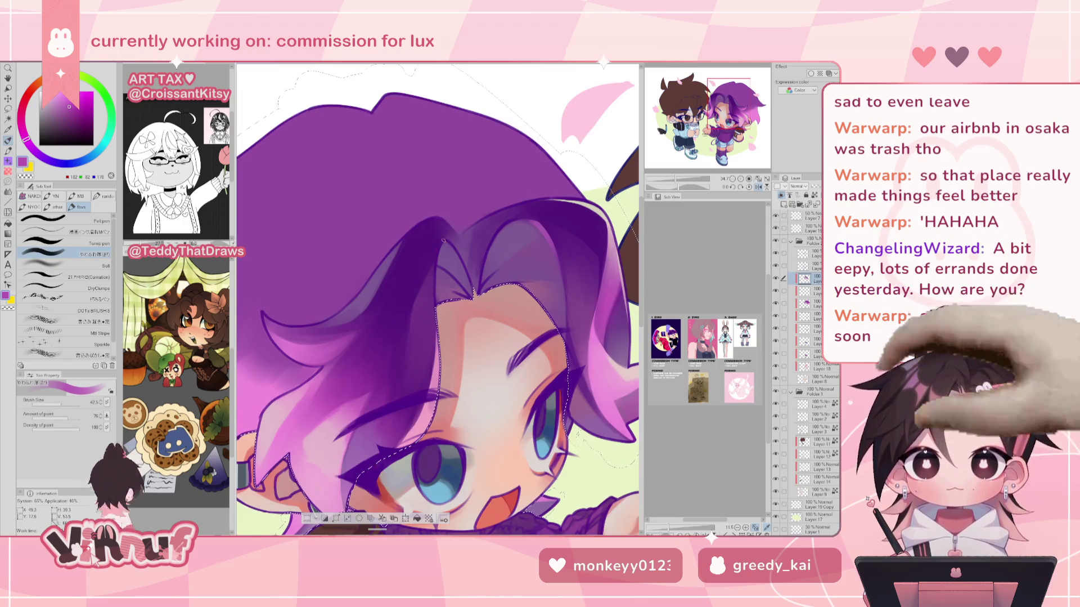
{"action": "key", "text": "h"}
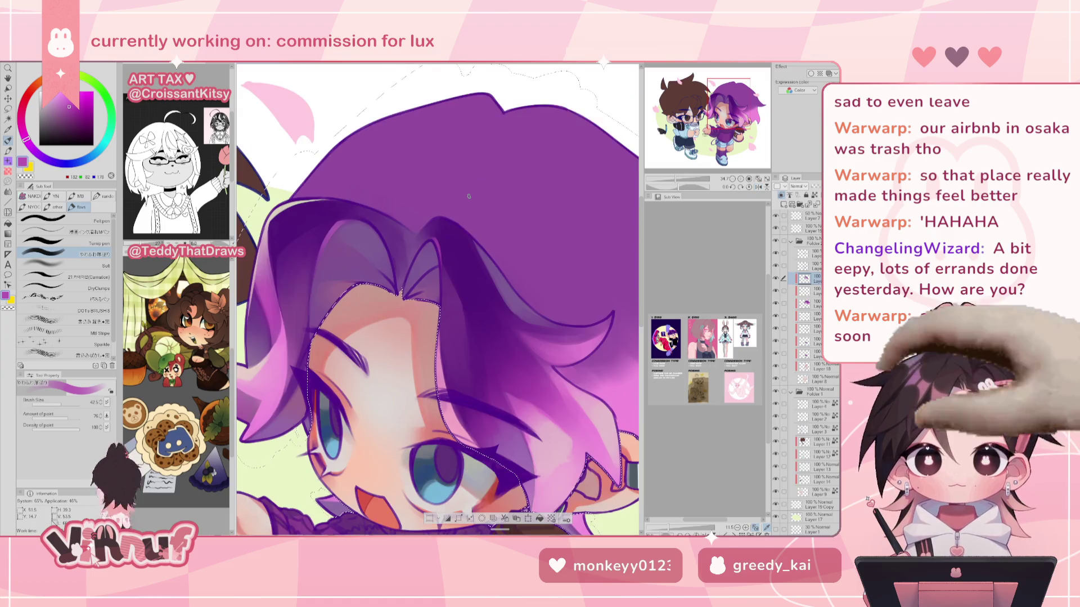
Sample the pale yellow-green background, switch to a watercolour brush, and zoom onto the face.
{"action": "left_click", "coordinate": [264, 202], "text": "alt"}
{"action": "left_click", "coordinate": [94, 268]}
{"action": "key", "text": "h"}
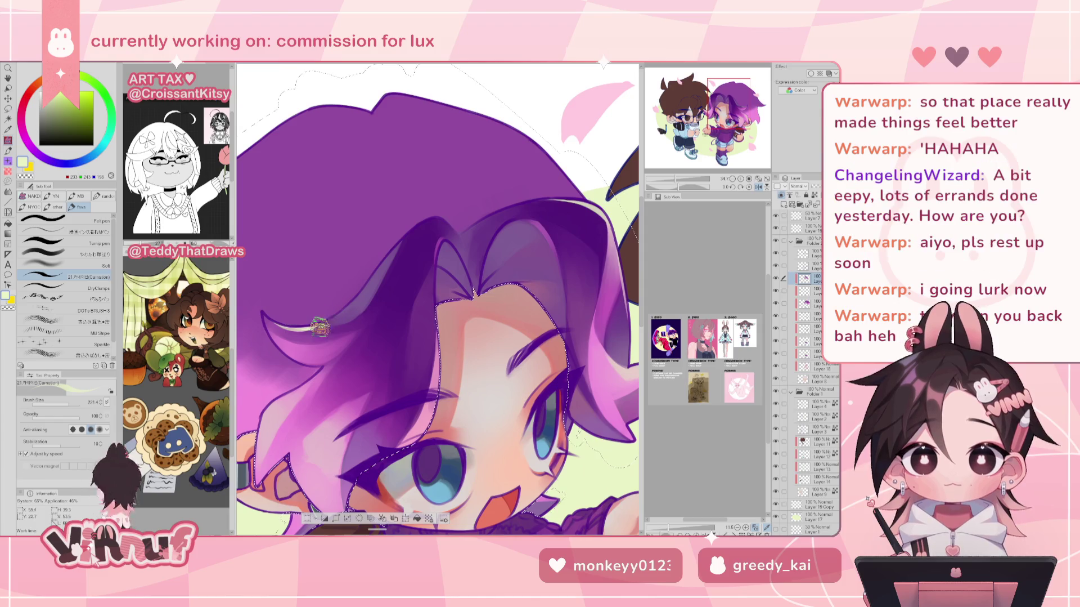
{"action": "key", "text": "h"}
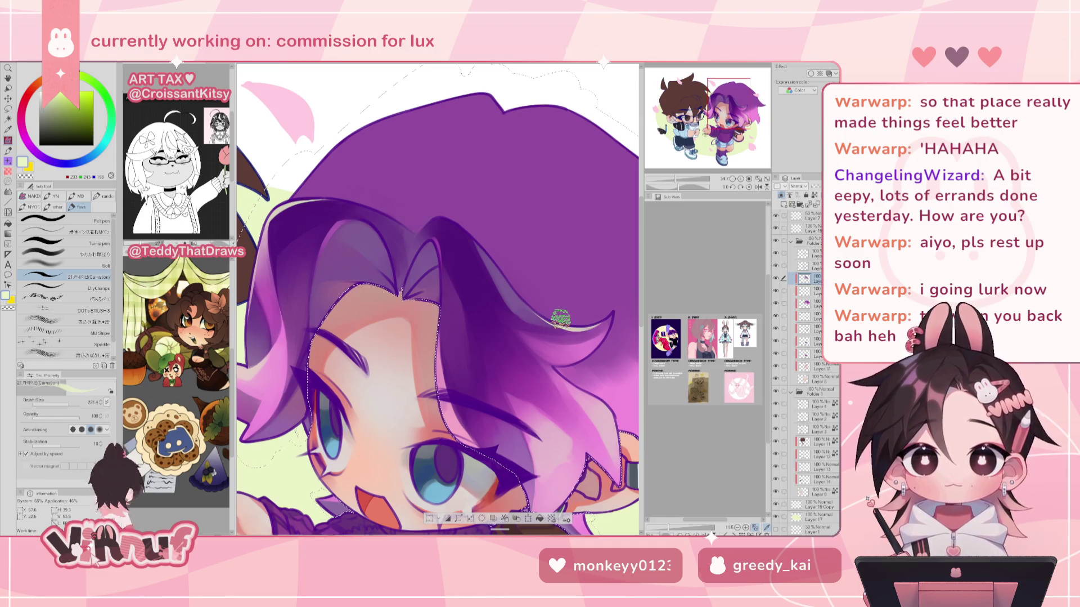
{"action": "scroll", "coordinate": [554, 267], "scroll_direction": "down", "scroll_amount": 1}
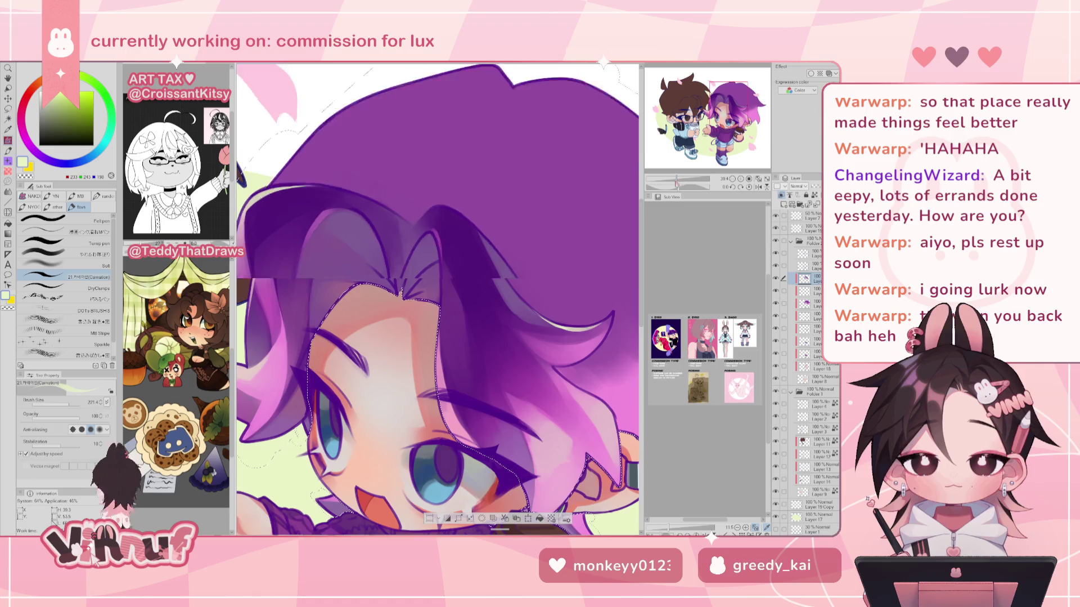
{"action": "scroll", "coordinate": [553, 267], "scroll_direction": "down", "scroll_amount": 3}
{"action": "left_click_drag", "start_coordinate": [670, 181], "coordinate": [675, 170]}
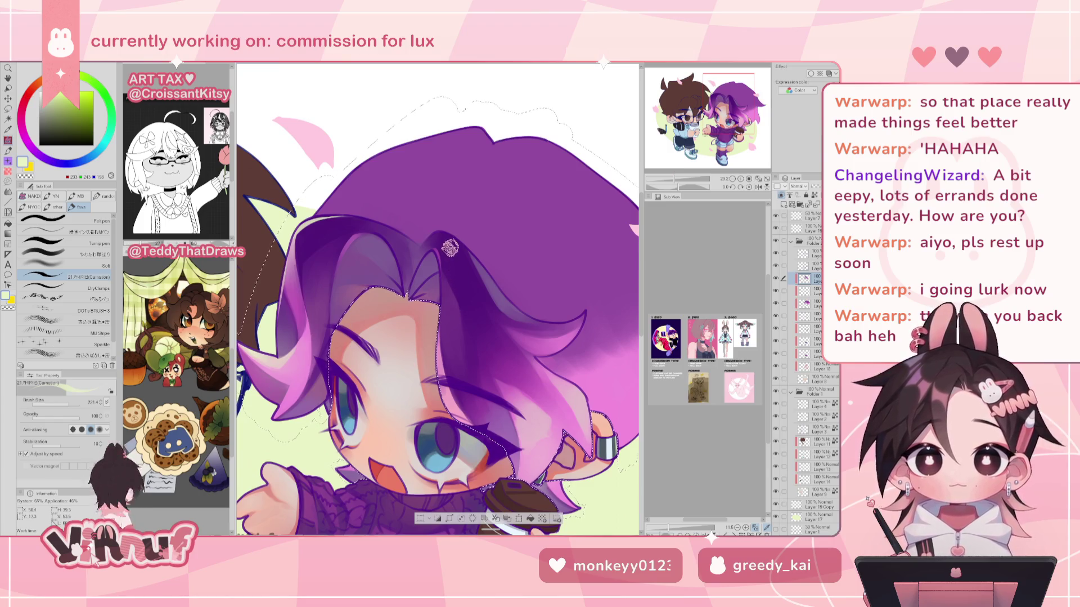
Sample and fine-tune bluer, pinker, lighter and darker purples from the hair.
{"action": "left_click", "coordinate": [438, 270], "text": "alt"}
{"action": "key", "text": "h"}
{"action": "left_click", "coordinate": [511, 275], "text": "alt"}
{"action": "left_click", "coordinate": [506, 279], "text": "alt"}
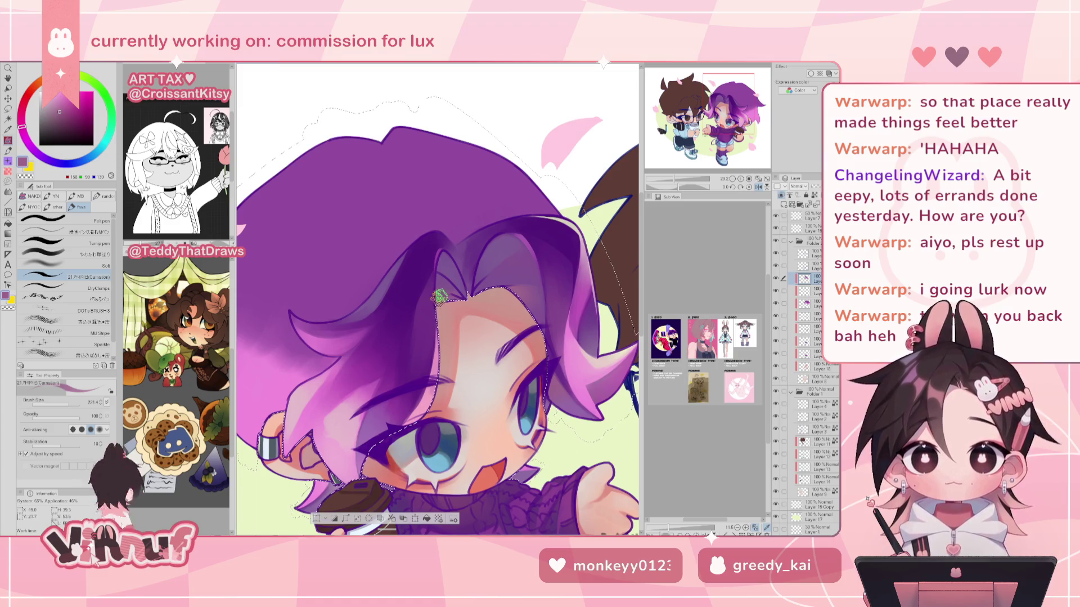
{"action": "left_click", "coordinate": [450, 287], "text": "alt"}
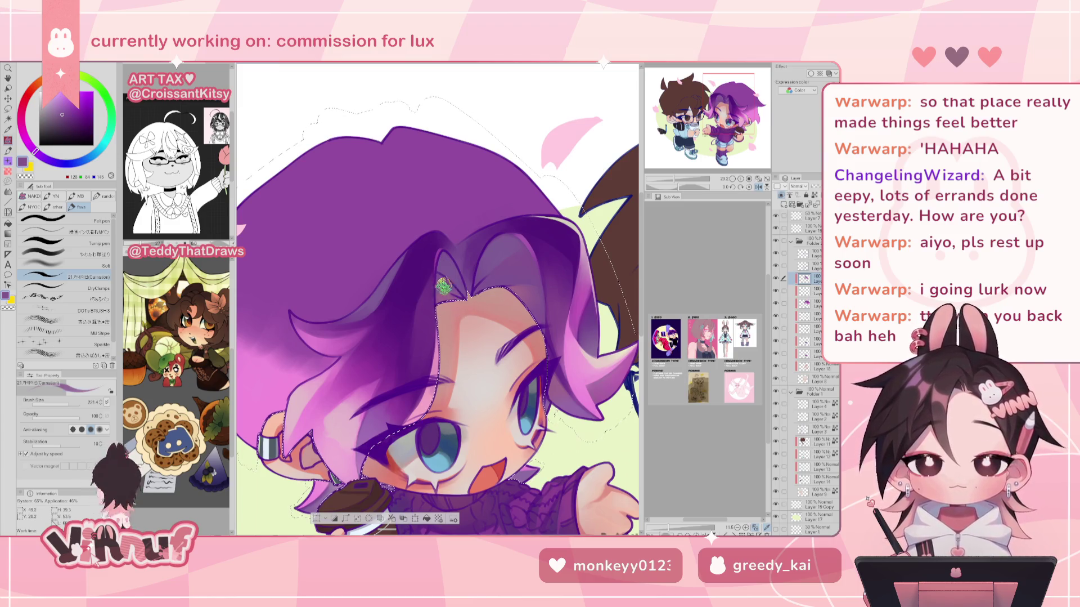
{"action": "key", "text": "h"}
{"action": "left_click", "coordinate": [392, 233], "text": "alt"}
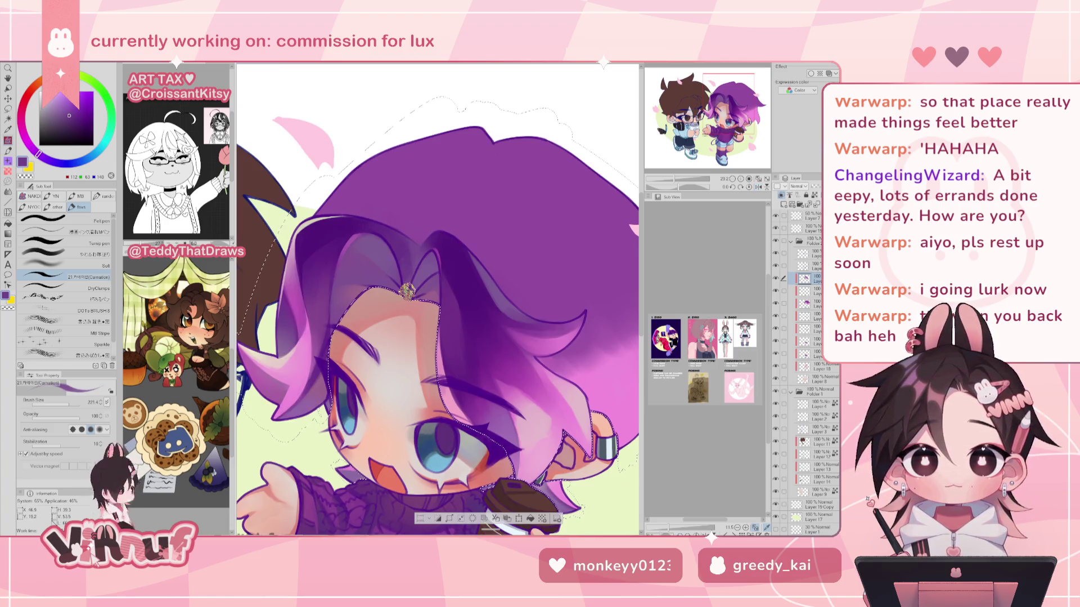
{"action": "left_click", "coordinate": [410, 281], "text": "alt"}
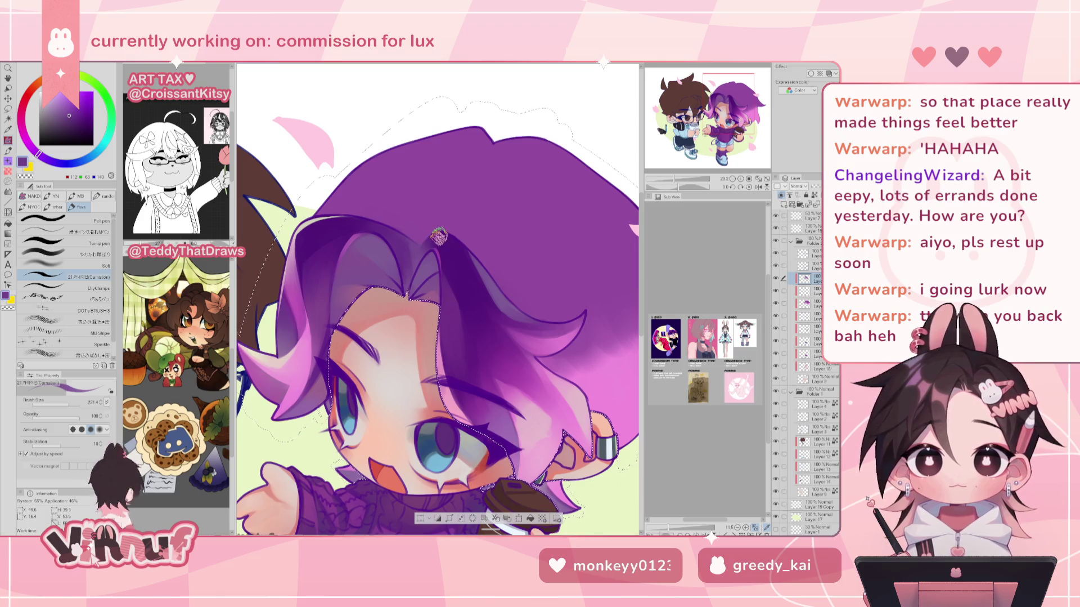
Dab a light pink highlight from the petal onto the hair, then zoom out.
{"action": "left_click", "coordinate": [323, 138], "text": "alt"}
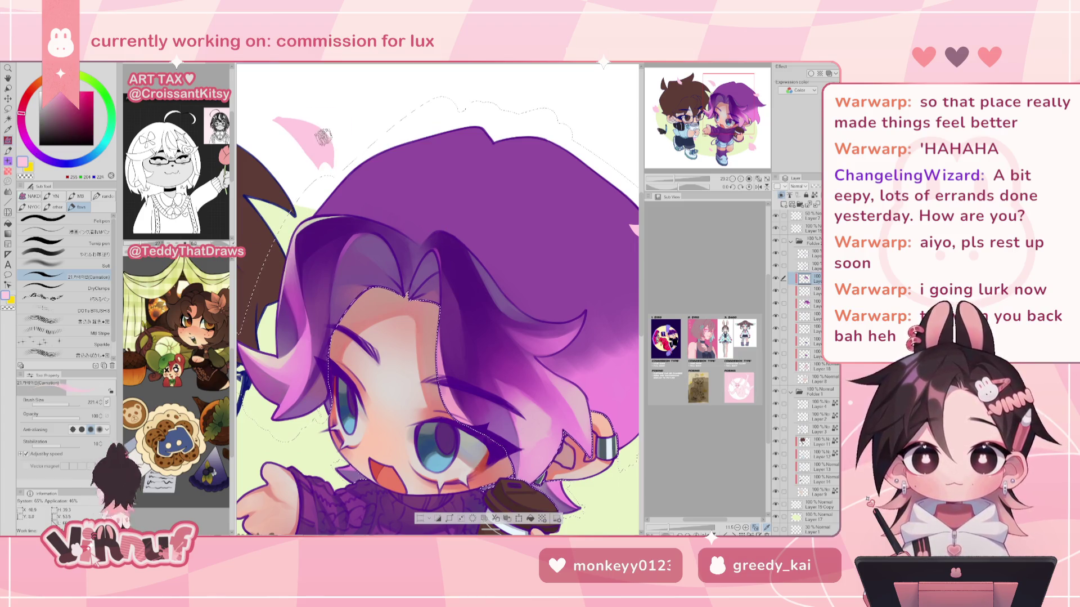
{"action": "left_click_drag", "start_coordinate": [302, 239], "coordinate": [305, 244]}
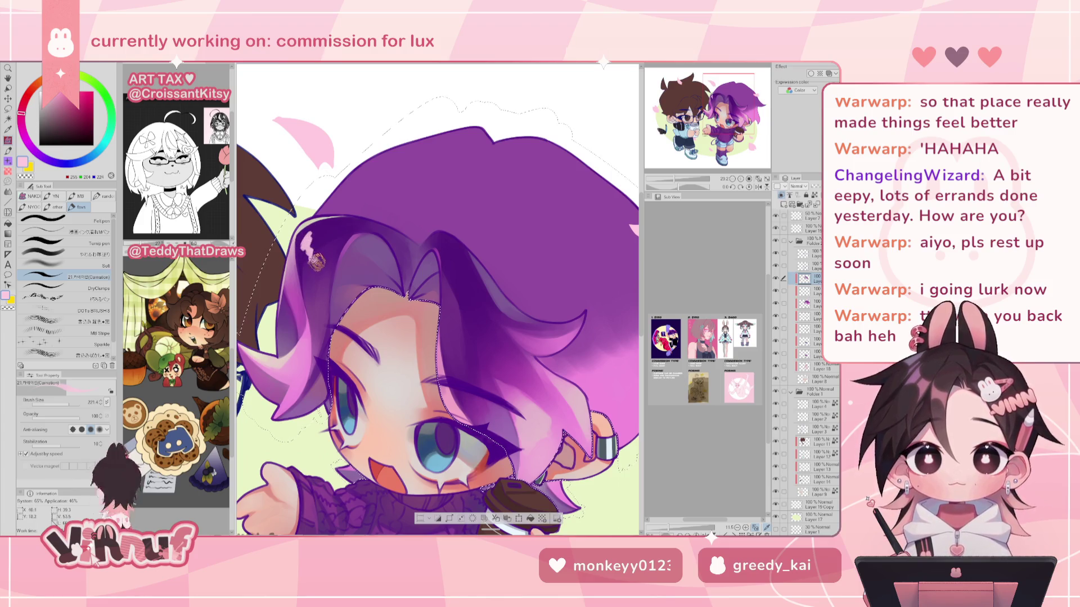
{"action": "left_click", "coordinate": [670, 186]}
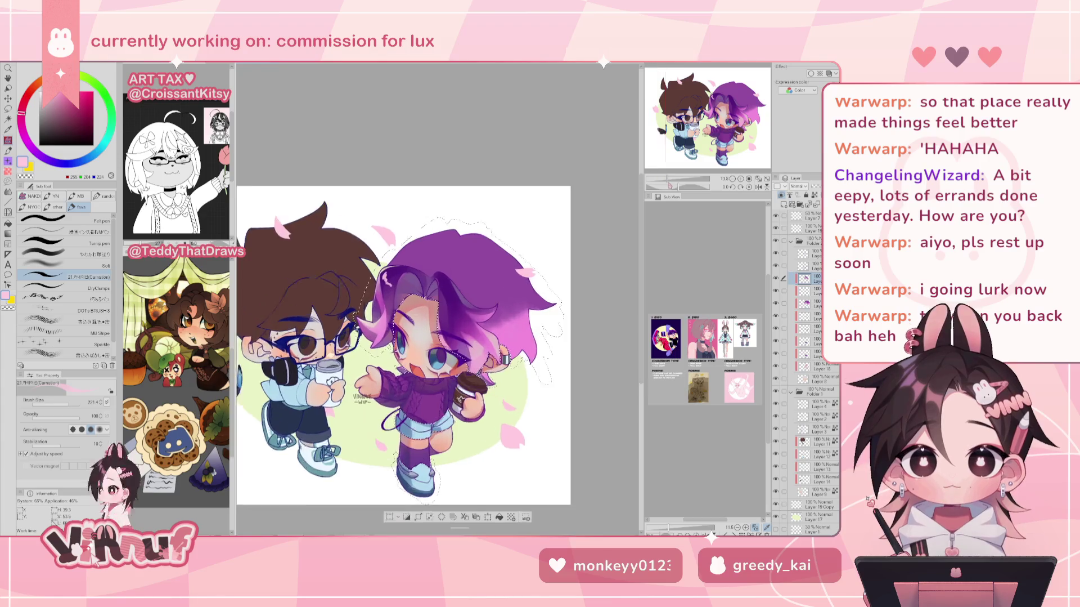
Paint a pale pink highlight stroke across the top of the hair, then zoom out to check.
{"action": "left_click_drag", "start_coordinate": [670, 186], "coordinate": [675, 186]}
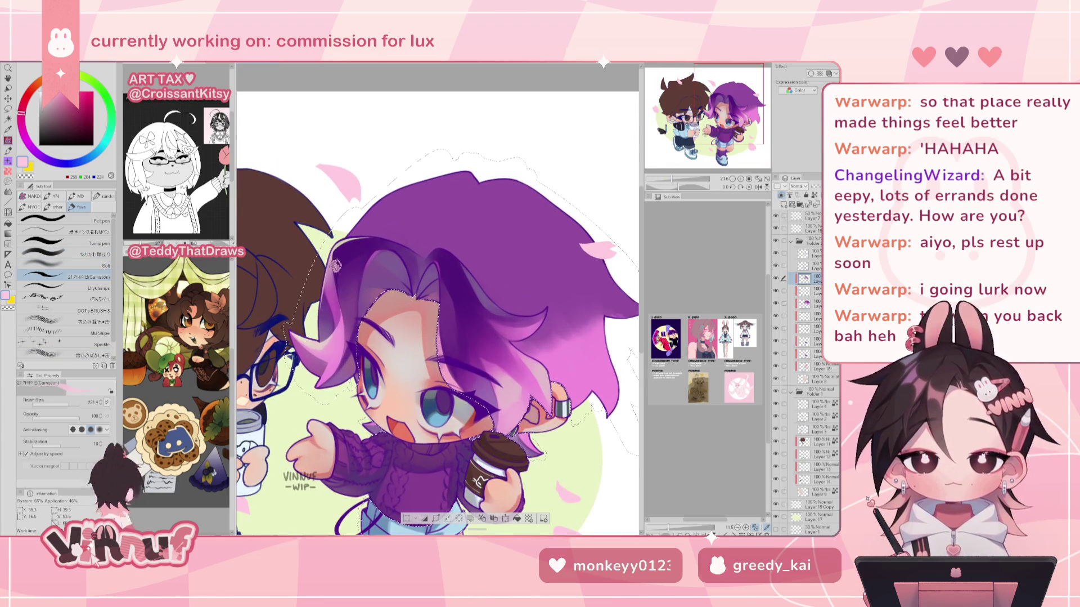
{"action": "left_click_drag", "start_coordinate": [343, 249], "coordinate": [344, 256]}
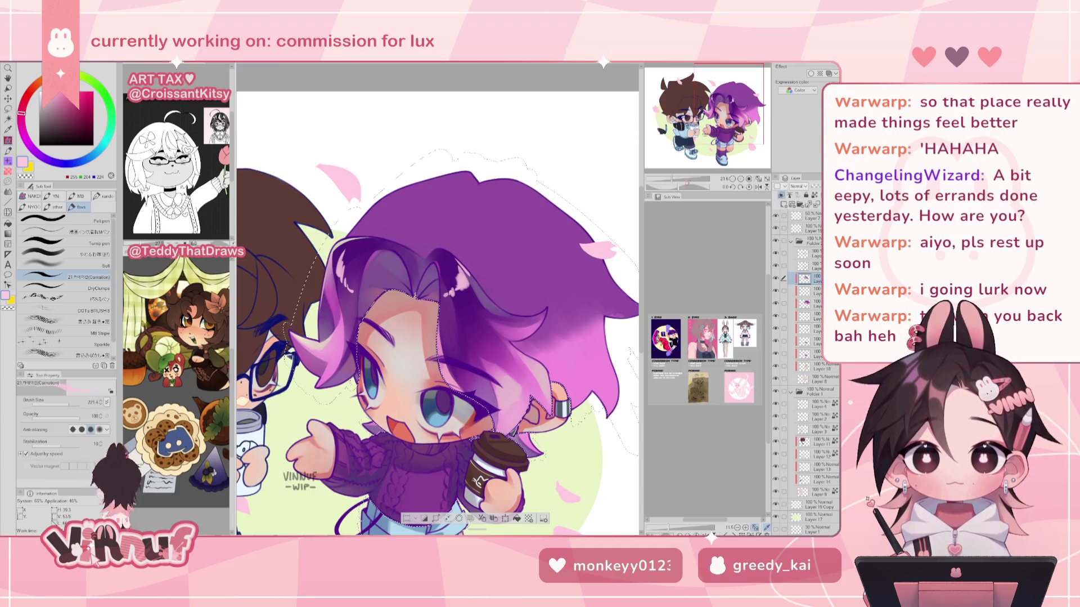
{"action": "key", "text": "ctrl+minus"}
{"action": "key", "text": "ctrl+minus"}
{"action": "key", "text": "ctrl+minus"}
{"action": "key", "text": "ctrl+plus"}
{"action": "key", "text": "h"}
{"action": "key", "text": "h"}
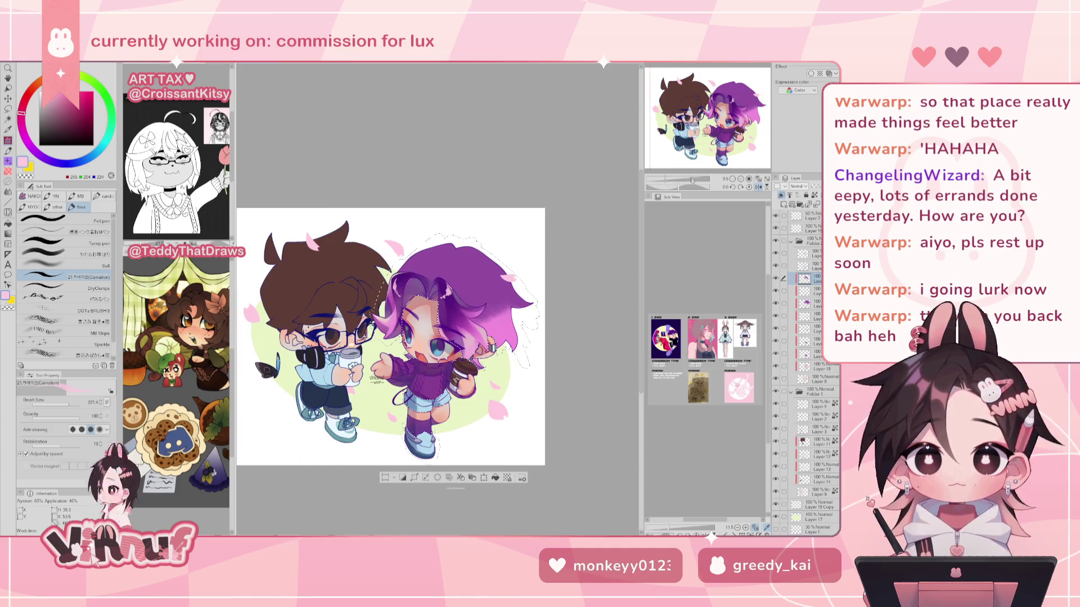
Zoom in on the two characters and nudge the view up-left.
{"action": "left_click_drag", "start_coordinate": [696, 198], "coordinate": [681, 187]}
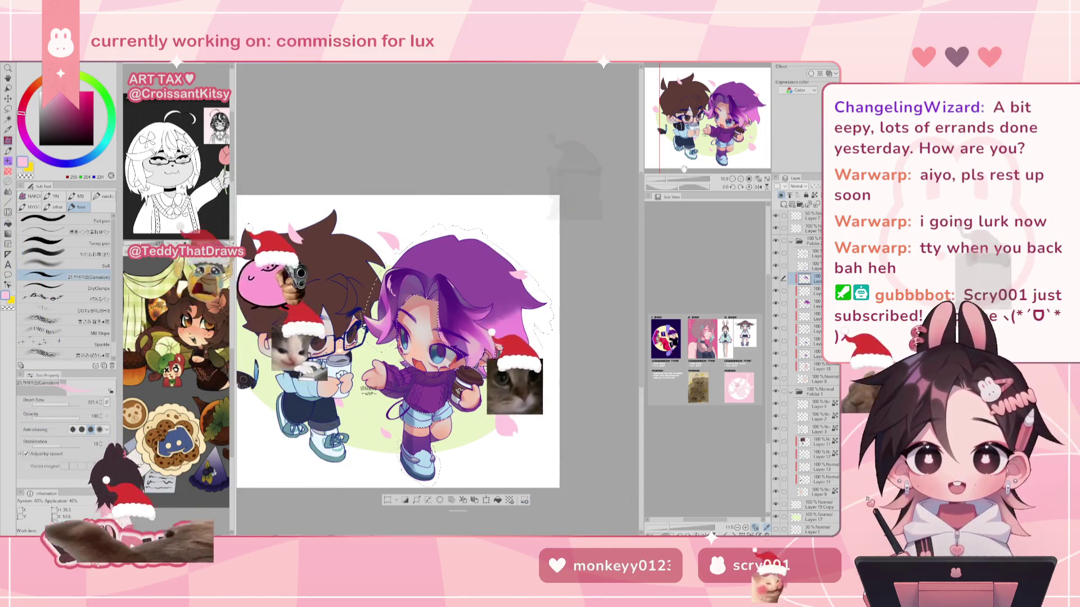
{"action": "key", "text": "ctrl+plus"}
{"action": "key", "text": "ctrl+plus"}
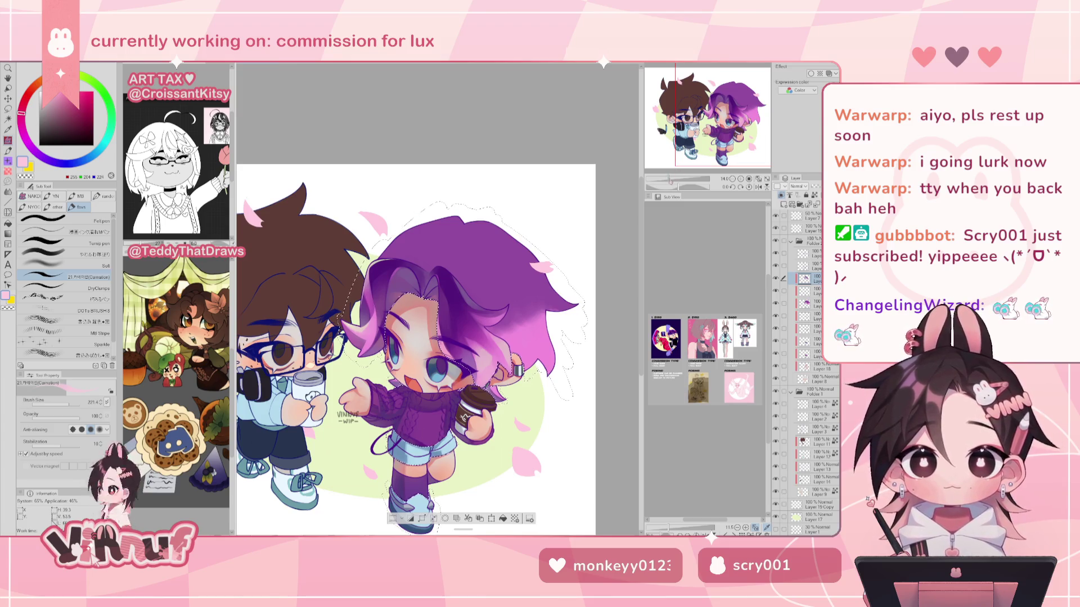
{"action": "key", "text": "ctrl+plus"}
{"action": "key", "text": "ctrl+plus"}
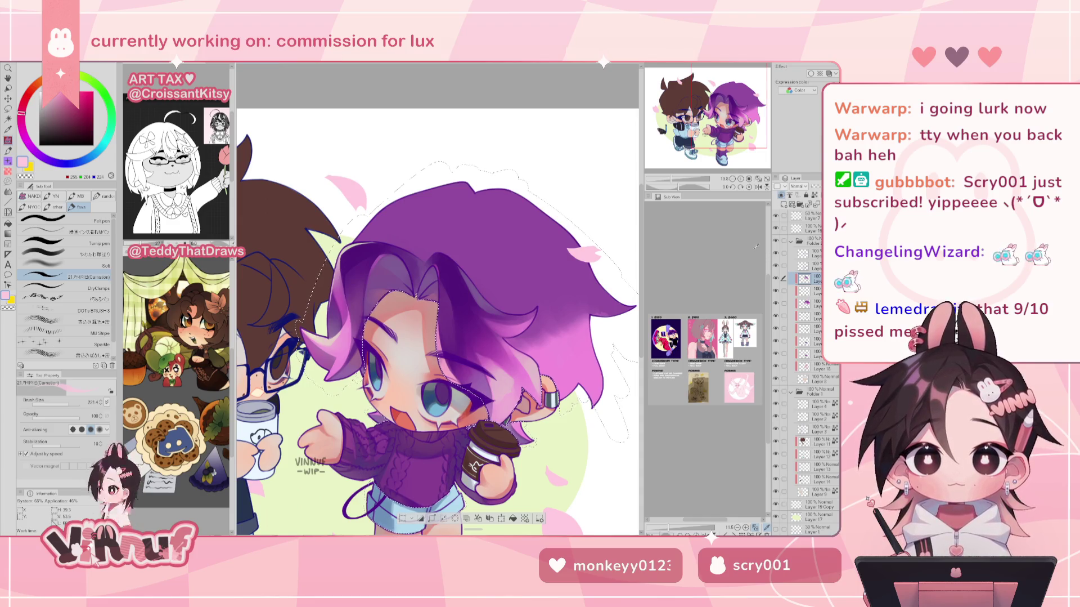
{"action": "left_click_drag", "start_coordinate": [731, 129], "coordinate": [734, 133]}
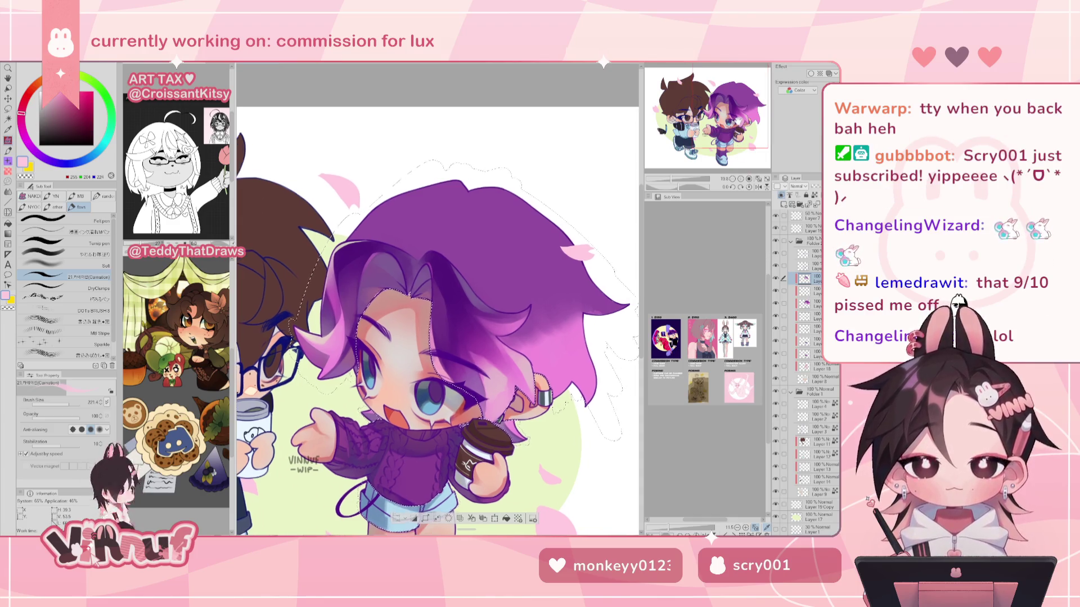
Sample purple, magenta and a softer purple tone from the hair.
{"action": "left_click", "coordinate": [475, 286], "text": "alt"}
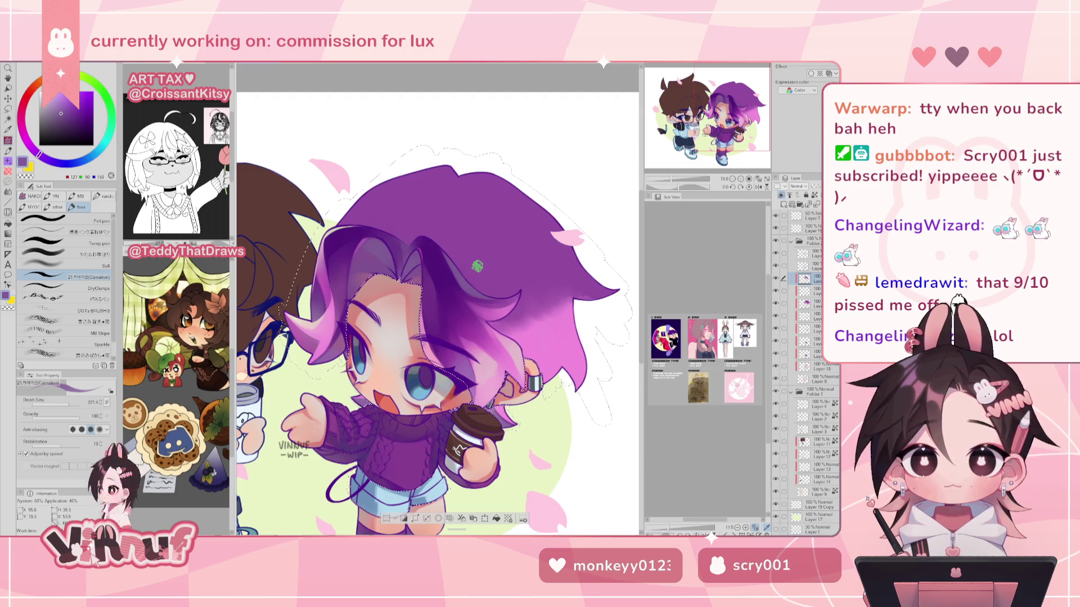
{"action": "left_click", "coordinate": [310, 341], "text": "alt"}
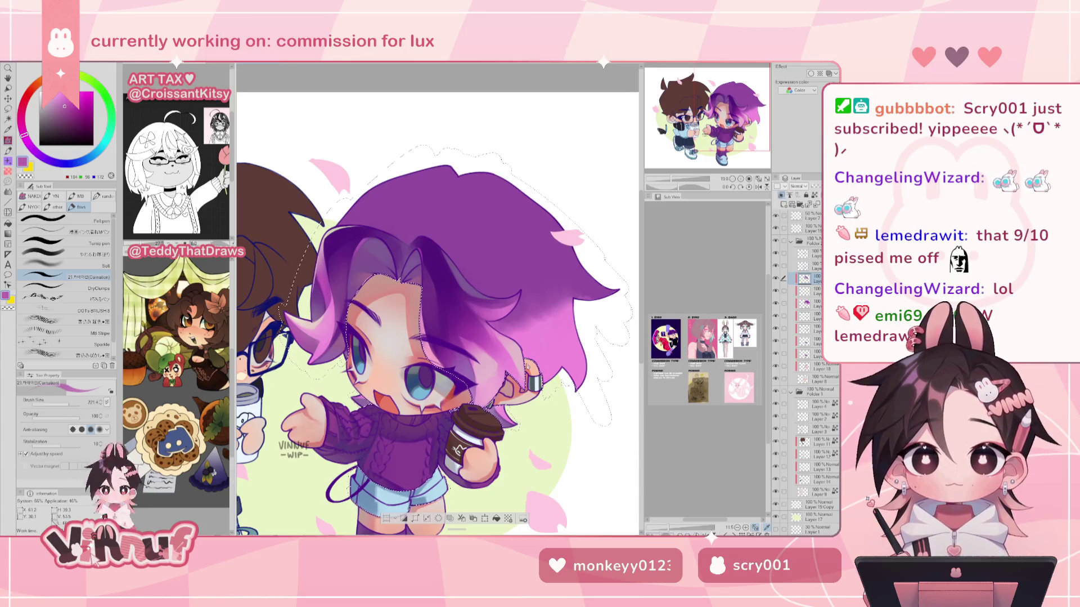
{"action": "left_click", "coordinate": [472, 338], "text": "alt"}
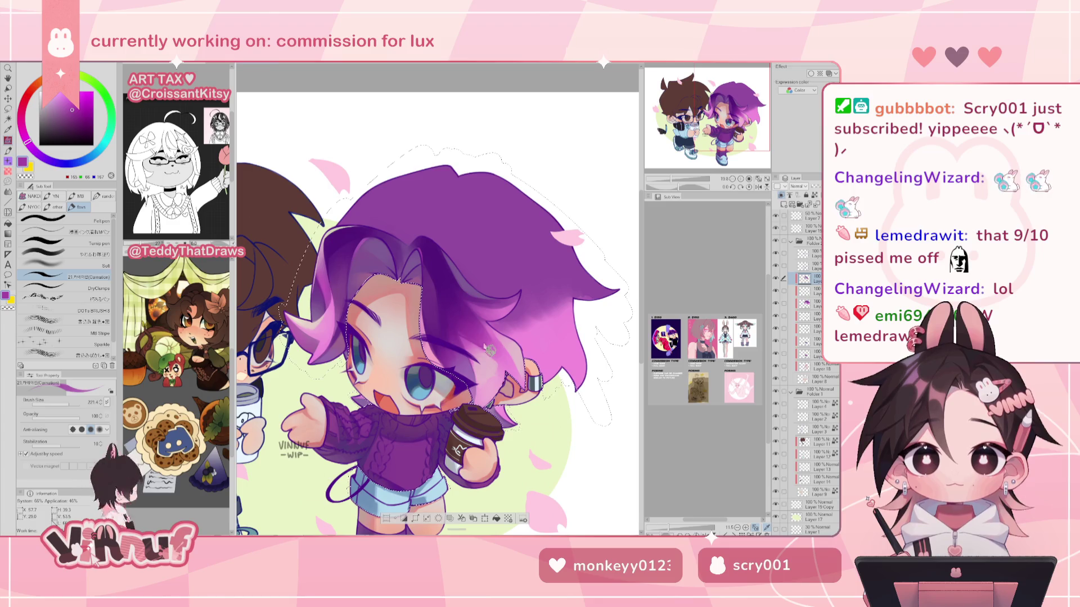
Switch to the soft pencil and refine the hair shading.
{"action": "left_click", "coordinate": [42, 253]}
{"action": "left_click", "coordinate": [462, 332], "text": "alt"}
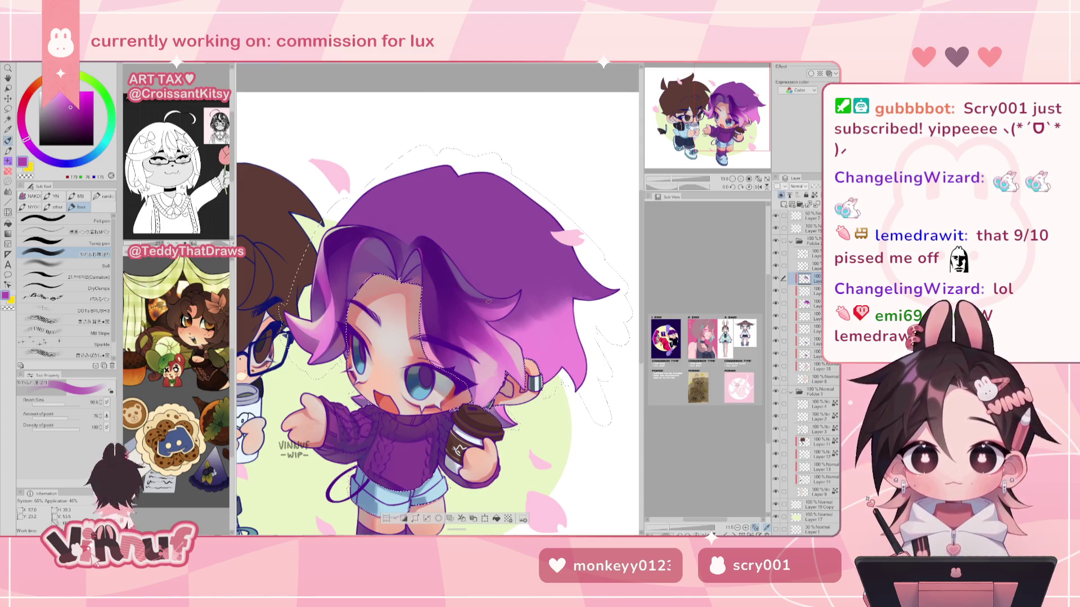
{"action": "scroll", "coordinate": [438, 312], "scroll_direction": "down", "scroll_amount": 1}
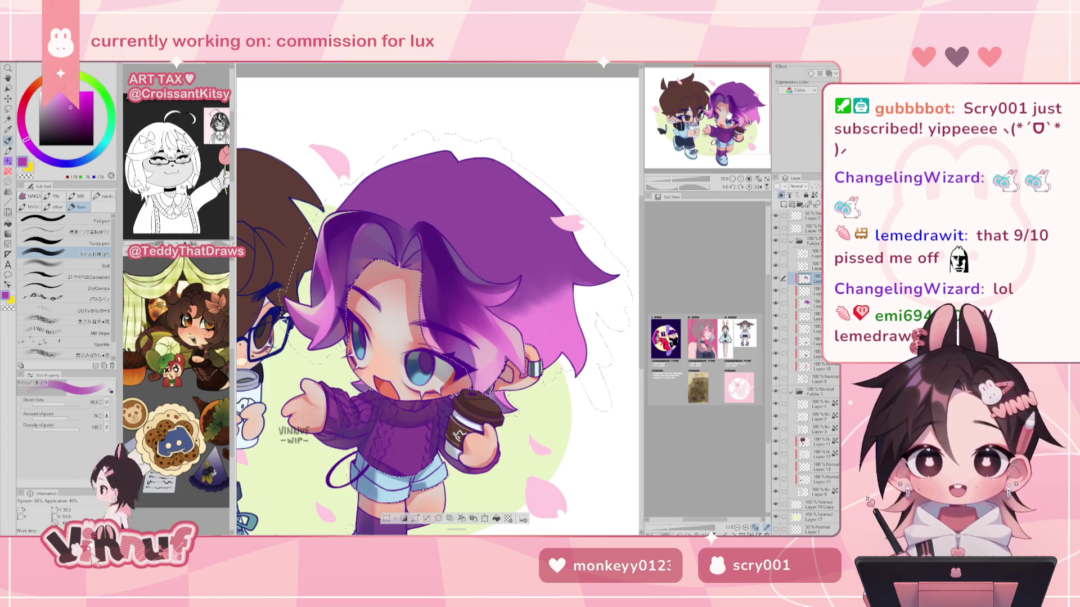
{"action": "scroll", "coordinate": [730, 116], "scroll_direction": "down", "scroll_amount": 2}
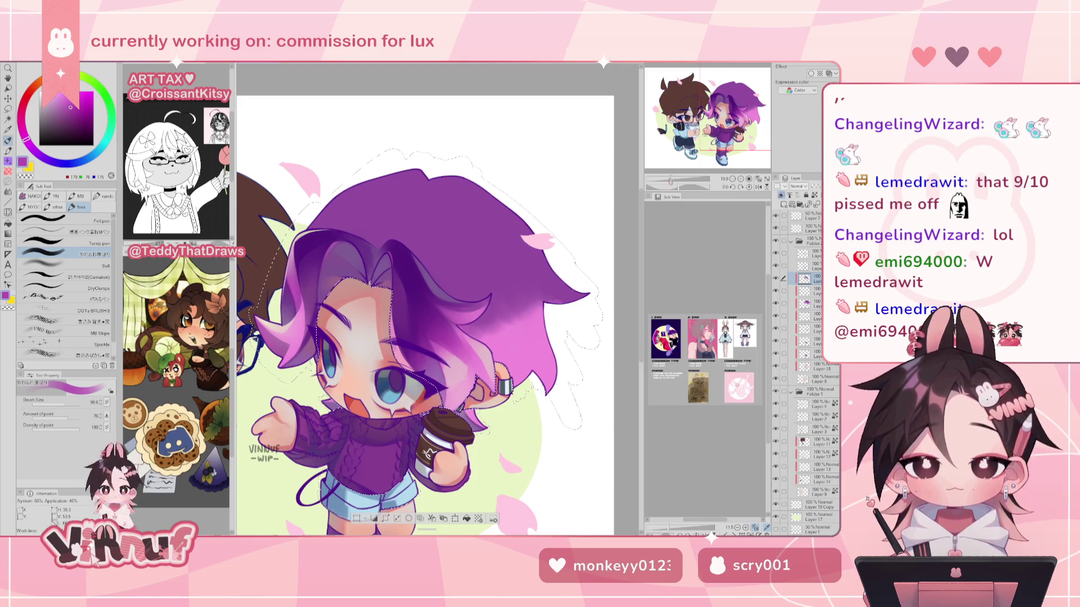
{"action": "scroll", "coordinate": [422, 316], "scroll_direction": "down", "scroll_amount": 2}
{"action": "scroll", "coordinate": [422, 315], "scroll_direction": "up", "scroll_amount": 2}
Eyedrop the skin pink and softly airbrush the face with an enlarged Soft airbrush.
{"action": "left_click", "coordinate": [363, 307], "text": "alt"}
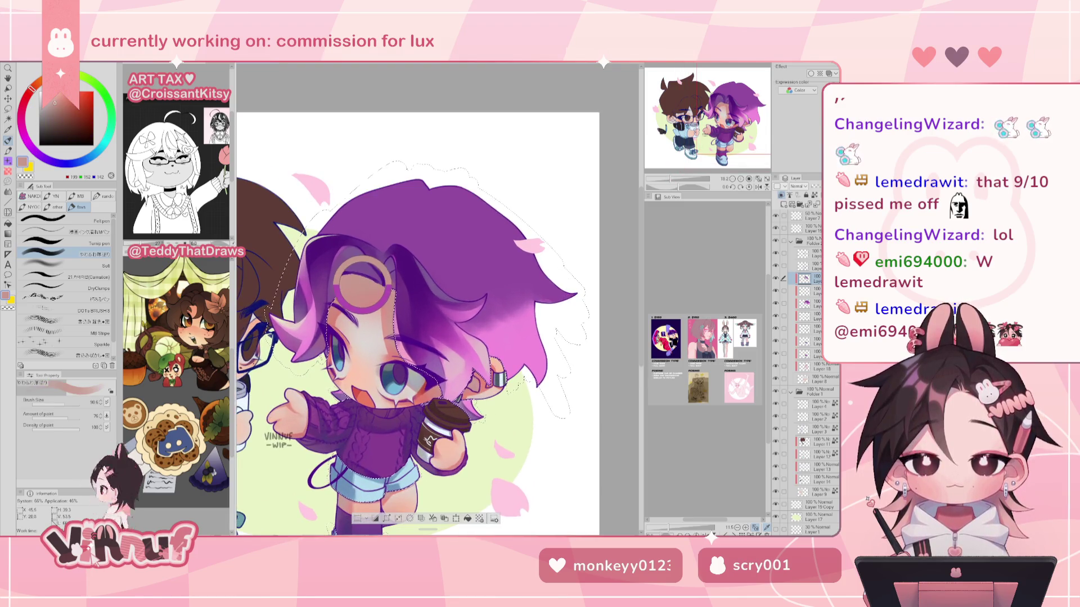
{"action": "left_click", "coordinate": [90, 266]}
{"action": "left_click_drag", "start_coordinate": [67, 403], "coordinate": [76, 403]}
{"action": "key", "text": "bracketright"}
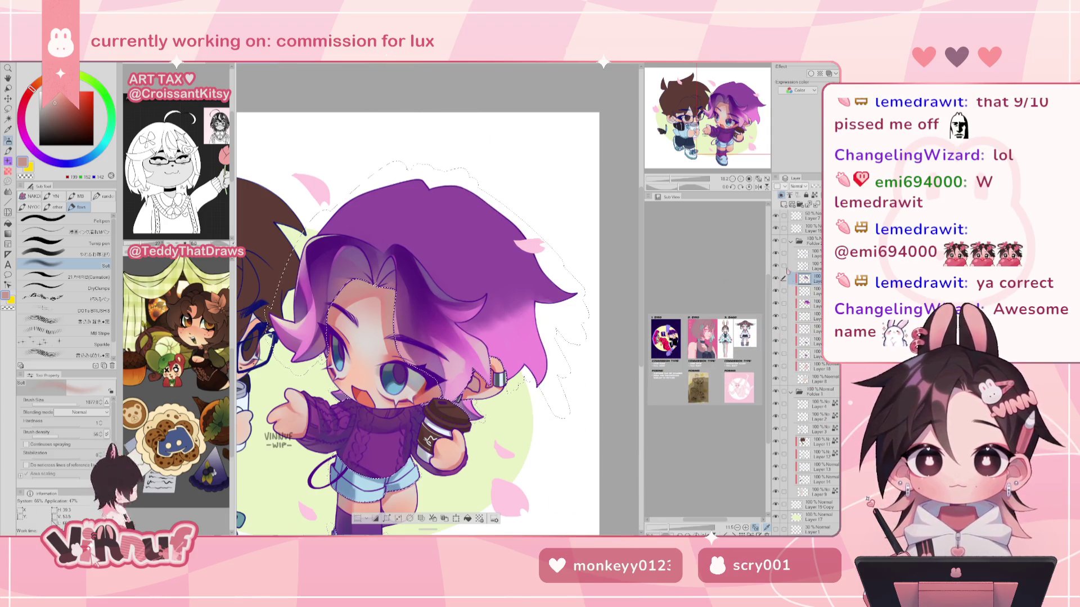
Sample dark purple from the hair and set a different airbrush to size 1410.
{"action": "left_click", "coordinate": [414, 274], "text": "alt"}
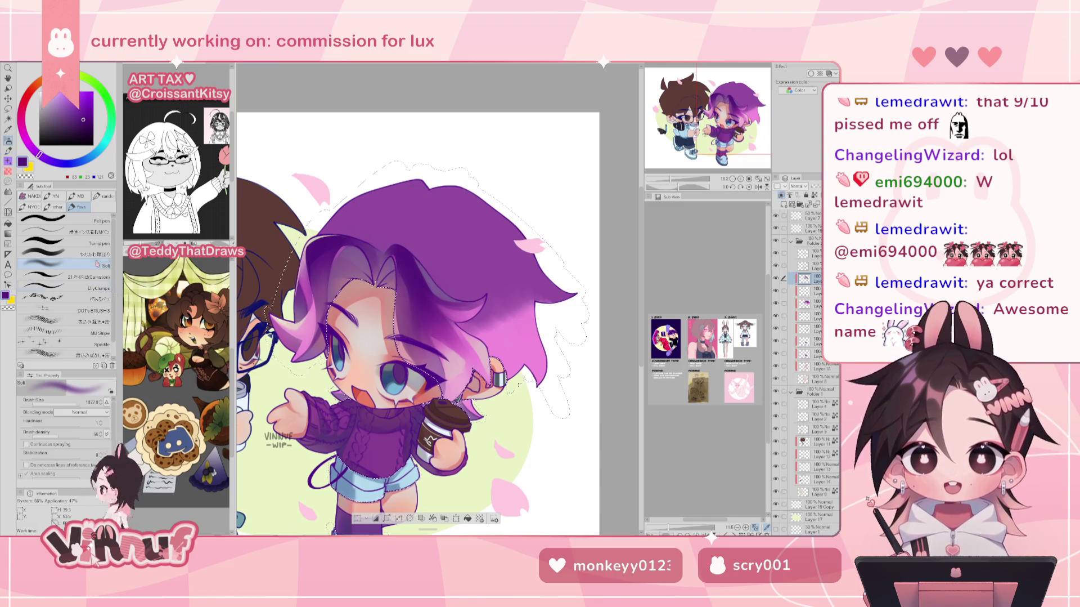
{"action": "left_click", "coordinate": [65, 253]}
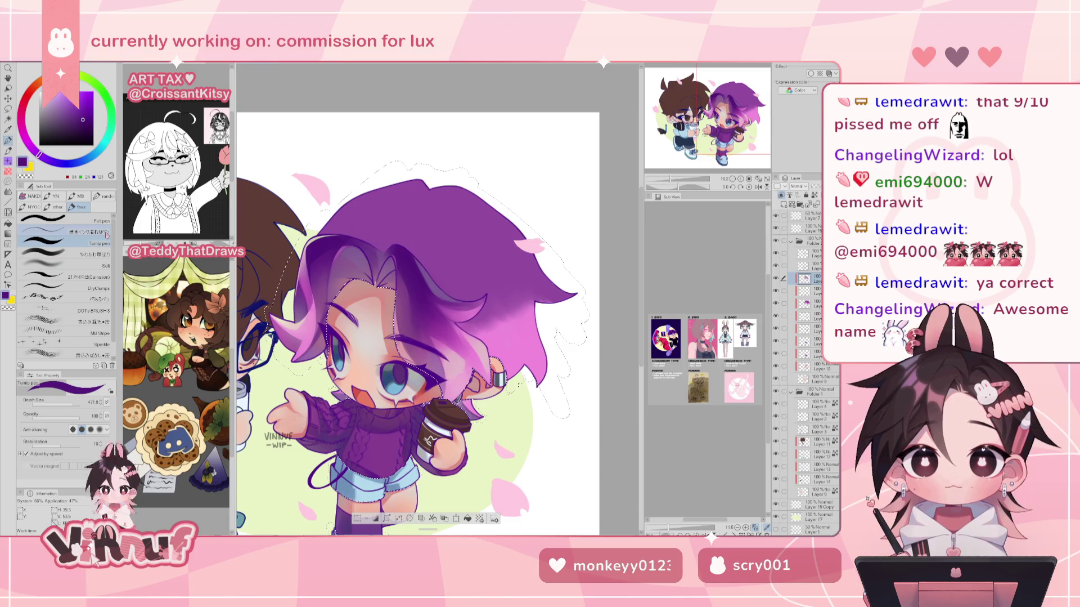
{"action": "left_click_drag", "start_coordinate": [438, 299], "coordinate": [464, 338]}
{"action": "left_click_drag", "start_coordinate": [511, 215], "coordinate": [455, 231]}
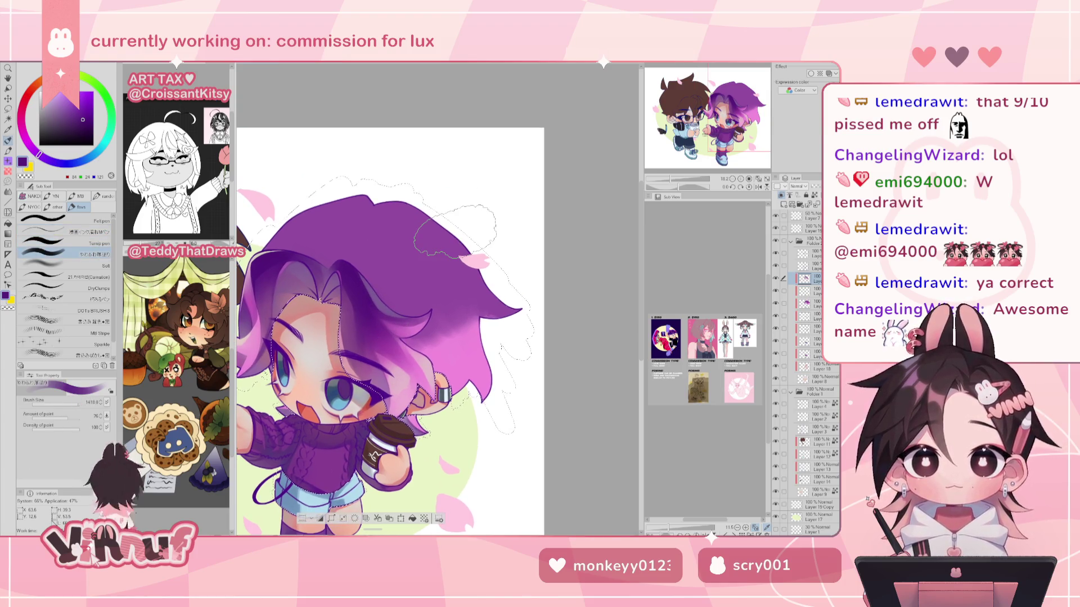
{"action": "key", "text": "m"}
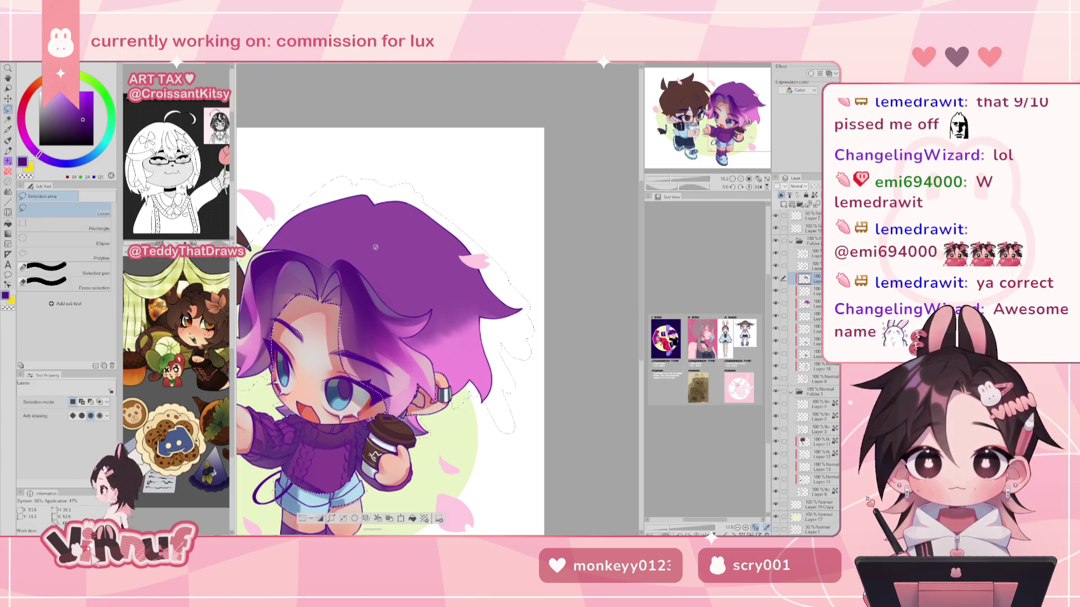
Clear the selection and auto-select the purple hair, including the pocket inside it.
{"action": "key", "text": "ctrl+d"}
{"action": "key", "text": "w"}
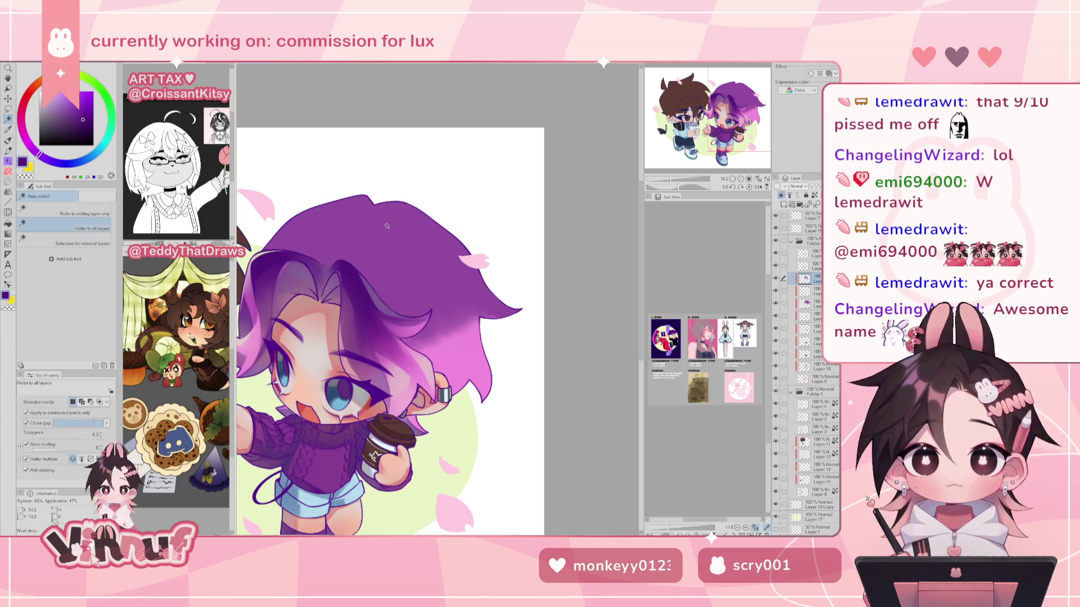
{"action": "left_click", "coordinate": [388, 226]}
{"action": "left_click", "coordinate": [437, 230], "text": "shift"}
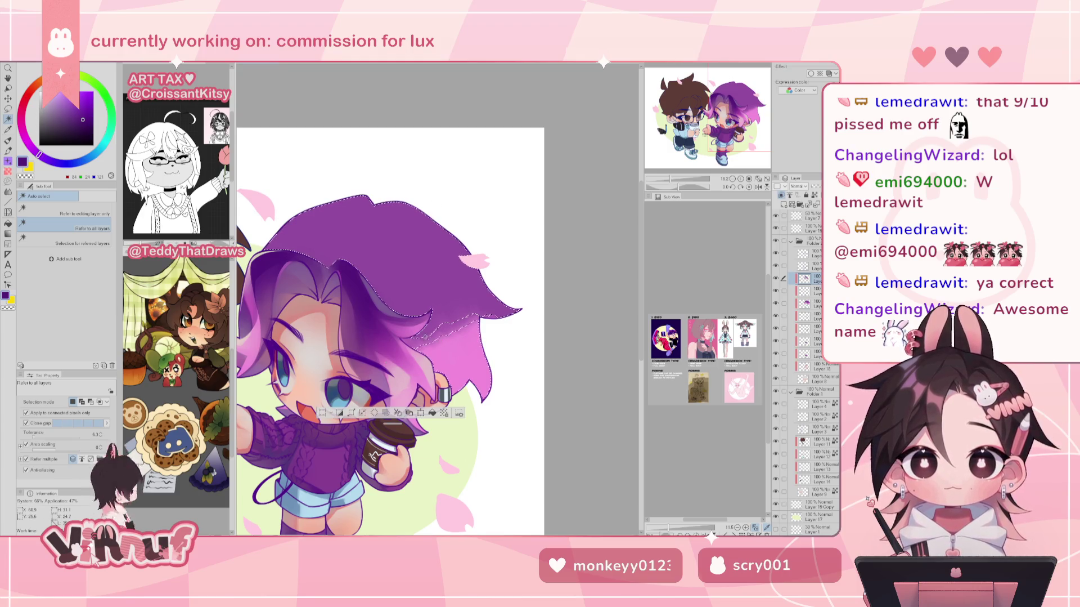
{"action": "left_click", "coordinate": [465, 324], "text": "shift"}
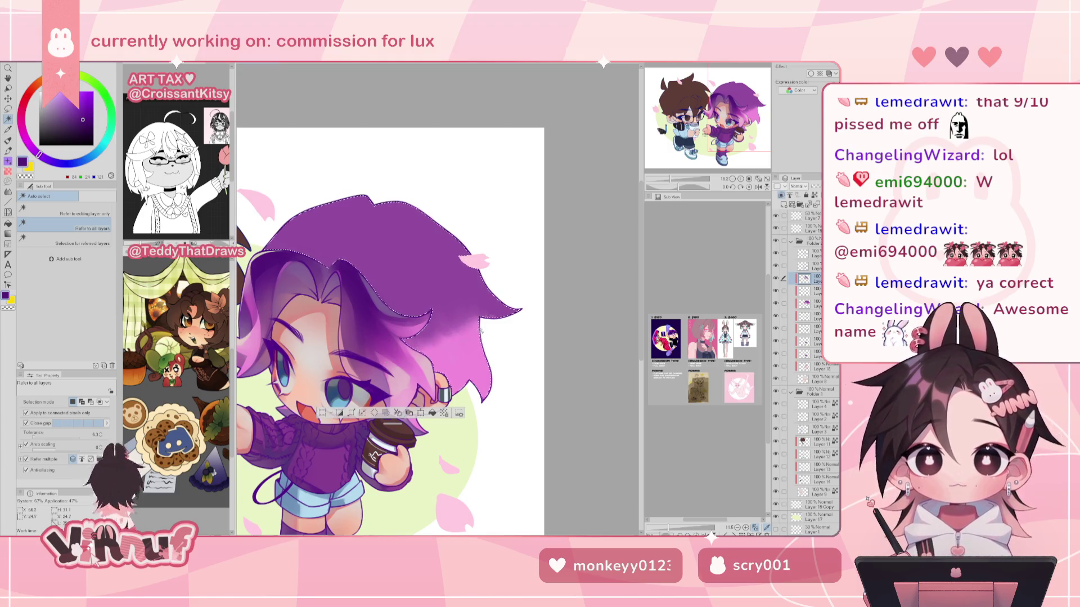
Airbrush a soft dark-purple stroke over the selected hair.
{"action": "scroll", "coordinate": [391, 299], "scroll_direction": "down", "scroll_amount": 5}
{"action": "scroll", "coordinate": [391, 299], "scroll_direction": "up", "scroll_amount": 2}
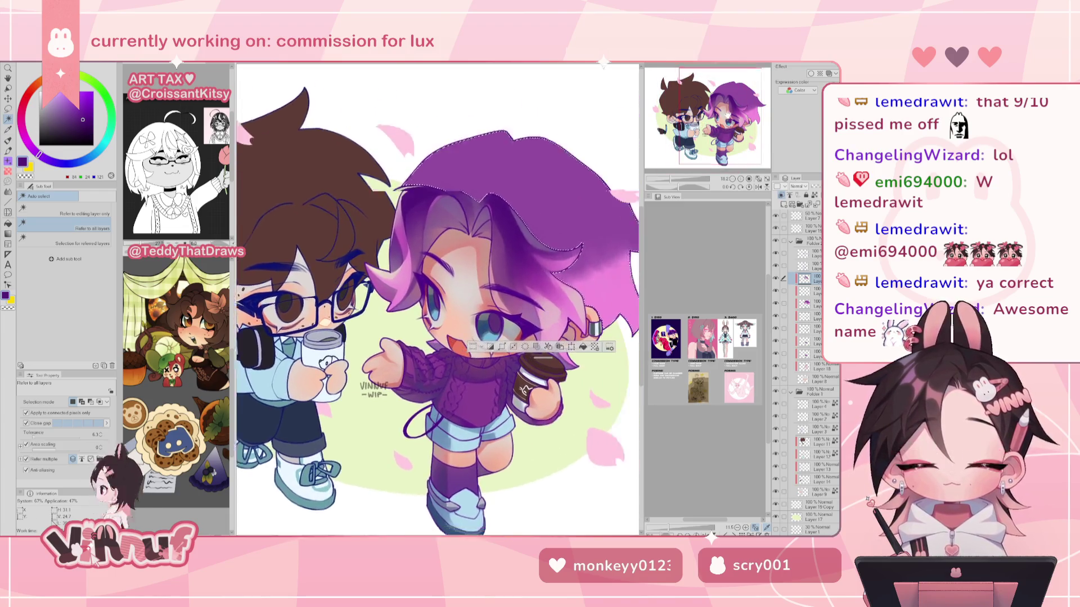
{"action": "scroll", "coordinate": [390, 298], "scroll_direction": "up", "scroll_amount": 2}
{"action": "scroll", "coordinate": [390, 298], "scroll_direction": "up", "scroll_amount": 2}
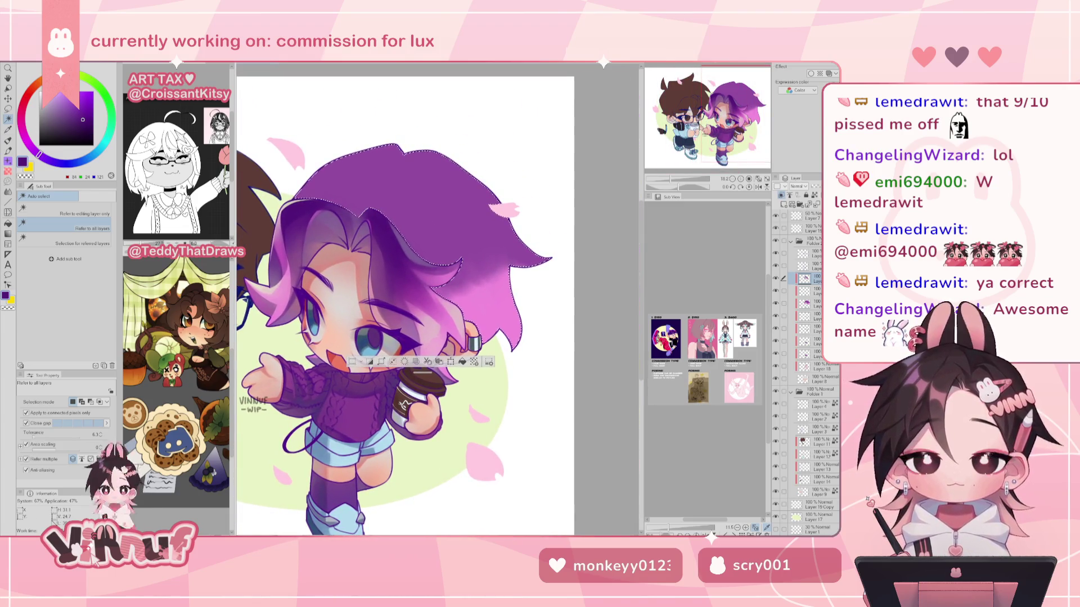
{"action": "key", "text": "b"}
{"action": "left_click_drag", "start_coordinate": [409, 176], "coordinate": [396, 195]}
{"action": "scroll", "coordinate": [396, 194], "scroll_direction": "down", "scroll_amount": 5}
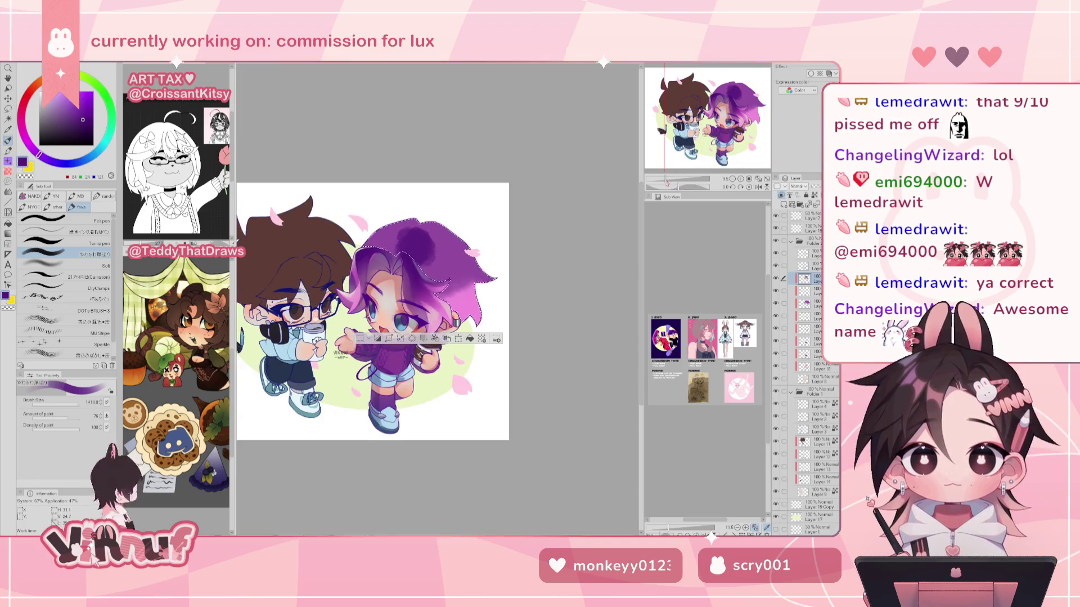
Darken the top of the hair with the soft airbrush at size 2000.
{"action": "scroll", "coordinate": [396, 194], "scroll_direction": "up", "scroll_amount": 2}
{"action": "scroll", "coordinate": [397, 194], "scroll_direction": "up", "scroll_amount": 1}
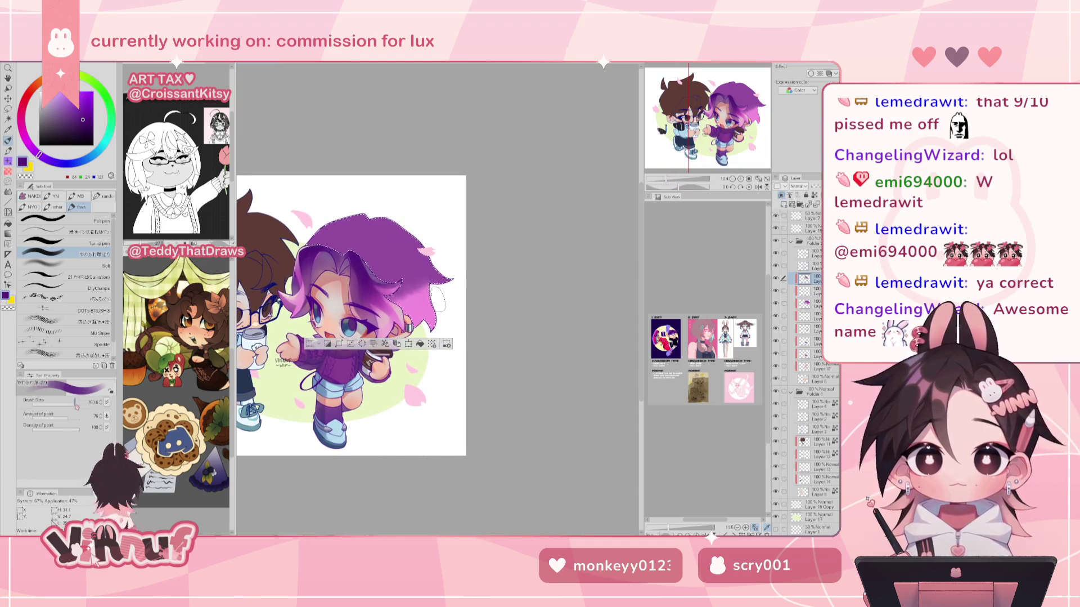
{"action": "left_click", "coordinate": [66, 265]}
{"action": "left_click_drag", "start_coordinate": [70, 403], "coordinate": [107, 404]}
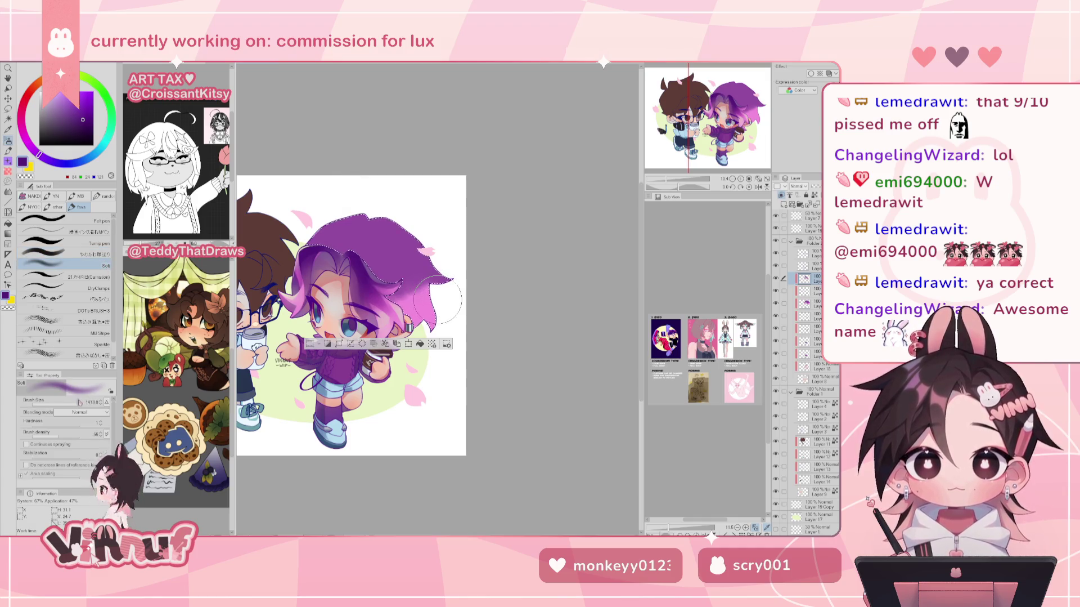
{"action": "mouse_move", "coordinate": [388, 254]}
{"action": "left_mouse_down"}
{"action": "mouse_move", "coordinate": [380, 228]}
{"action": "mouse_move", "coordinate": [345, 231]}
{"action": "left_mouse_up"}
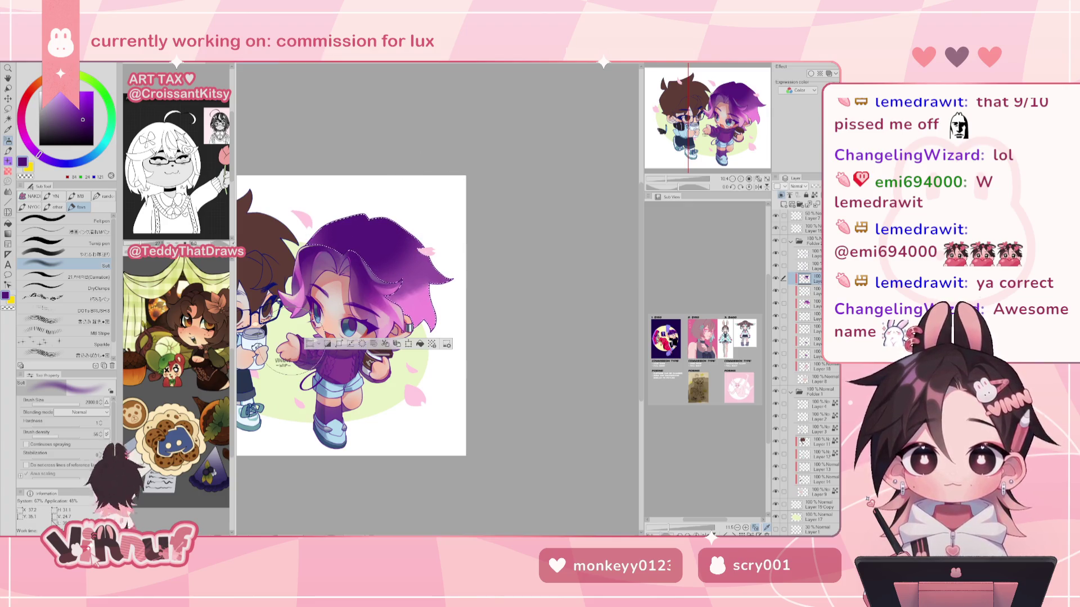
{"action": "mouse_move", "coordinate": [405, 197]}
{"action": "left_mouse_down"}
{"action": "mouse_move", "coordinate": [376, 242]}
{"action": "mouse_move", "coordinate": [394, 250]}
{"action": "left_mouse_up"}
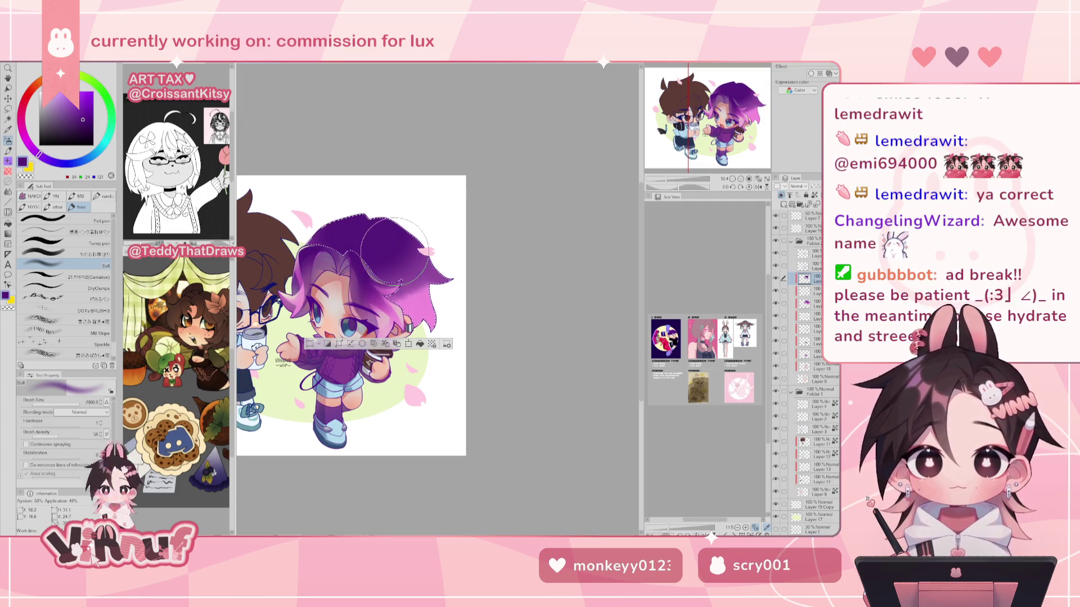
Sample mauve and darker purples from the hair and set the brush to about 440.
{"action": "left_click", "coordinate": [375, 274], "text": "alt"}
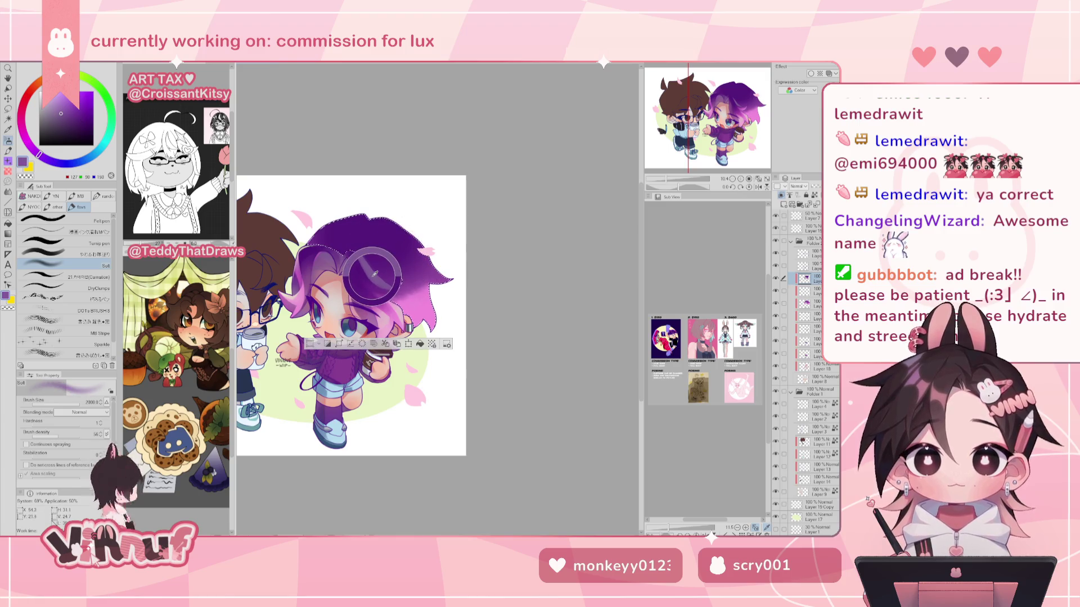
{"action": "scroll", "coordinate": [399, 246], "scroll_direction": "up", "scroll_amount": 3}
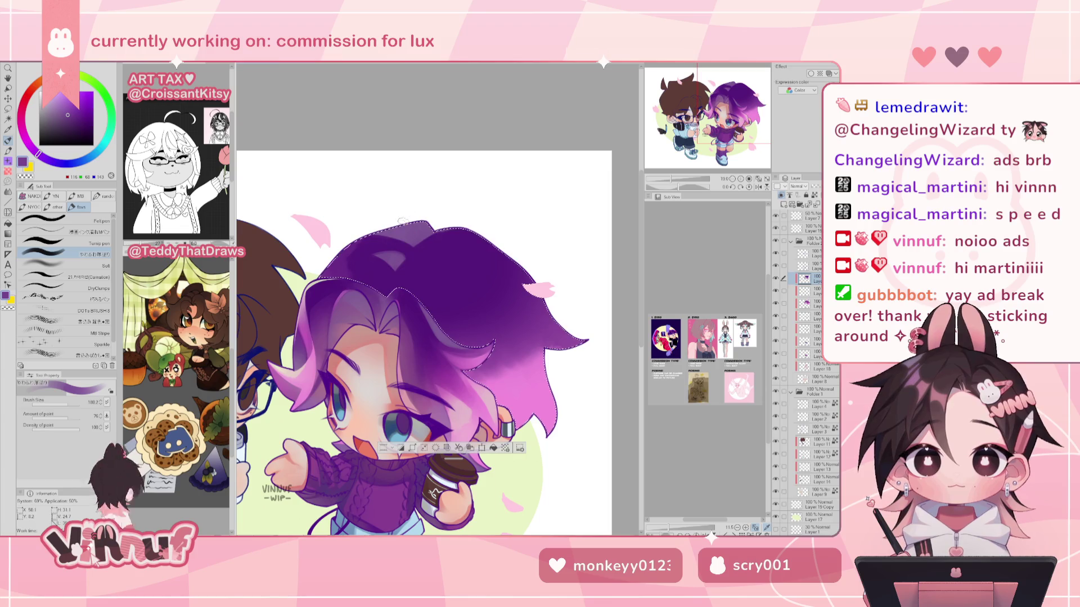
{"action": "left_click", "coordinate": [373, 235], "text": "alt"}
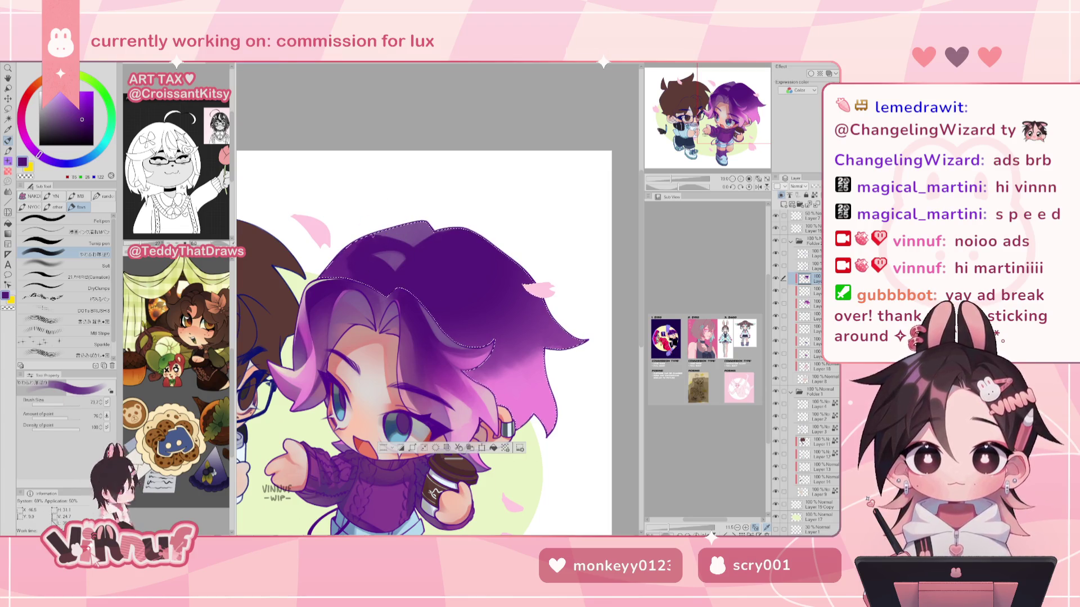
{"action": "left_click", "coordinate": [393, 237], "text": "alt"}
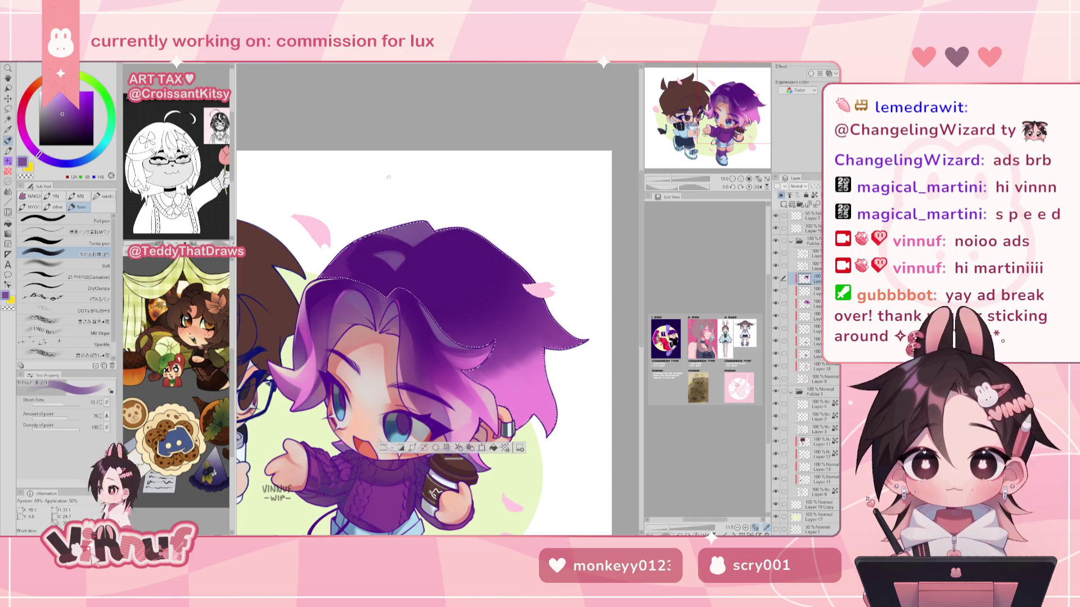
{"action": "left_click_drag", "start_coordinate": [69, 403], "coordinate": [76, 401]}
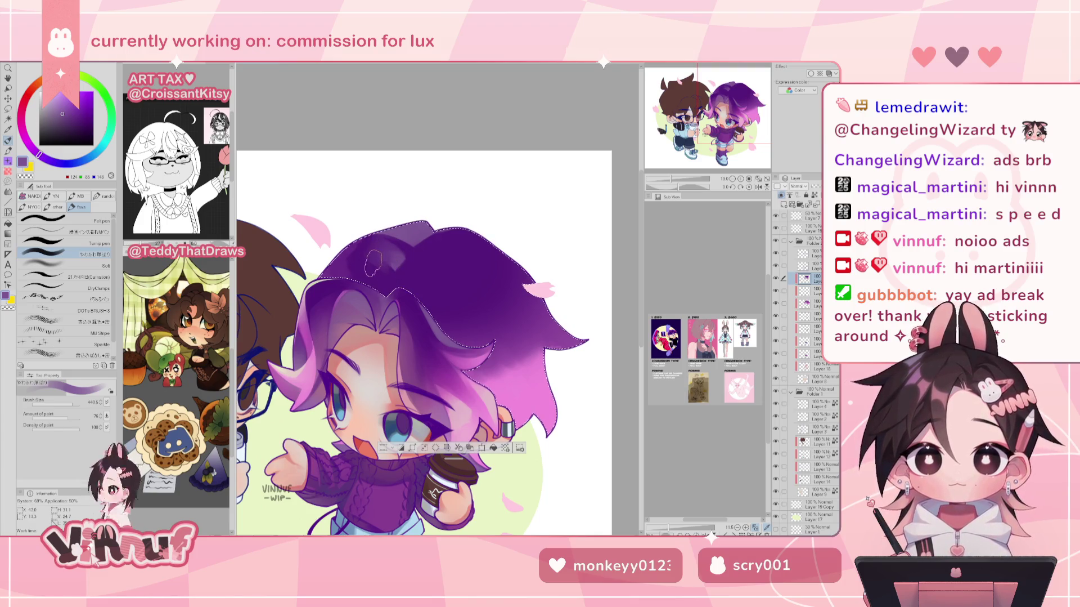
Zoom out to both characters, mirror-check, then zoom in on the purple-haired head.
{"action": "left_click_drag", "start_coordinate": [673, 180], "coordinate": [674, 177]}
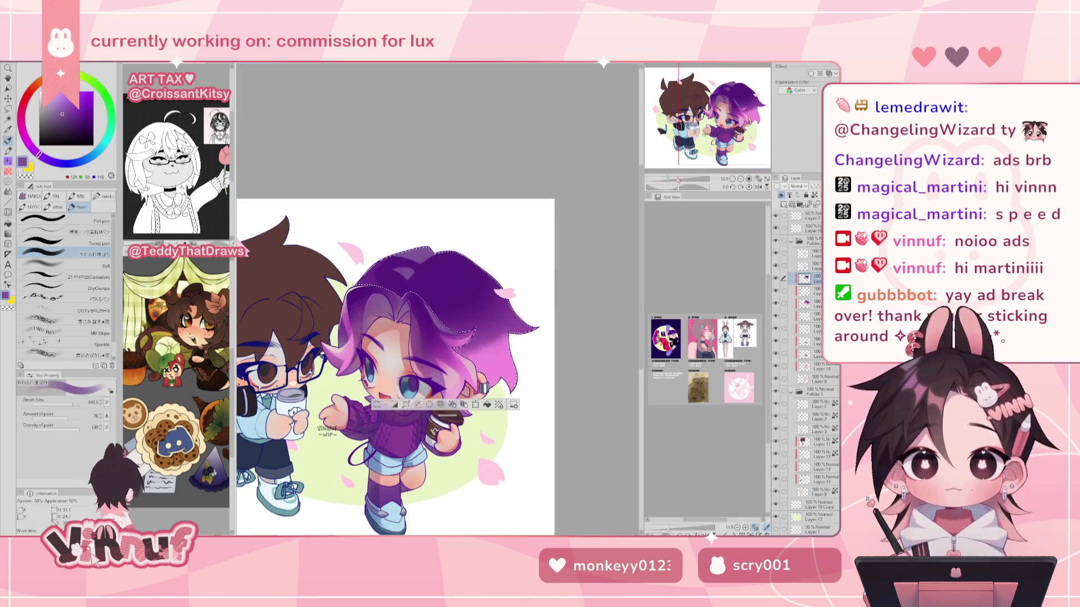
{"action": "key", "text": "h"}
{"action": "key", "text": "h"}
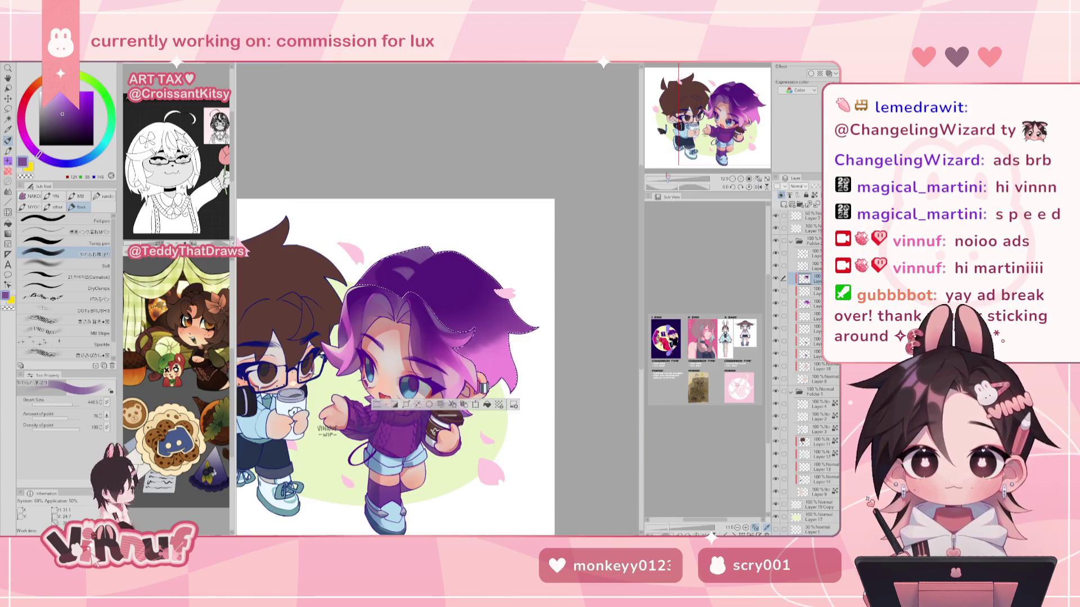
{"action": "left_click_drag", "start_coordinate": [680, 183], "coordinate": [691, 180]}
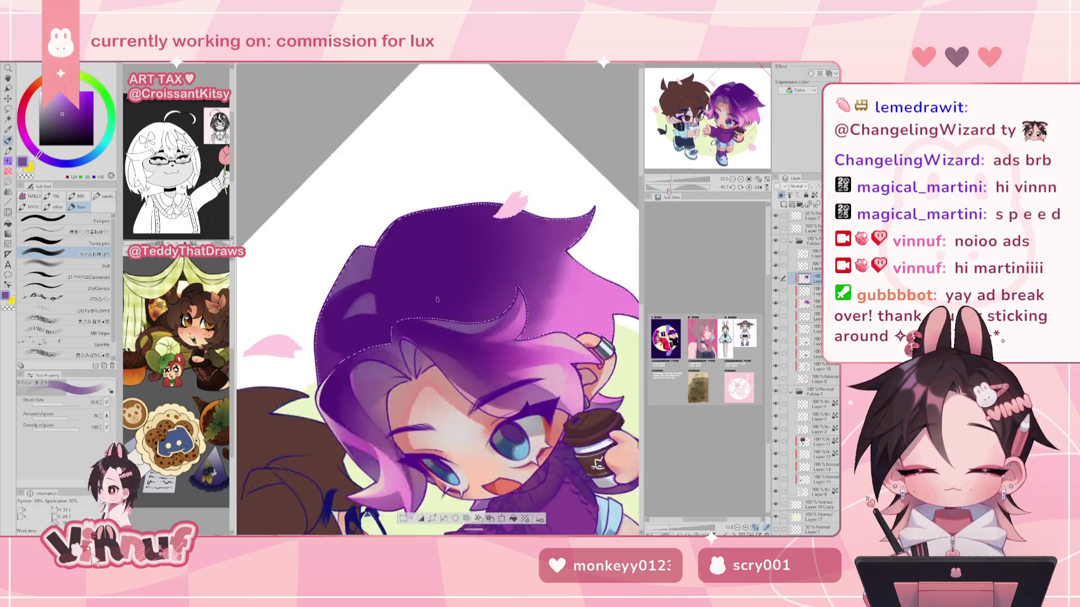
Tilt the head view, enlarge the brush, and airbrush a dark-to-light gradient from sampled hair purples.
{"action": "left_click_drag", "start_coordinate": [437, 300], "coordinate": [338, 377]}
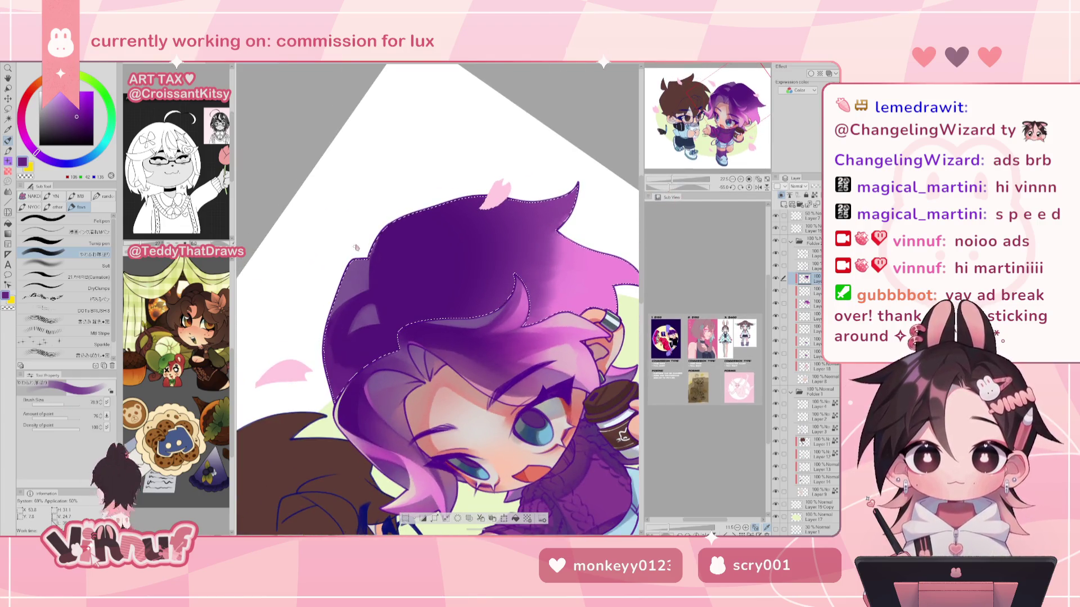
{"action": "key", "text": "bracketright"}
{"action": "key", "text": "bracketright"}
{"action": "key", "text": "bracketright"}
{"action": "key", "text": "bracketright"}
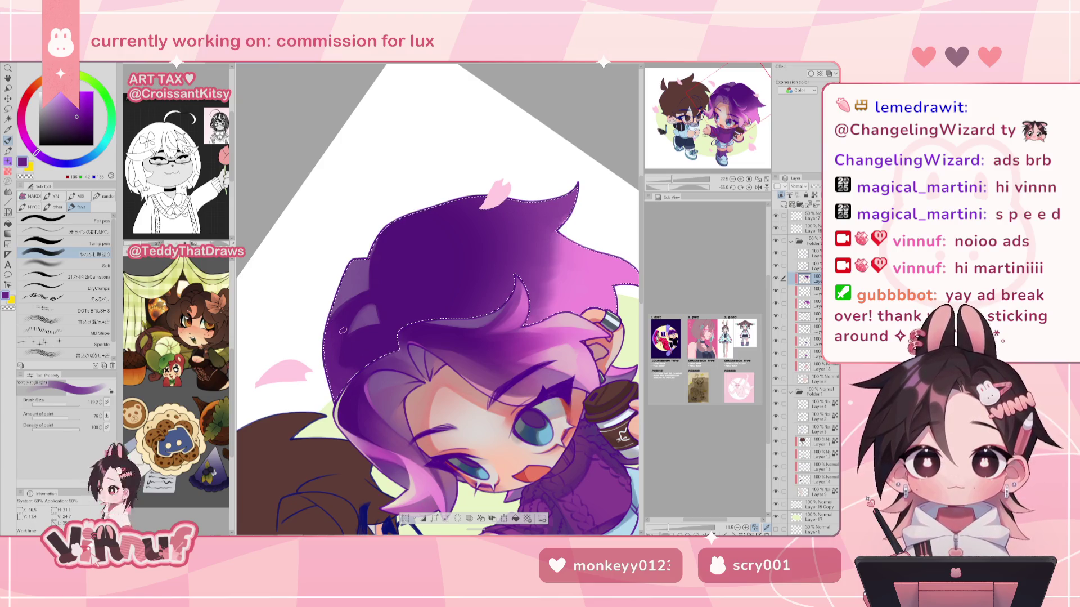
{"action": "left_click", "coordinate": [394, 298], "text": "alt"}
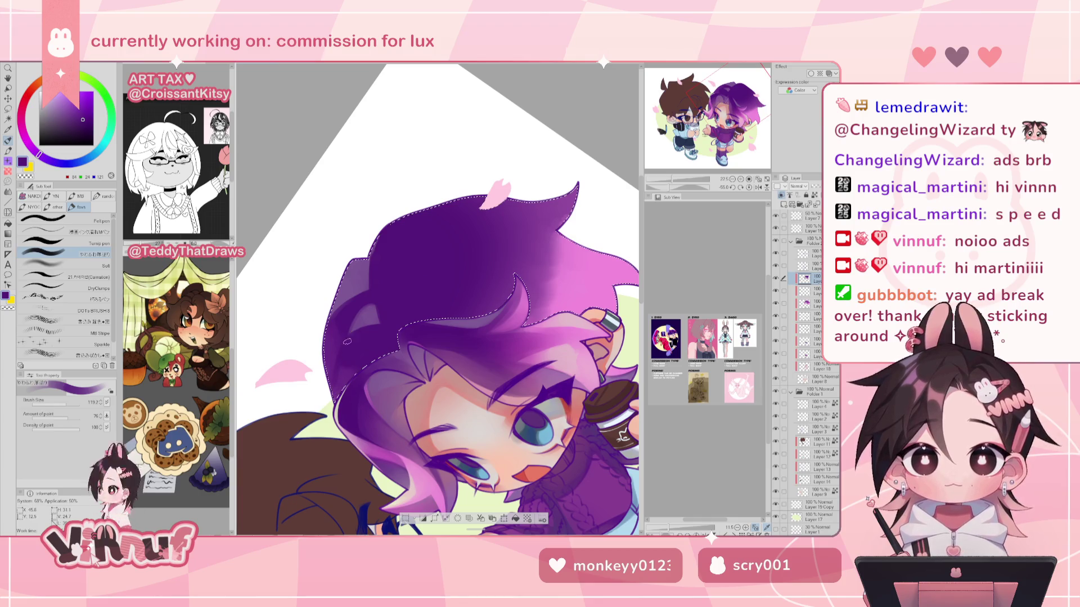
{"action": "left_click", "coordinate": [343, 356], "text": "alt"}
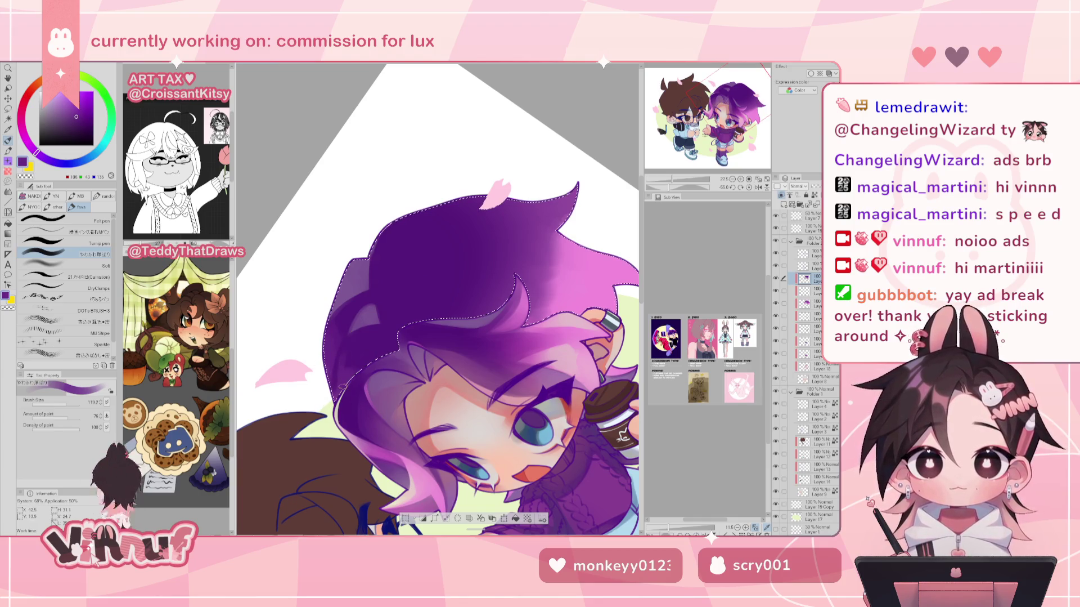
{"action": "left_click", "coordinate": [336, 377], "text": "alt"}
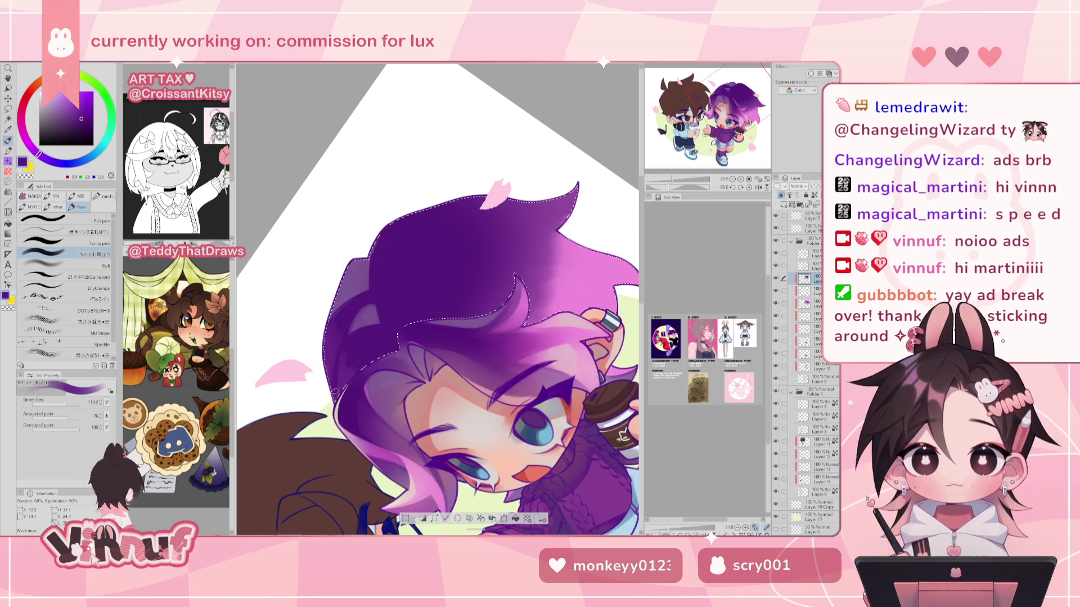
{"action": "left_click", "coordinate": [349, 343], "text": "alt"}
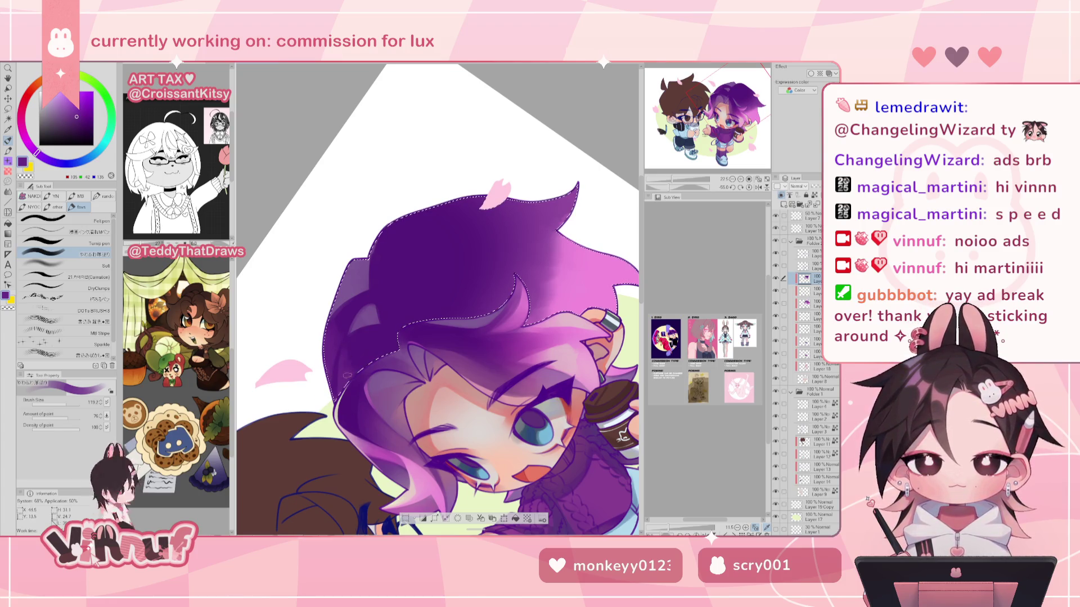
{"action": "left_click", "coordinate": [370, 325], "text": "alt"}
{"action": "left_click_drag", "start_coordinate": [672, 179], "coordinate": [668, 179]}
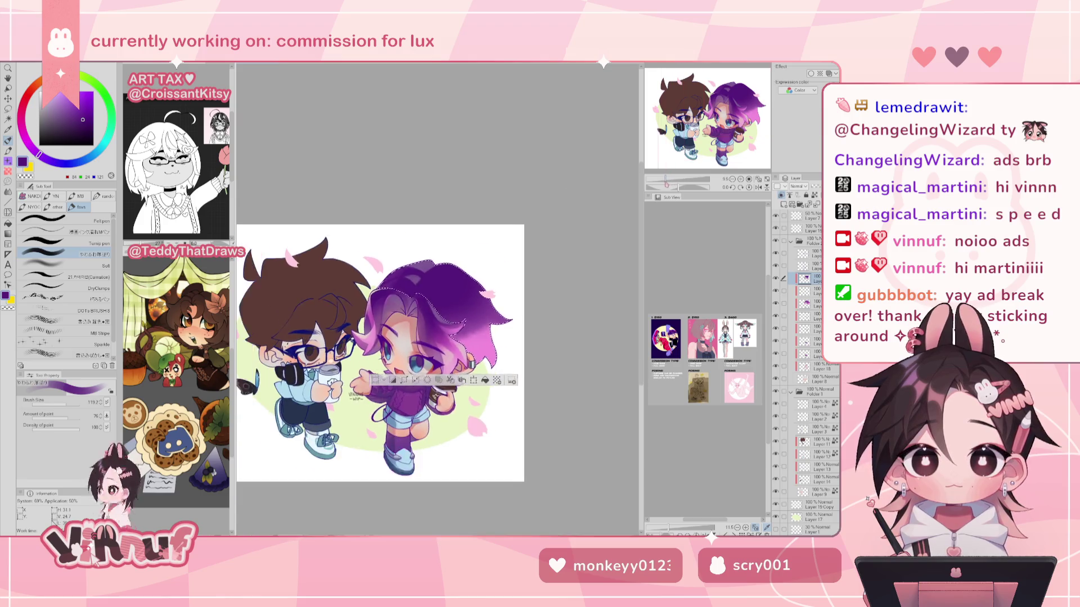
{"action": "key", "text": "h"}
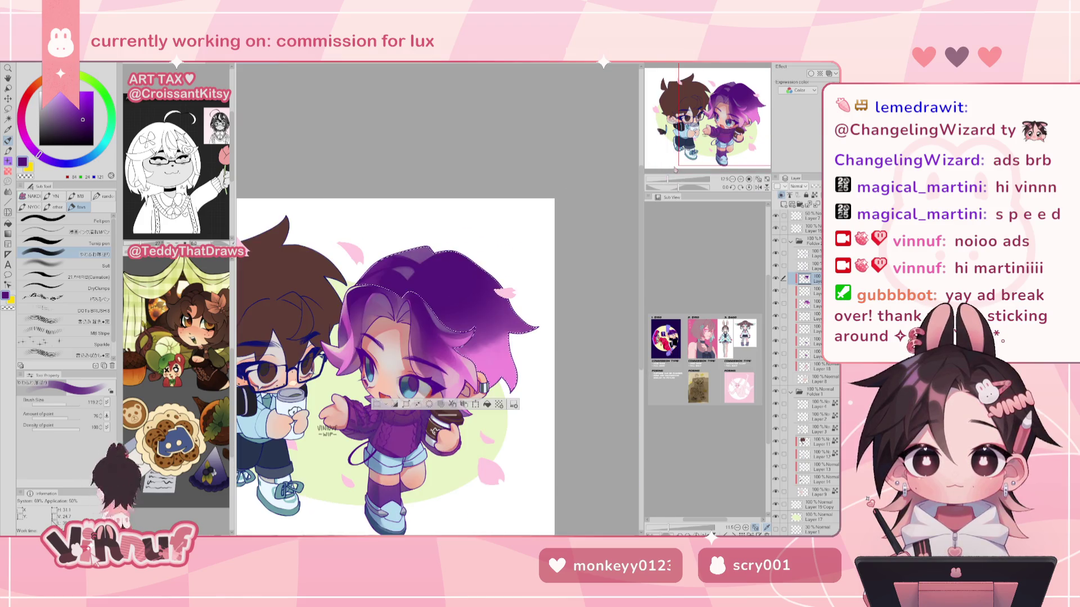
{"action": "scroll", "coordinate": [667, 165], "scroll_direction": "up", "scroll_amount": 3}
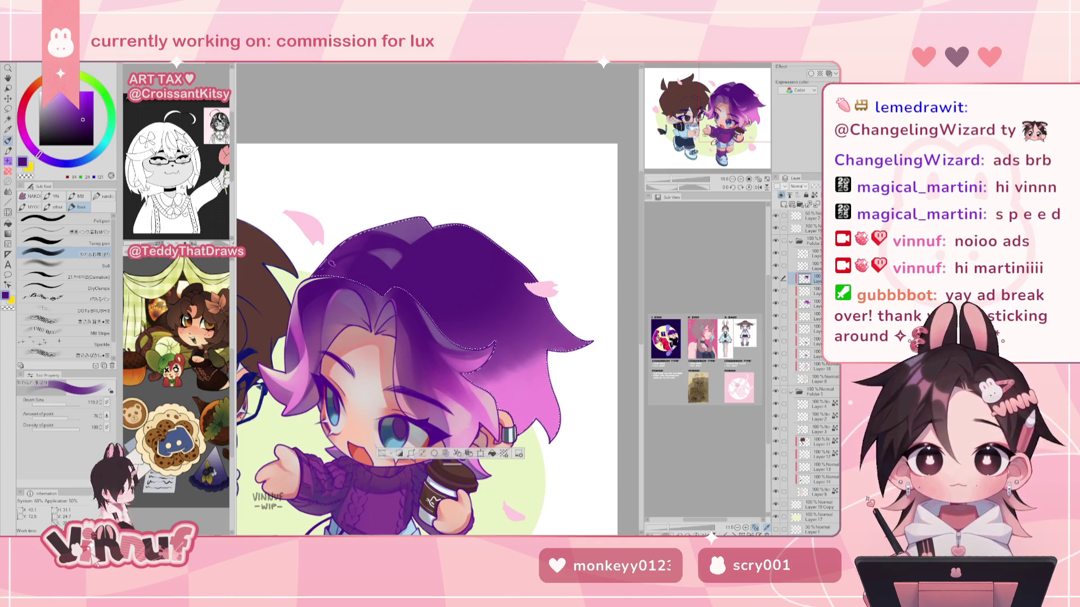
{"action": "scroll", "coordinate": [347, 244], "scroll_direction": "down", "scroll_amount": 5}
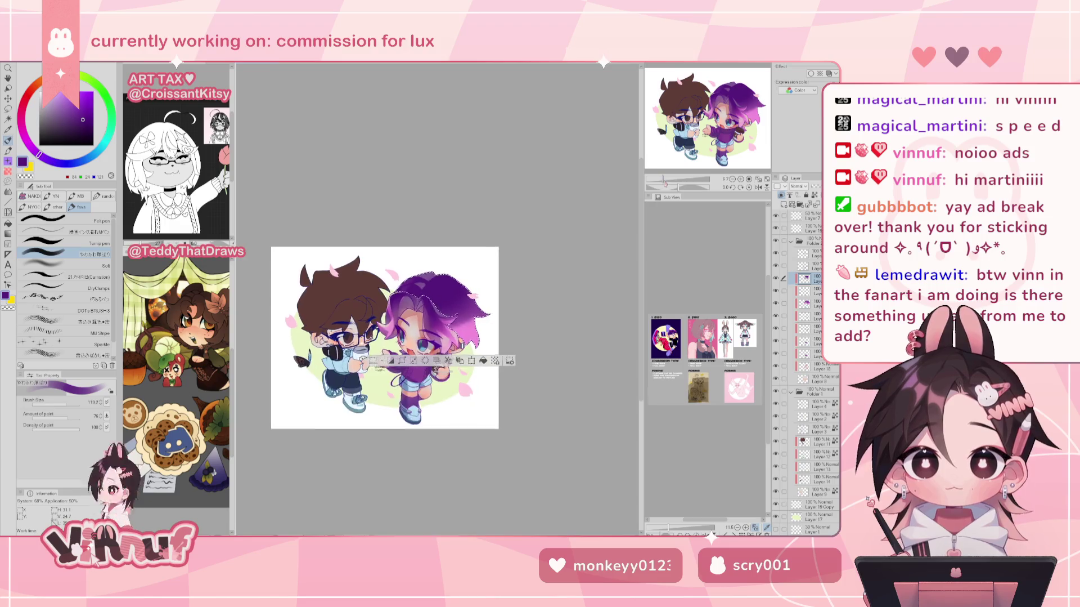
{"action": "scroll", "coordinate": [340, 248], "scroll_direction": "up", "scroll_amount": 4}
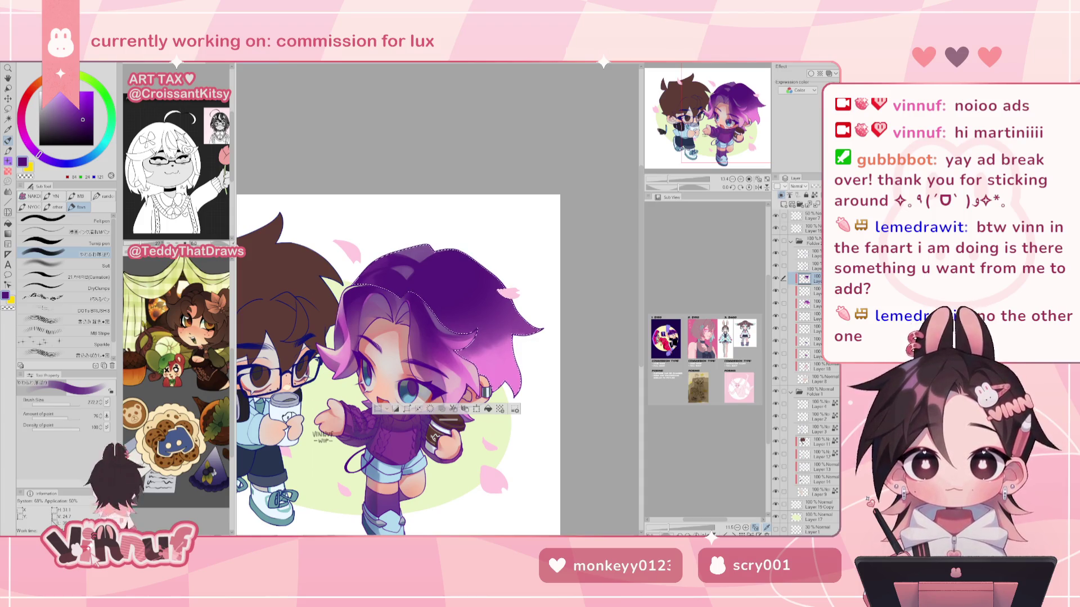
Airbrush soft highlights with light and dark hair purples, then zoom out and flip-check.
{"action": "scroll", "coordinate": [462, 310], "scroll_direction": "up", "scroll_amount": 3}
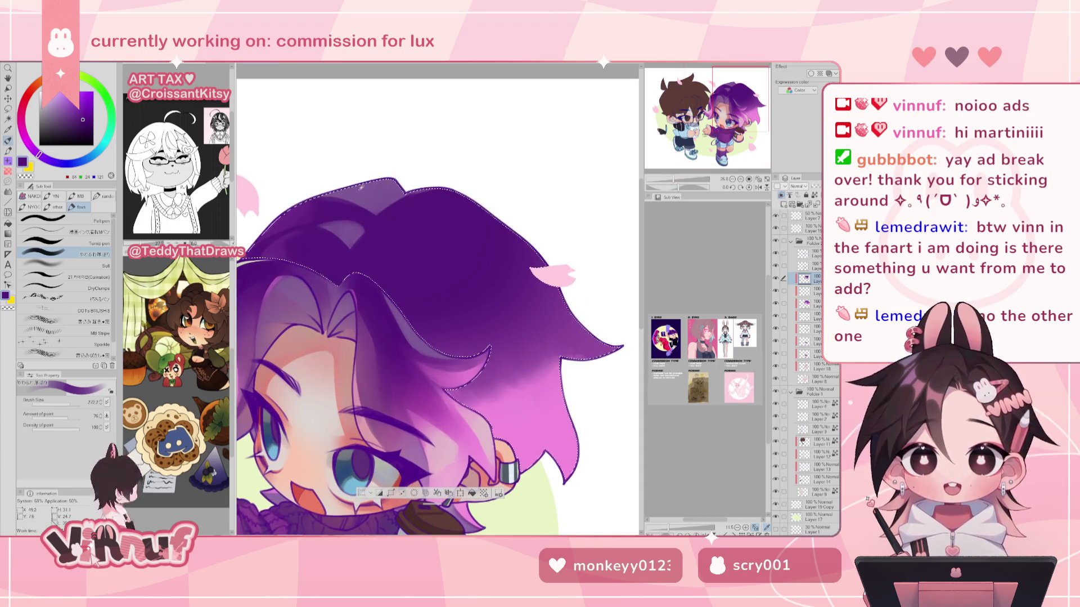
{"action": "left_click", "coordinate": [361, 187], "text": "alt"}
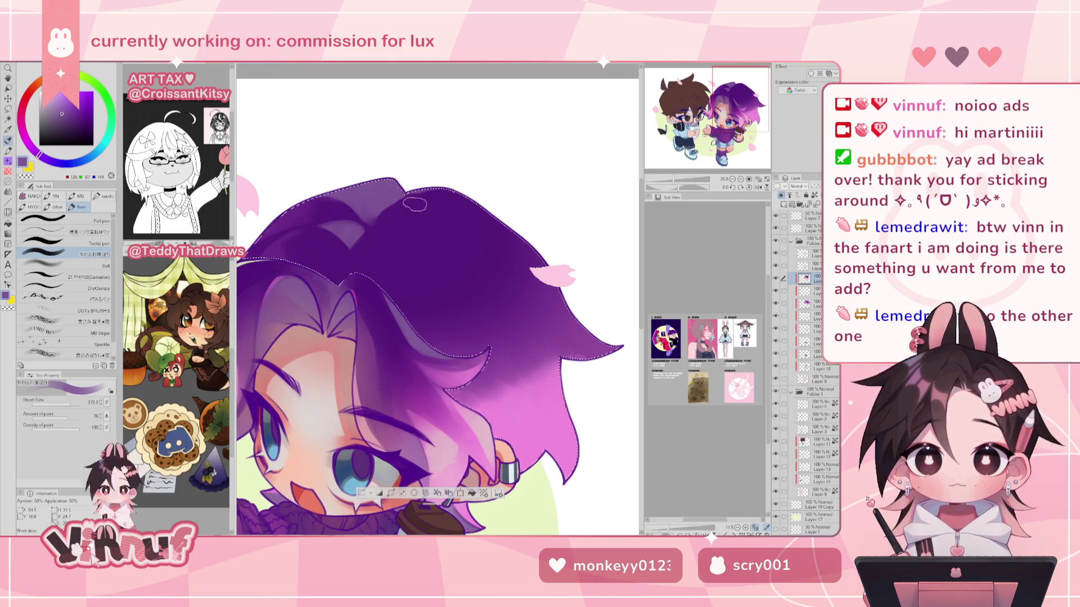
{"action": "left_click", "coordinate": [390, 233], "text": "alt"}
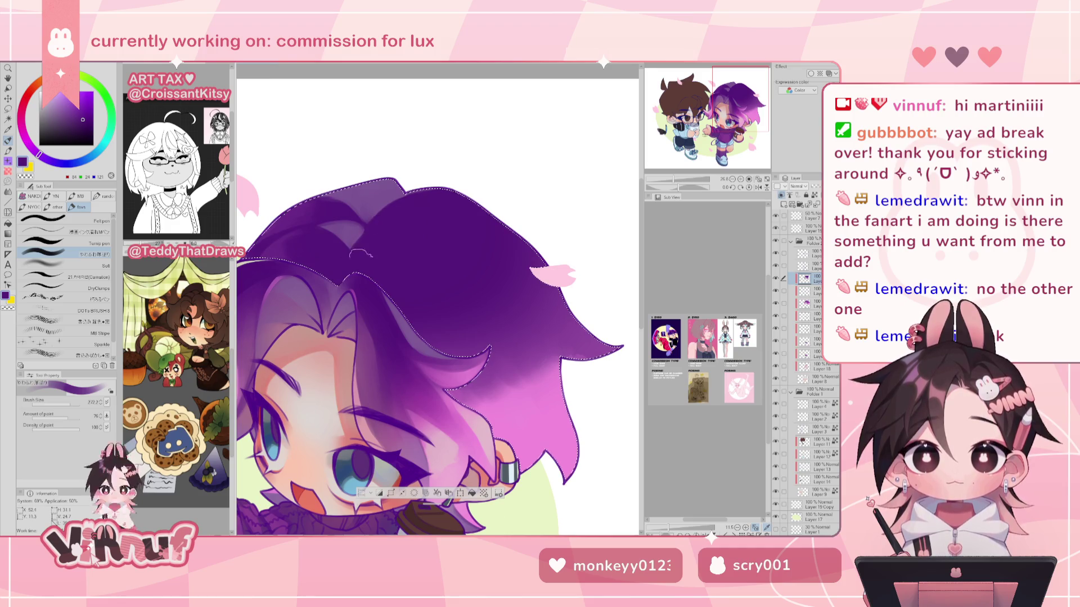
{"action": "left_click", "coordinate": [391, 179], "text": "alt"}
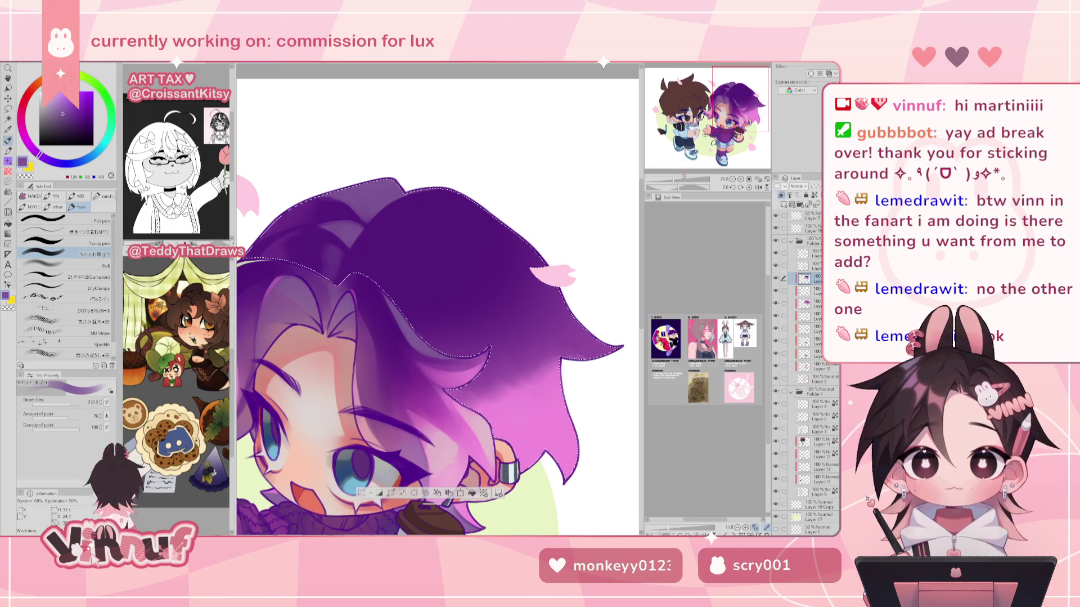
{"action": "key", "text": "ctrl+minus"}
{"action": "key", "text": "h"}
{"action": "key", "text": "h"}
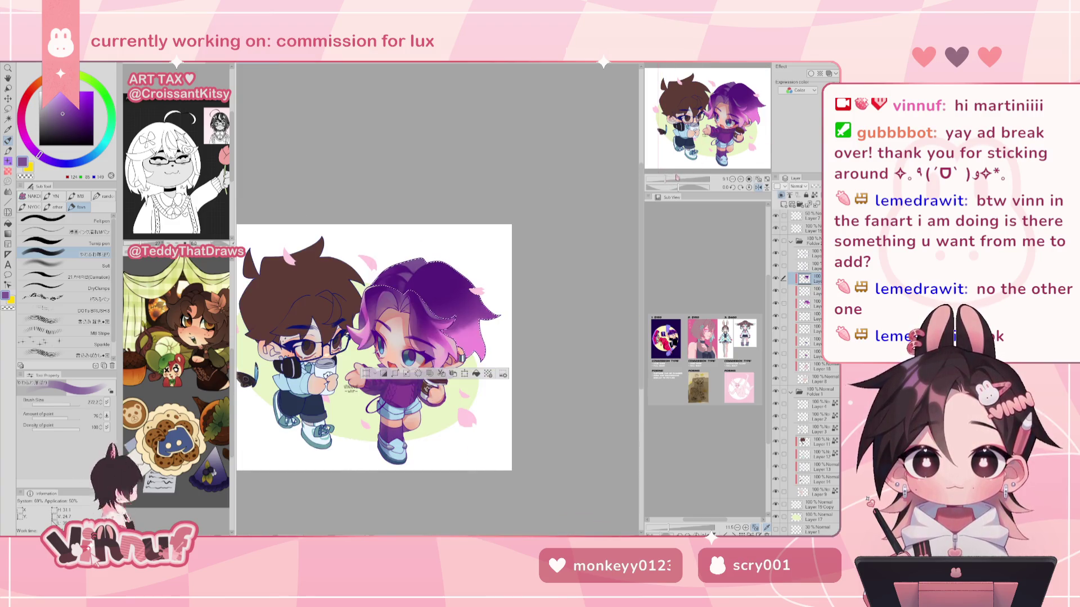
{"action": "scroll", "coordinate": [414, 264], "scroll_direction": "up", "scroll_amount": 2}
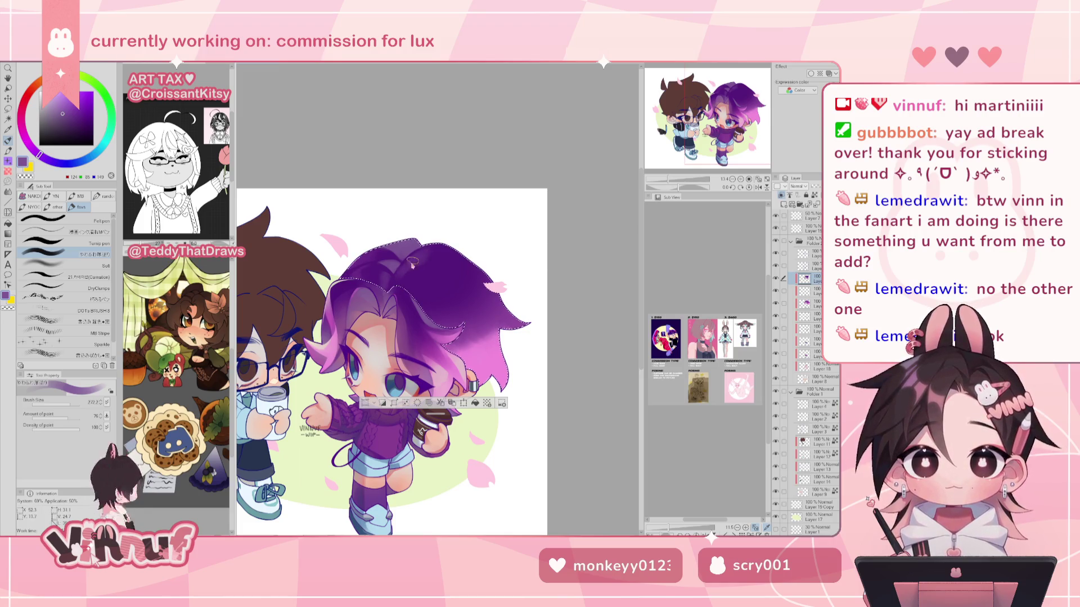
Shade the hair with dark and lighter purples sampled from it, mirror-checking the canvas.
{"action": "left_click", "coordinate": [422, 276], "text": "alt"}
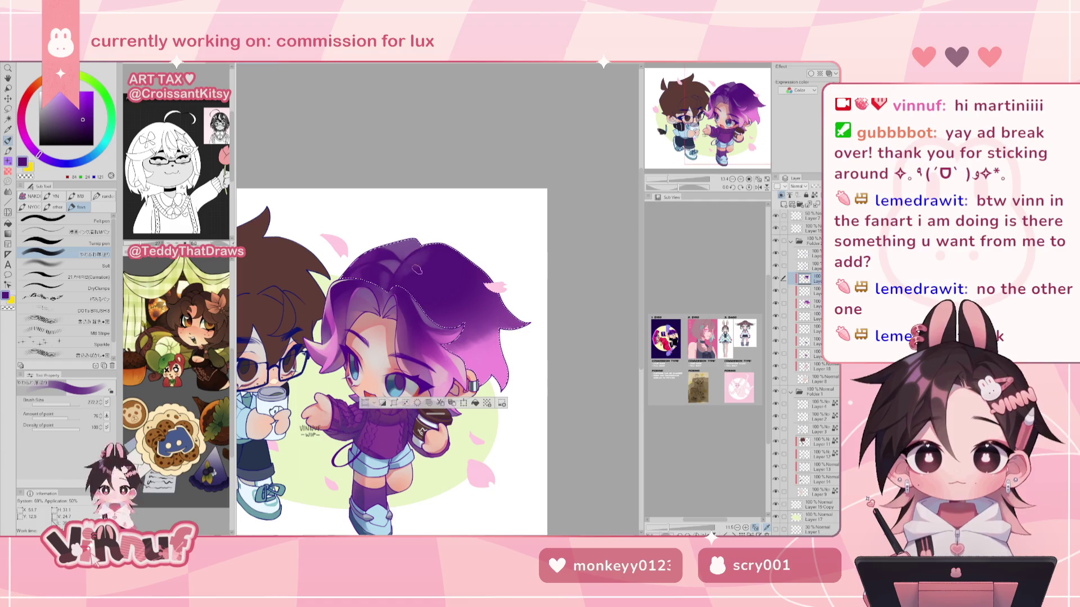
{"action": "left_click_drag", "start_coordinate": [455, 222], "coordinate": [433, 201]}
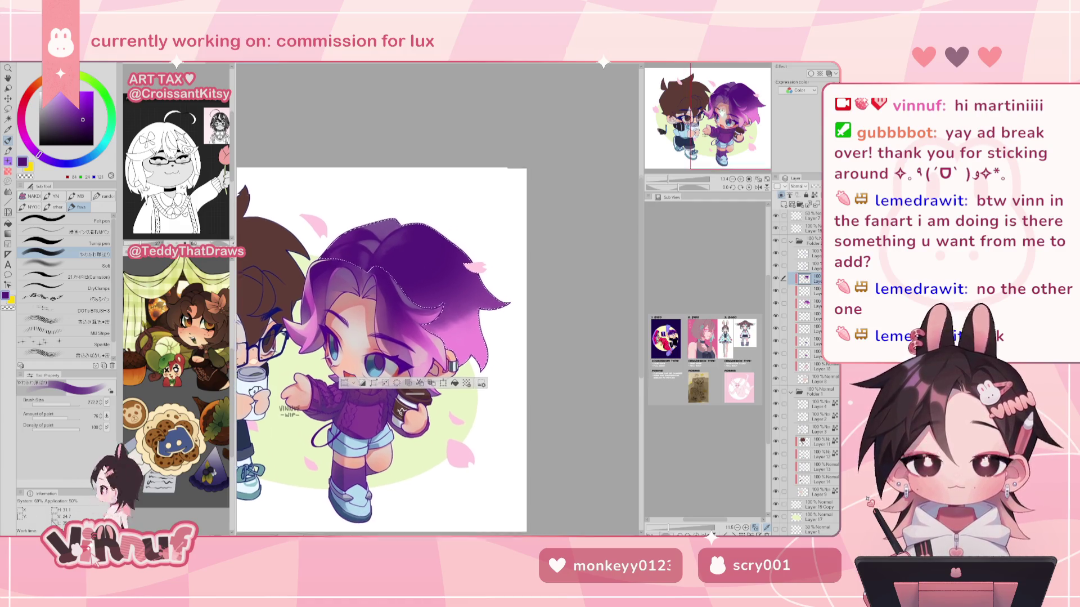
{"action": "left_click", "coordinate": [425, 236], "text": "alt"}
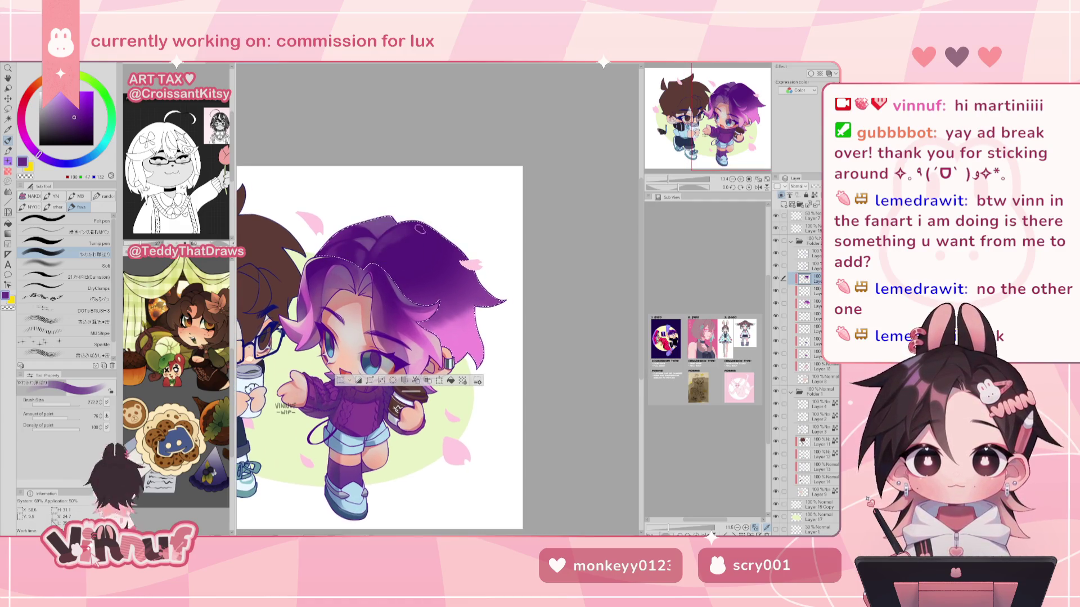
{"action": "left_click", "coordinate": [409, 248], "text": "alt"}
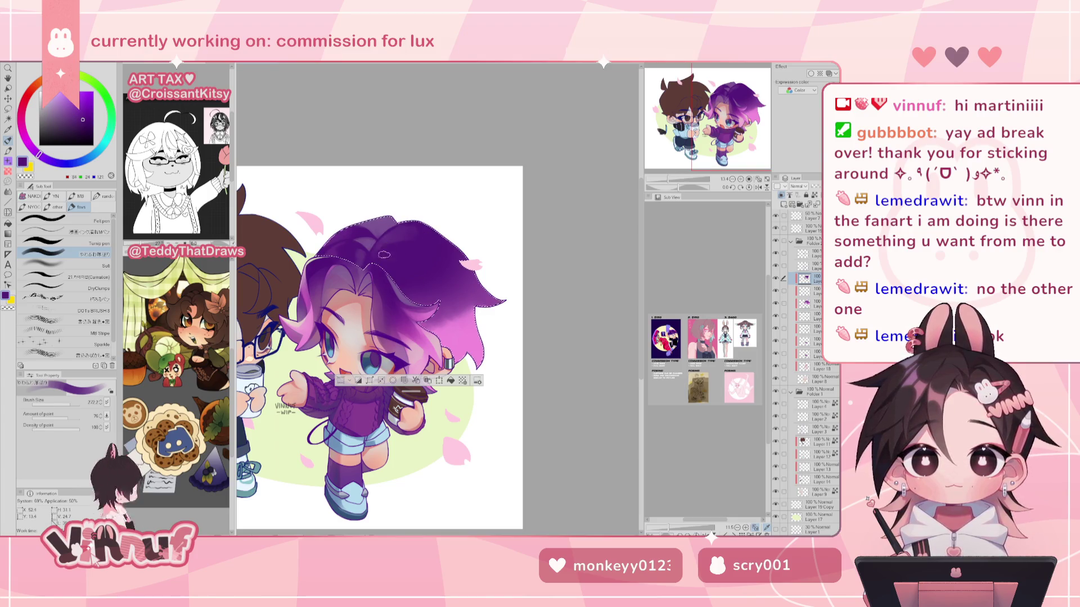
{"action": "left_click", "coordinate": [758, 186]}
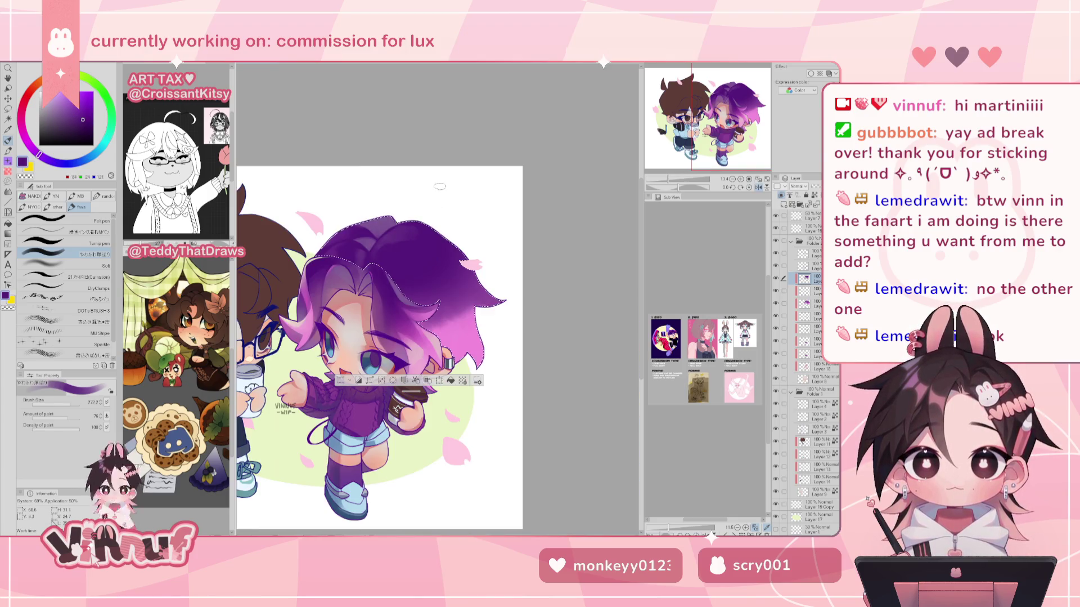
{"action": "left_click", "coordinate": [758, 187]}
{"action": "left_click_drag", "start_coordinate": [751, 135], "coordinate": [754, 140]}
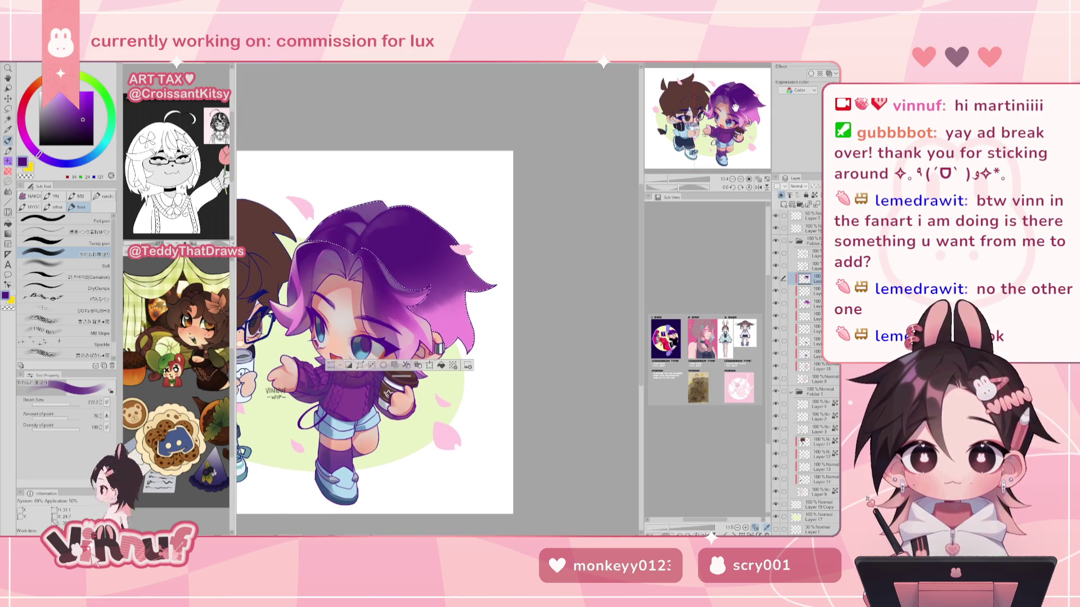
Layer muted, deep and lighter purples on the hair and enlarge the brush to about 291.6.
{"action": "left_click", "coordinate": [381, 194], "text": "alt"}
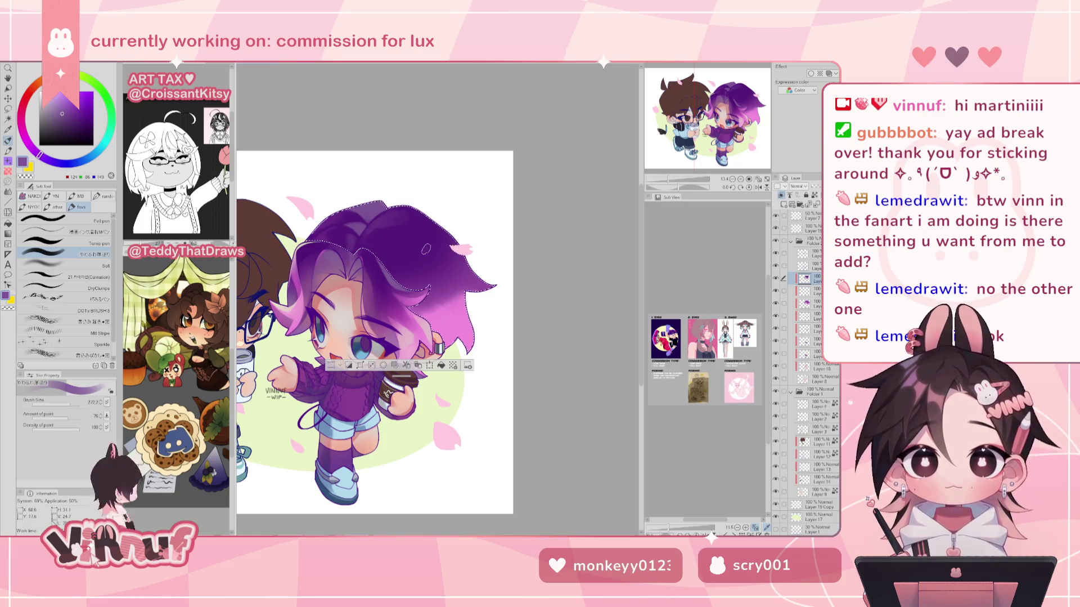
{"action": "left_click", "coordinate": [386, 243], "text": "alt"}
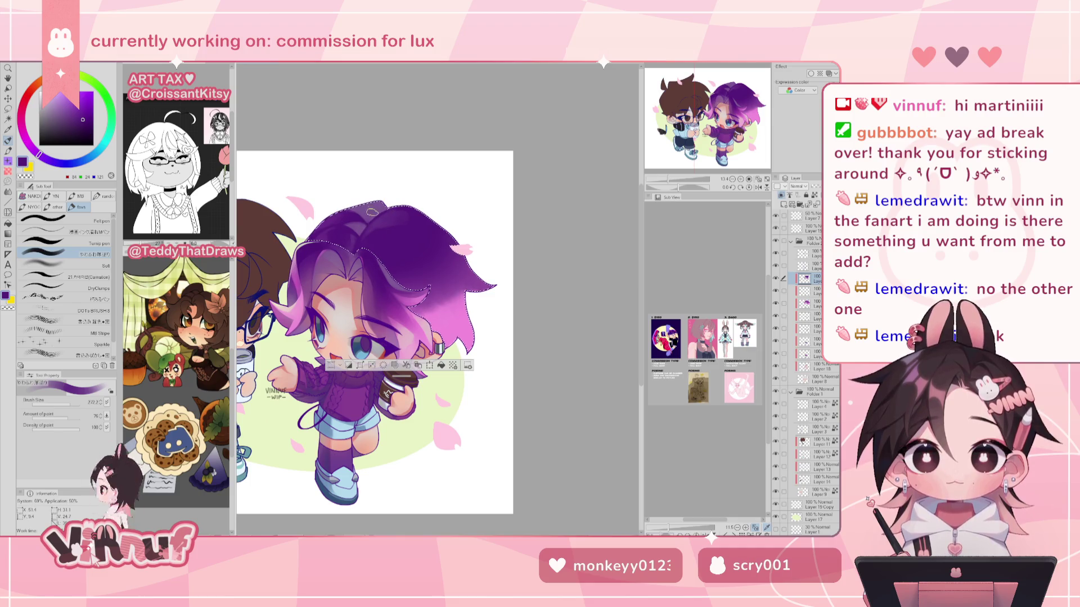
{"action": "left_click", "coordinate": [398, 214], "text": "alt"}
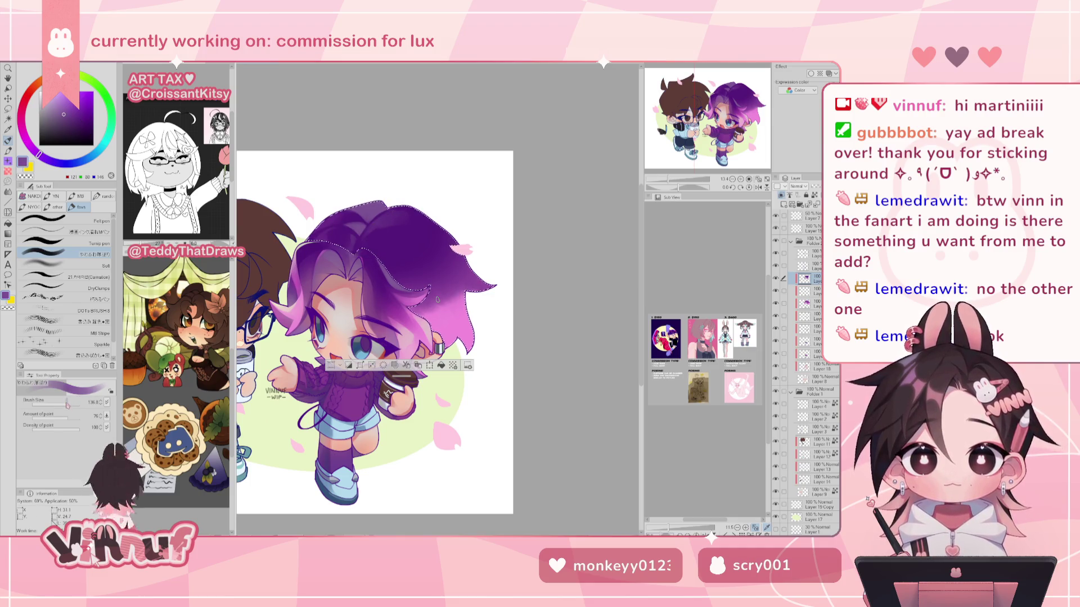
{"action": "key", "text": "h"}
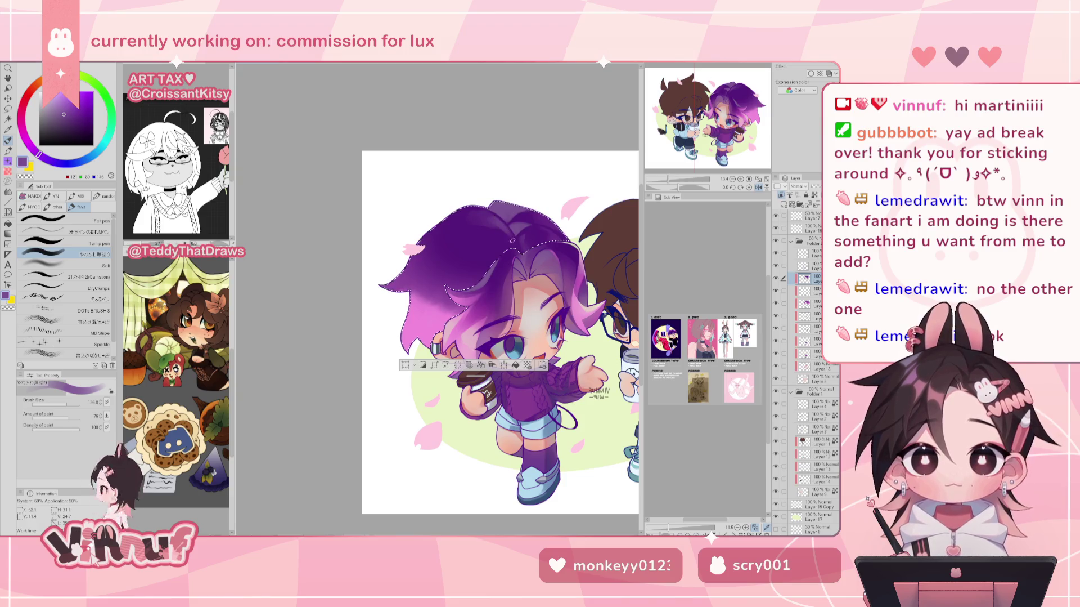
{"action": "key", "text": "h"}
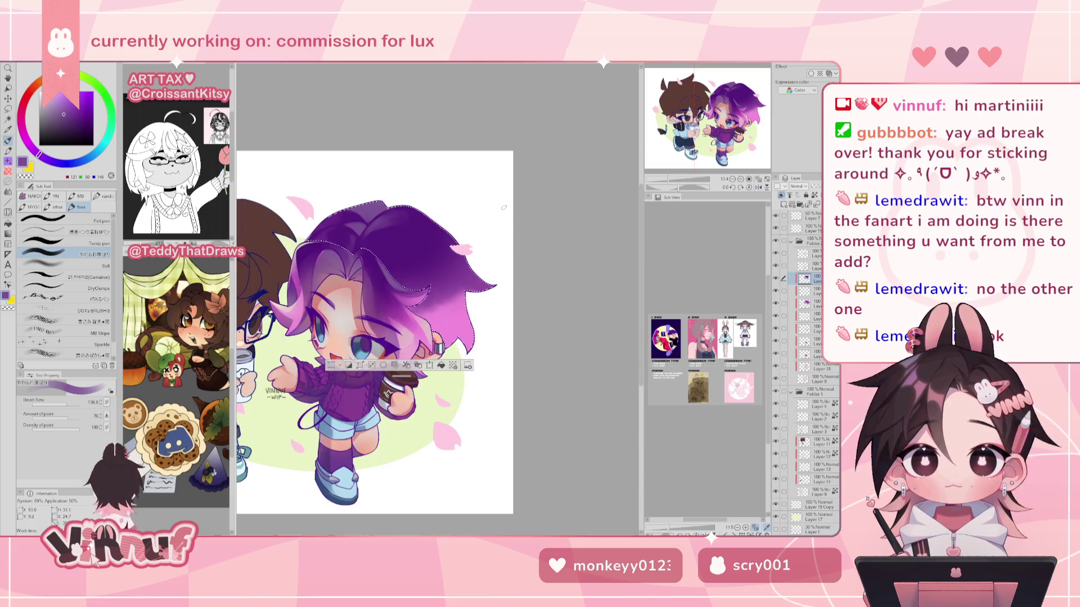
{"action": "left_click_drag", "start_coordinate": [505, 210], "coordinate": [400, 211]}
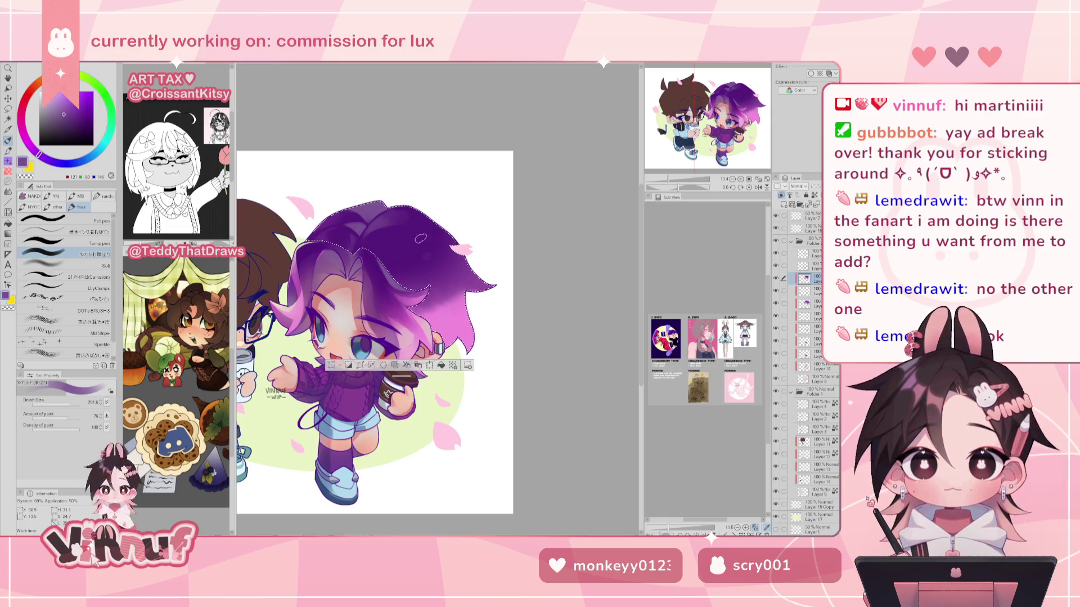
Blend the hair shading with alternating dark, mid-tone and light purples, flipping to check.
{"action": "left_click", "coordinate": [408, 206], "text": "alt"}
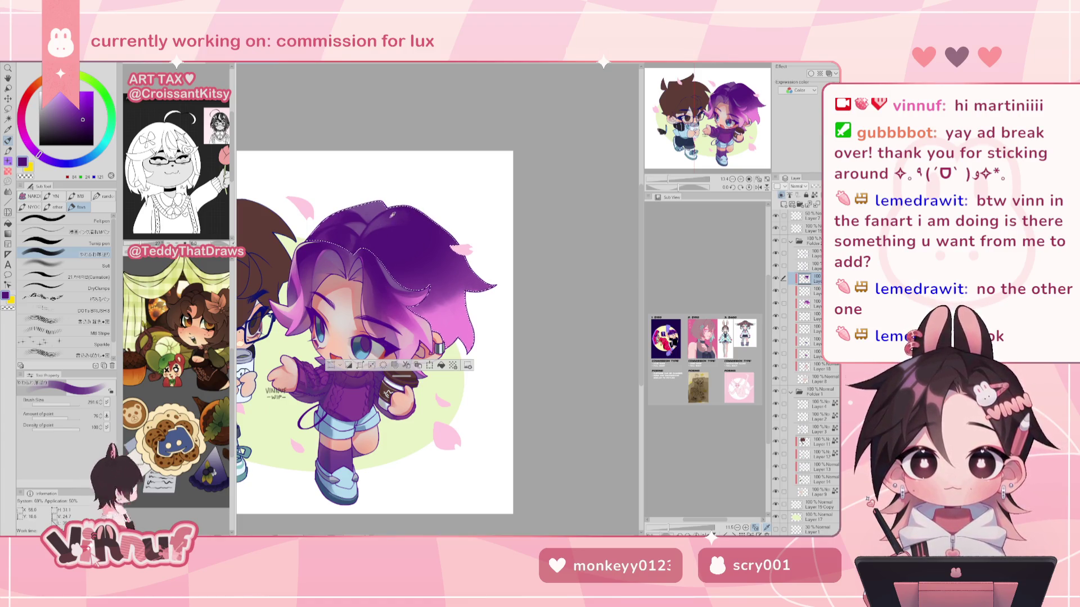
{"action": "left_click", "coordinate": [432, 226], "text": "alt"}
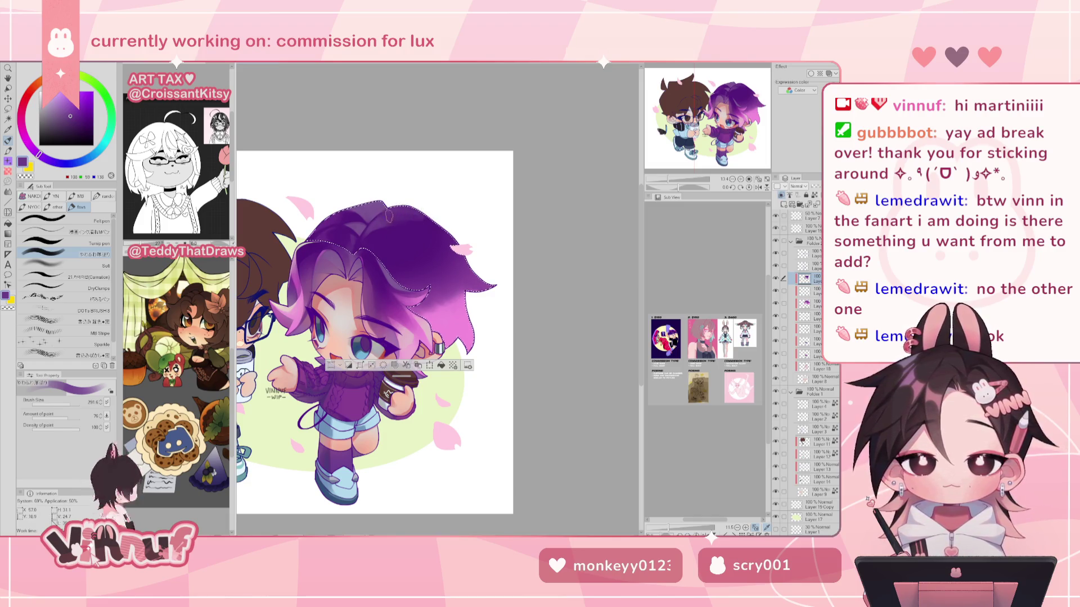
{"action": "key", "text": "h"}
{"action": "key", "text": "h"}
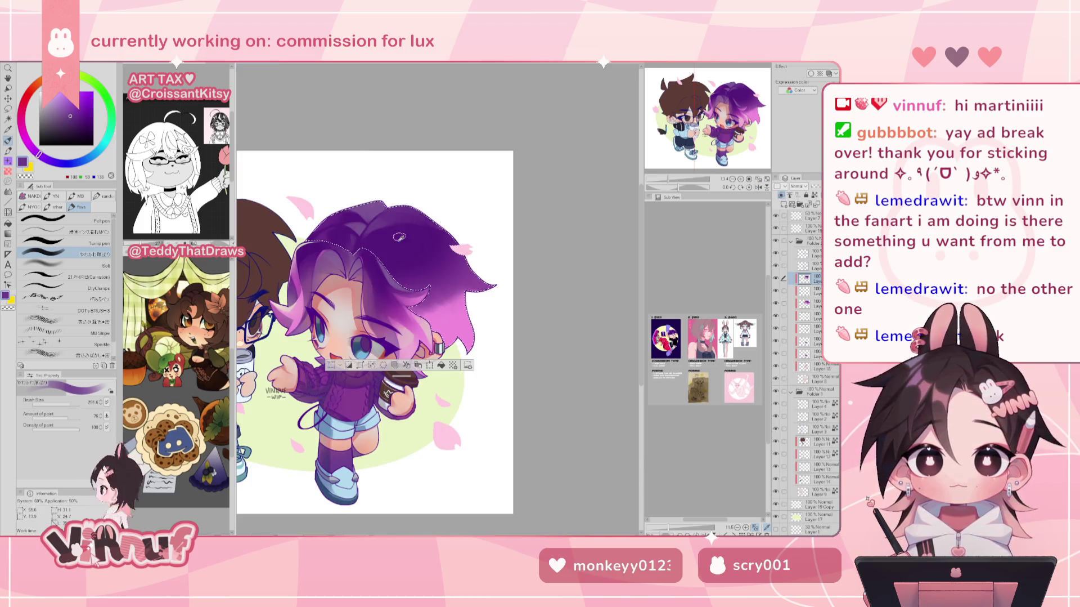
{"action": "left_click", "coordinate": [400, 237], "text": "alt"}
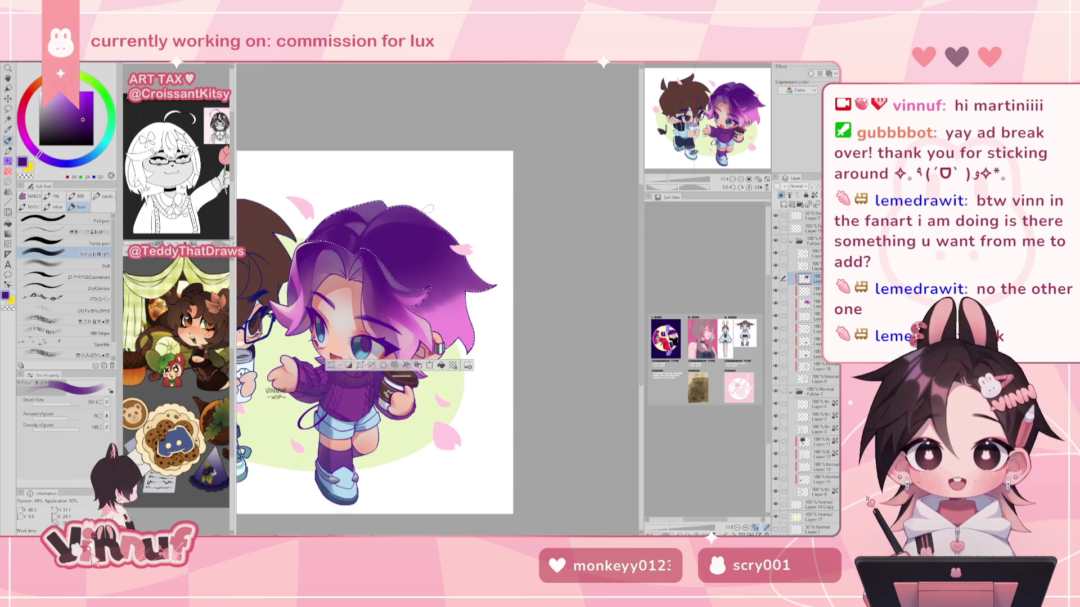
{"action": "left_click", "coordinate": [385, 233], "text": "alt"}
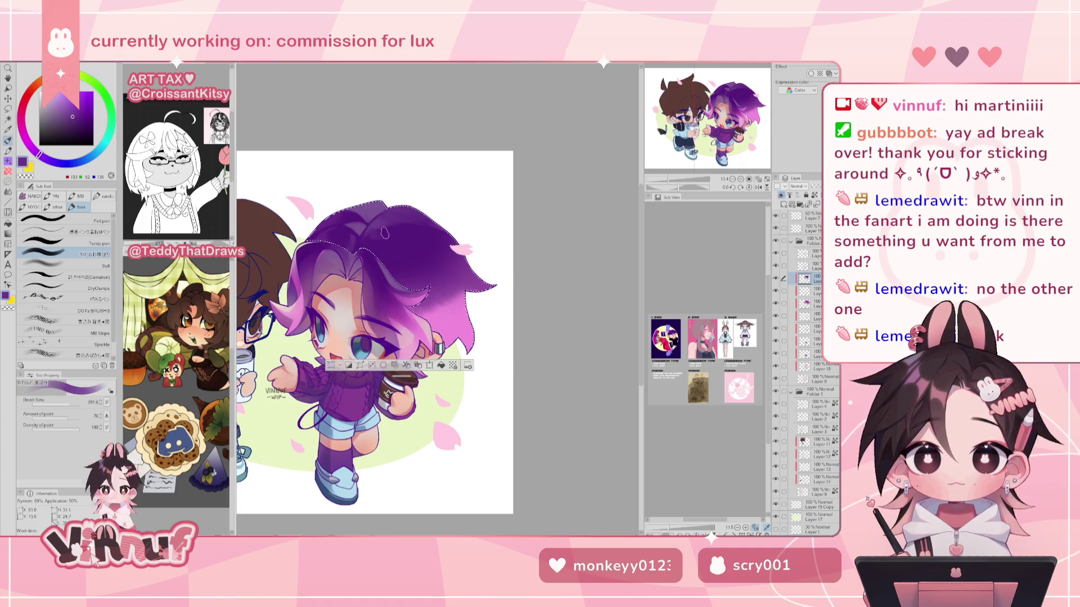
{"action": "left_click", "coordinate": [381, 225], "text": "alt"}
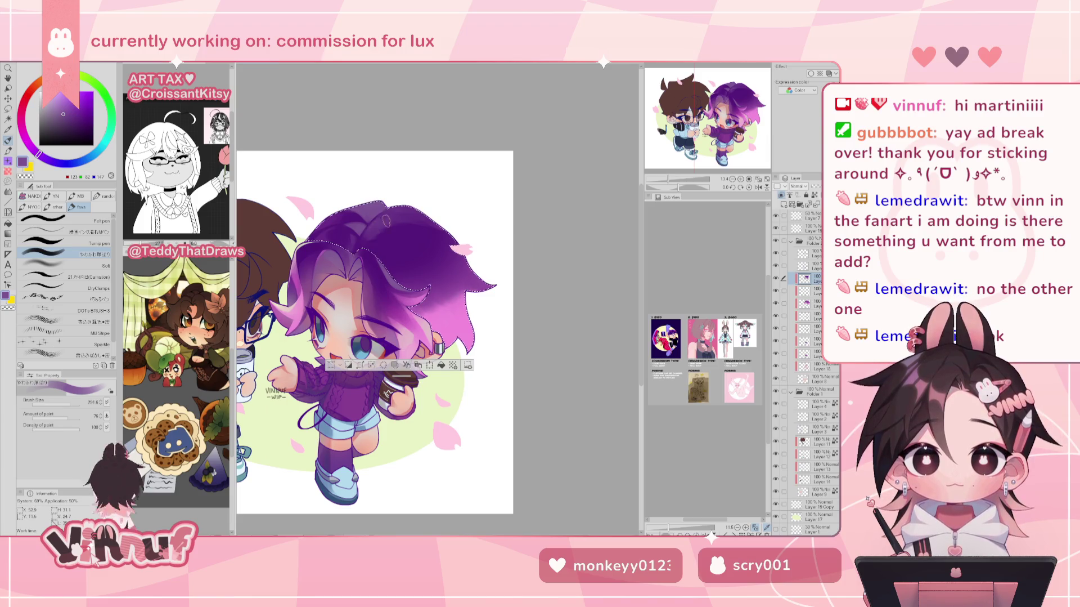
{"action": "key", "text": "h"}
{"action": "key", "text": "h"}
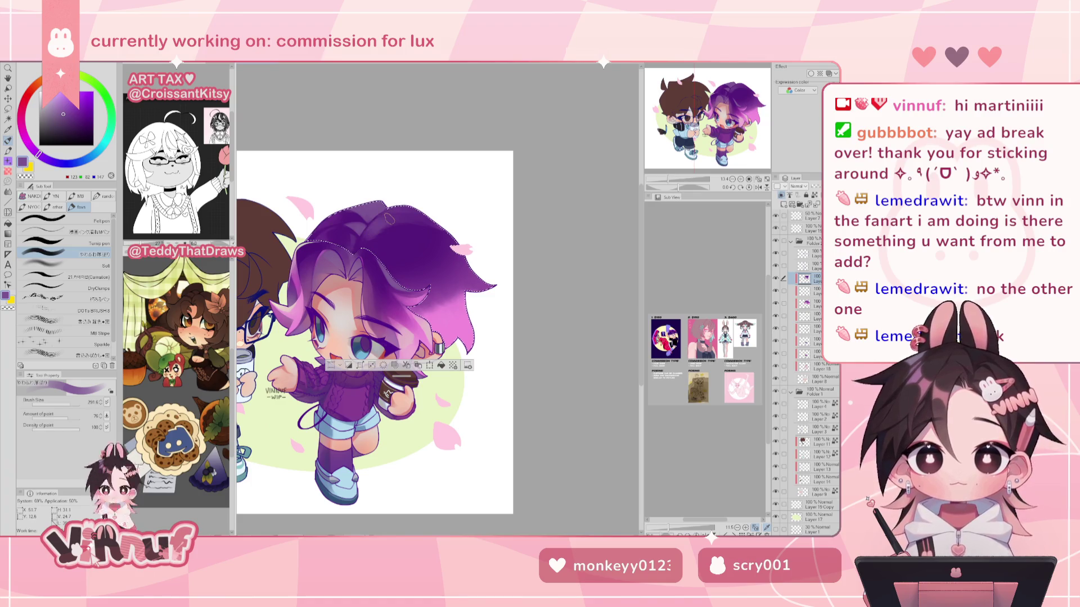
Deepen the hair shadows with progressively darker purples, then mirror-check the view.
{"action": "left_click", "coordinate": [380, 230], "text": "alt"}
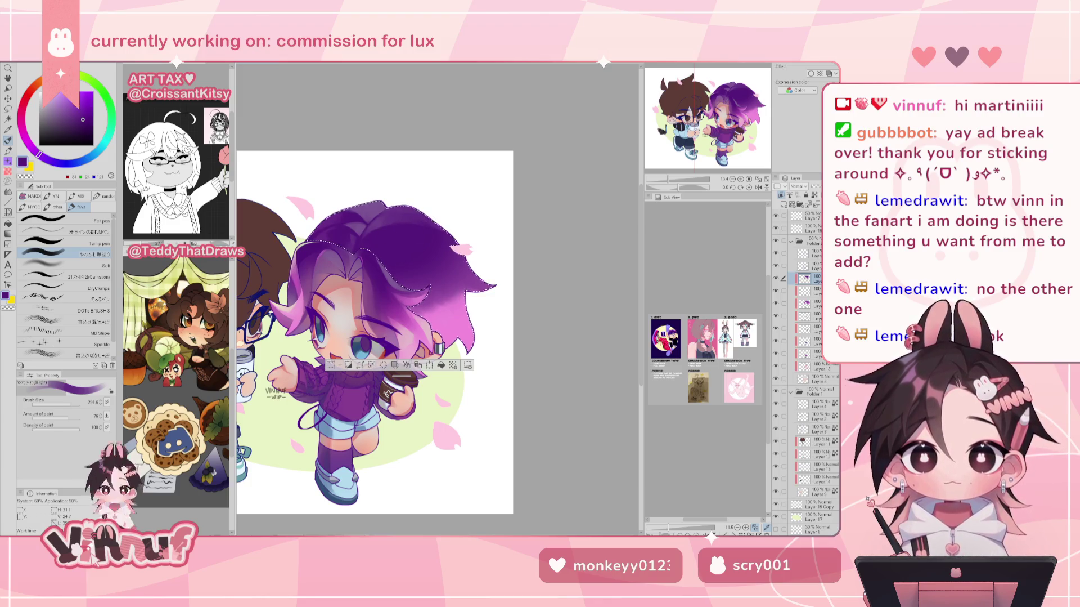
{"action": "left_click", "coordinate": [387, 199], "text": "alt"}
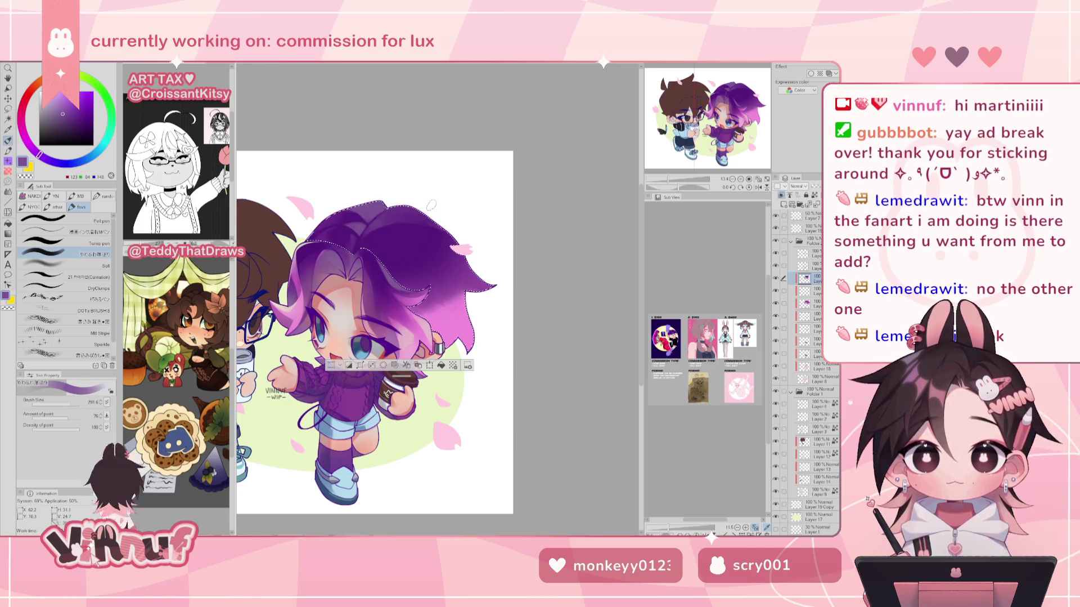
{"action": "left_click", "coordinate": [417, 213], "text": "alt"}
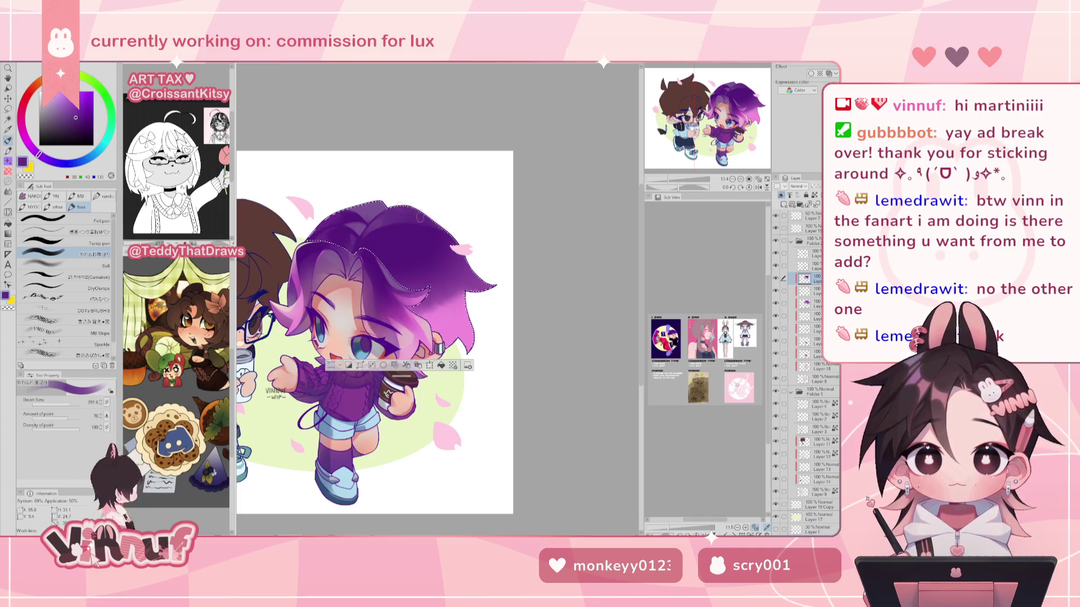
{"action": "left_click", "coordinate": [397, 225], "text": "alt"}
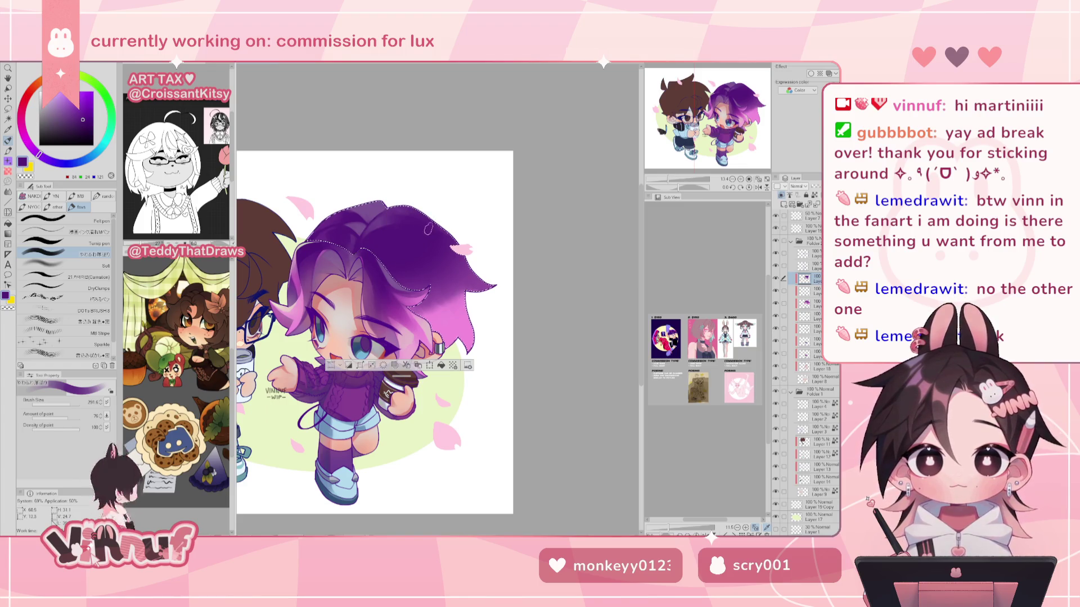
{"action": "key", "text": "h"}
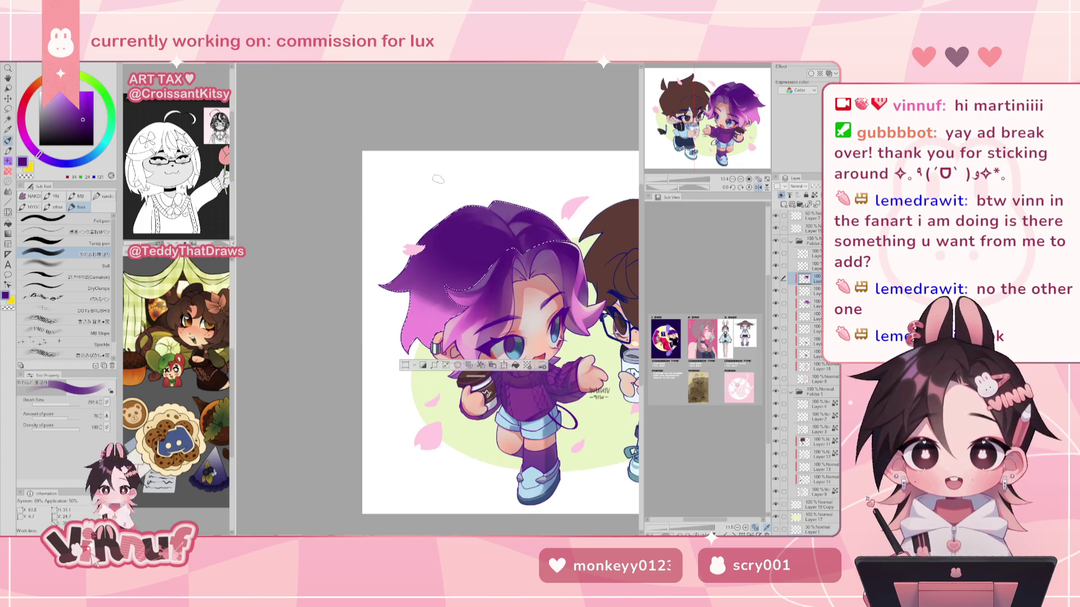
{"action": "key", "text": "h"}
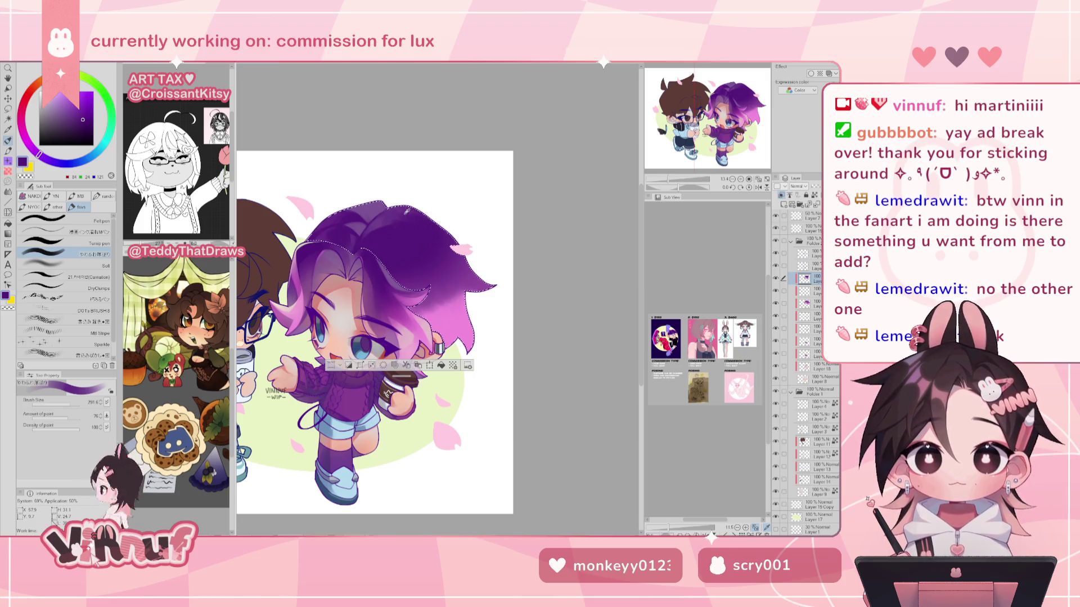
Add lighter purple highlights between darker strokes, flipping the canvas to compare.
{"action": "left_click", "coordinate": [388, 213], "text": "alt"}
{"action": "key", "text": "h"}
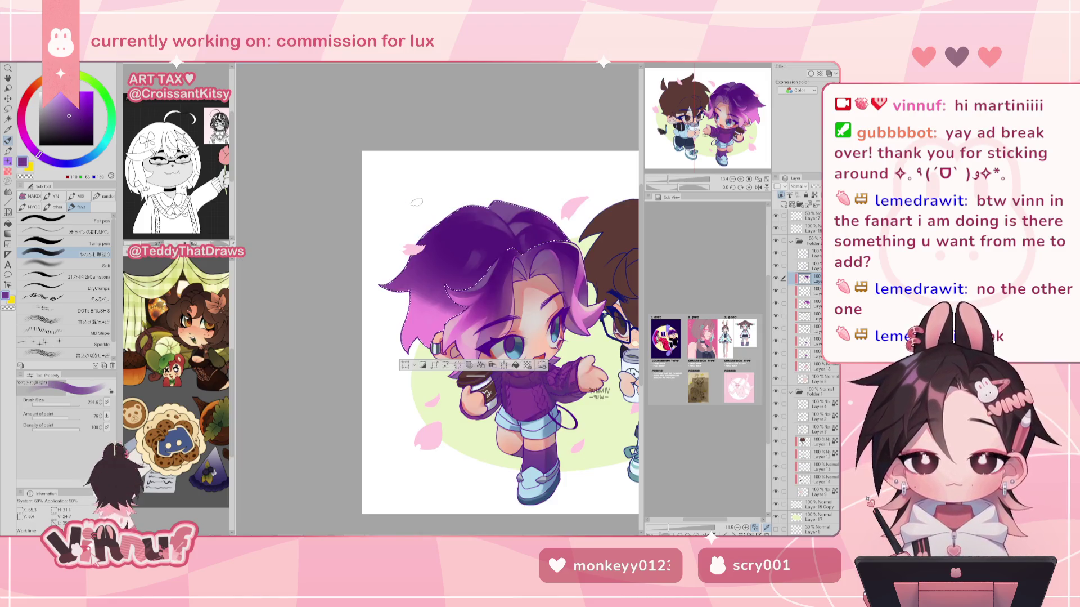
{"action": "key", "text": "h"}
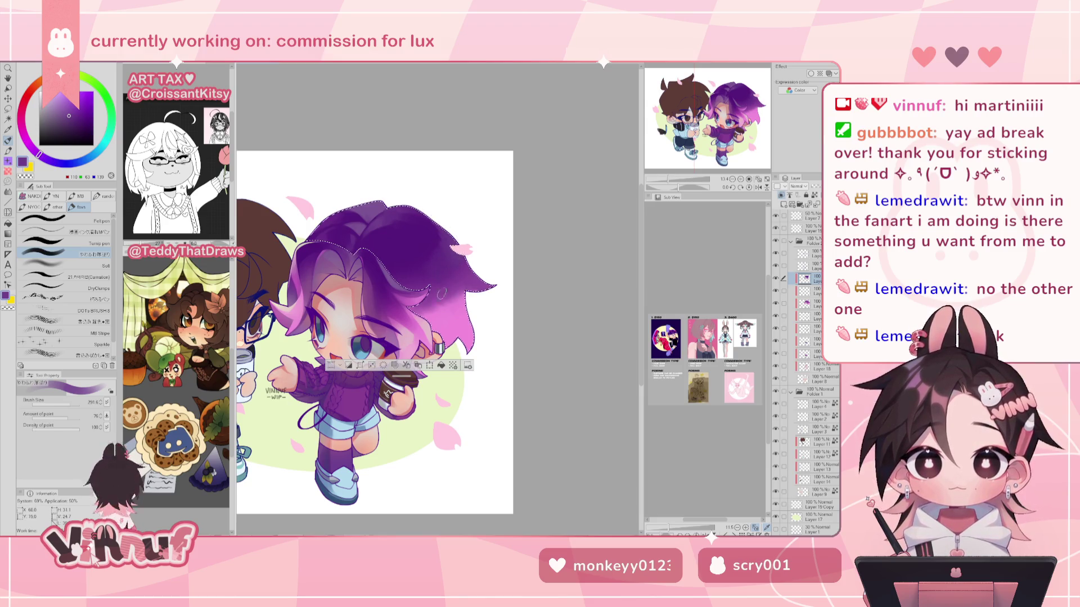
{"action": "key", "text": "h"}
{"action": "key", "text": "h"}
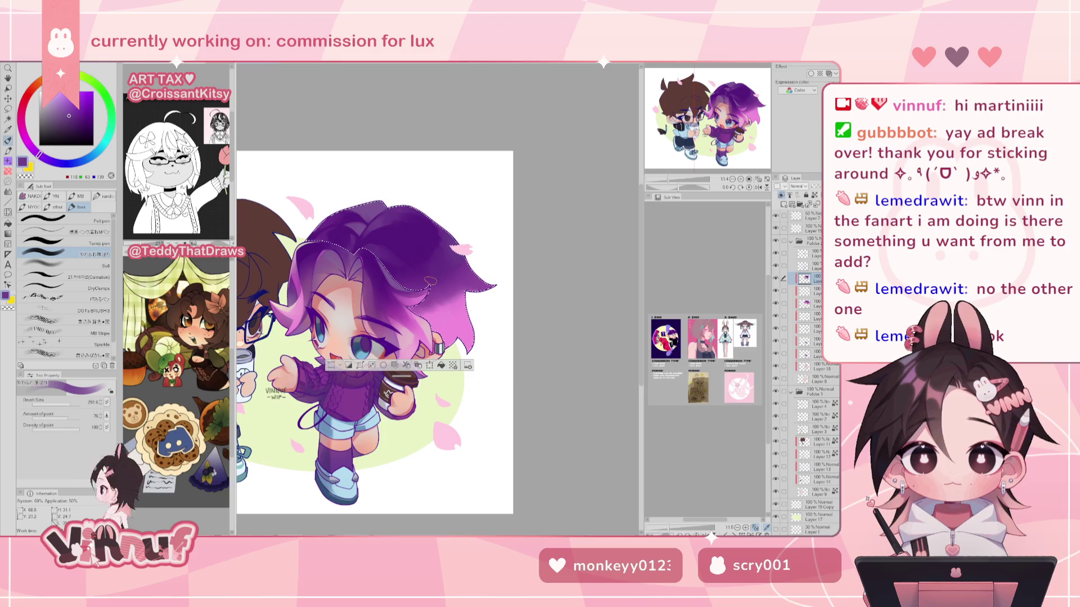
{"action": "left_click", "coordinate": [383, 236], "text": "alt"}
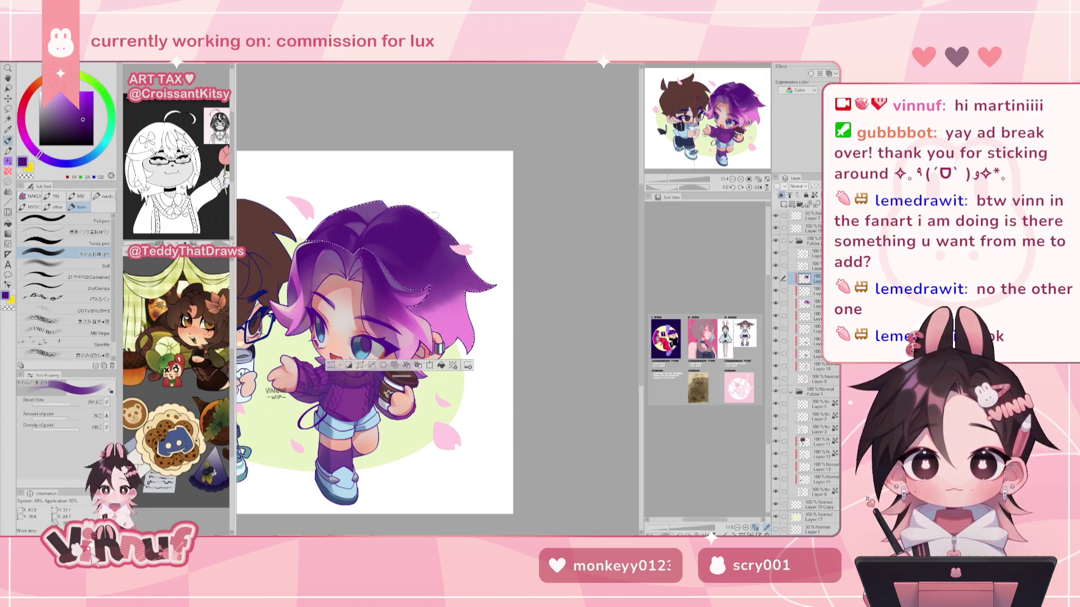
{"action": "left_click", "coordinate": [445, 242], "text": "alt"}
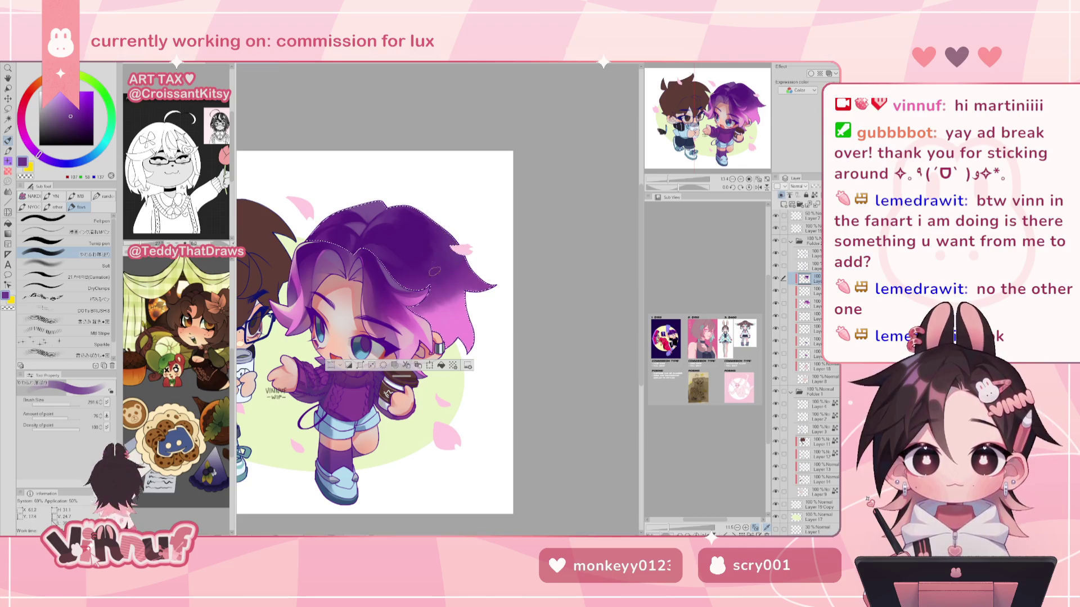
Finish blending with darker and lighter hair purples, then select the Soft airbrush.
{"action": "key", "text": "h"}
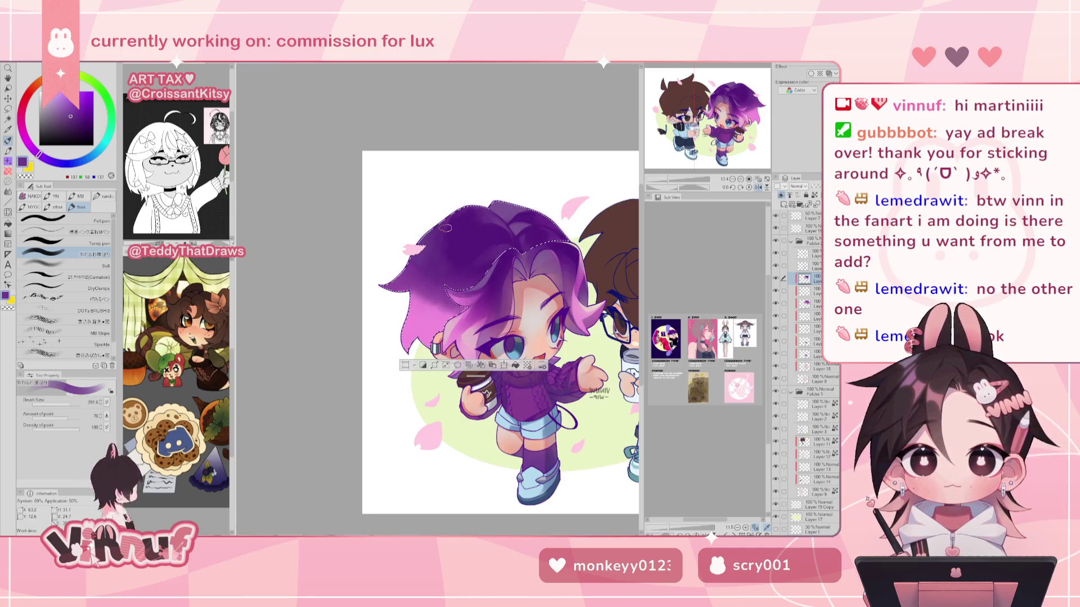
{"action": "key", "text": "h"}
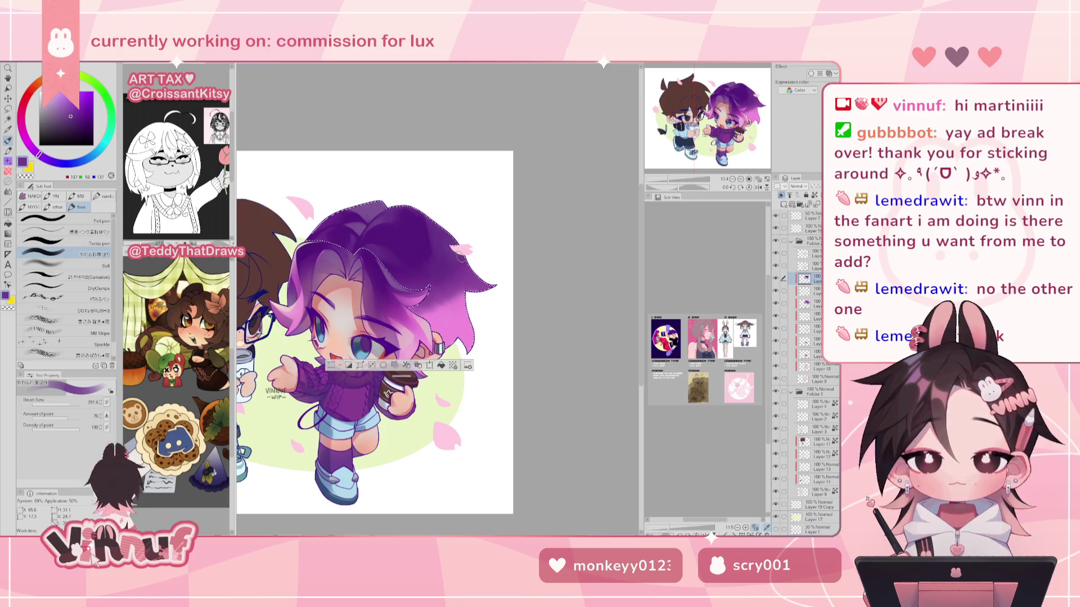
{"action": "key", "text": "h"}
{"action": "left_click", "coordinate": [419, 239], "text": "alt"}
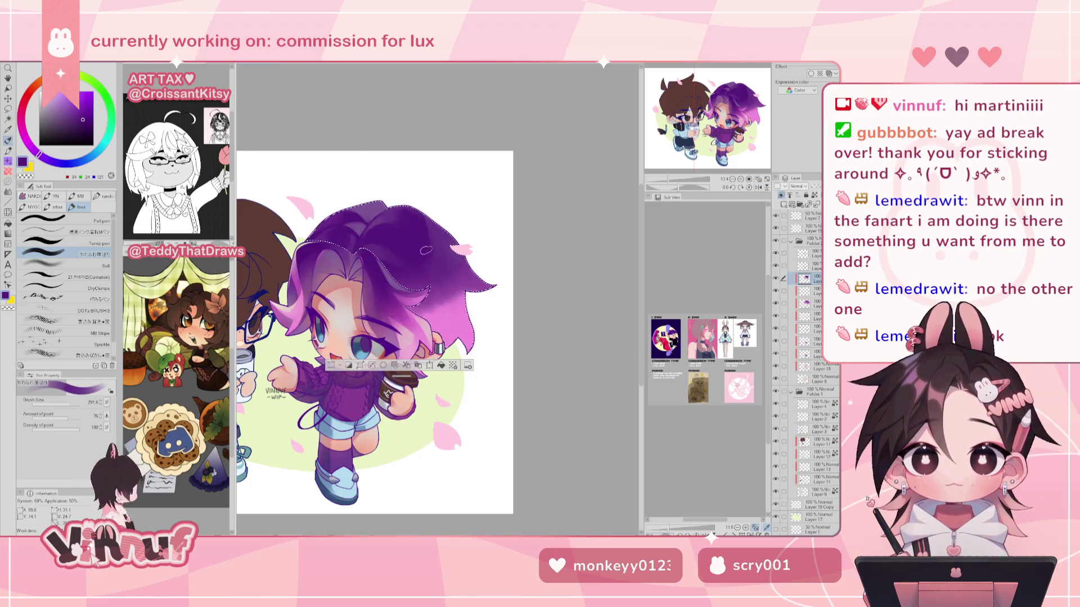
{"action": "key", "text": "h"}
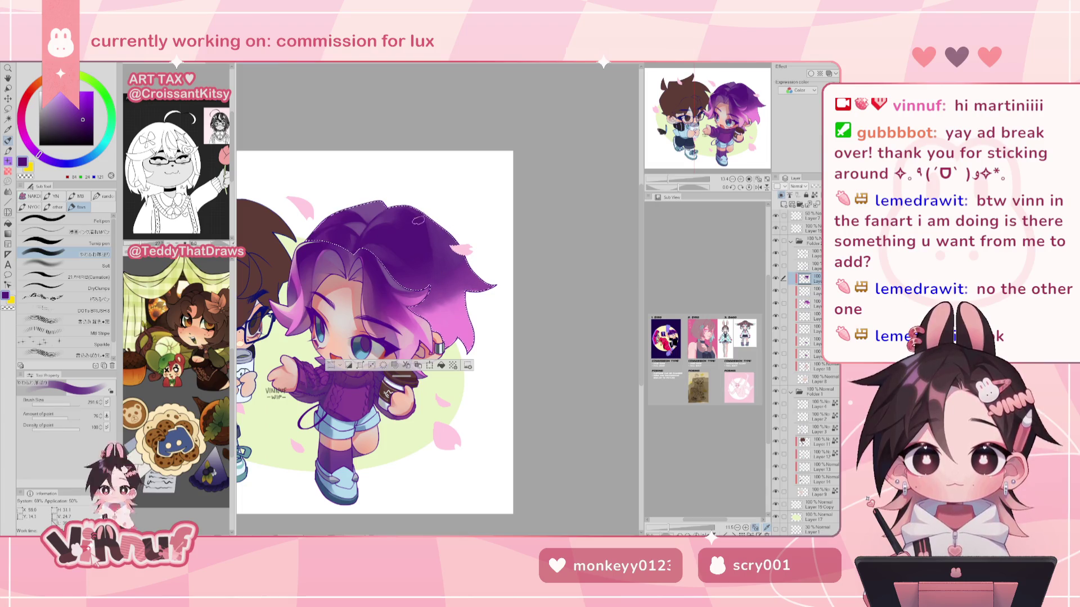
{"action": "key", "text": "h"}
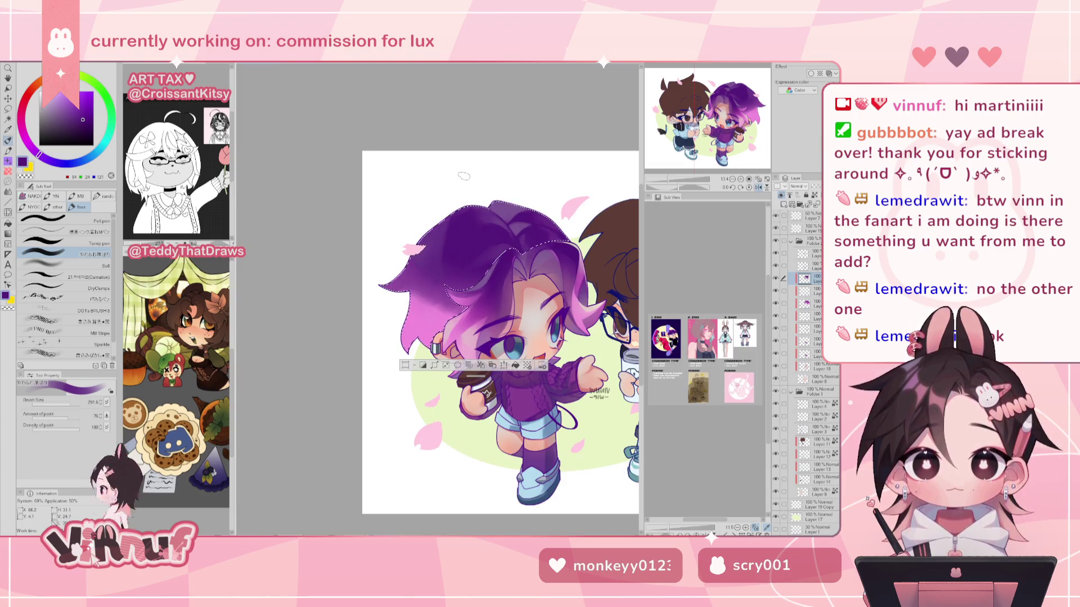
{"action": "key", "text": "h"}
{"action": "left_click", "coordinate": [459, 252], "text": "alt"}
{"action": "left_click", "coordinate": [464, 274], "text": "alt"}
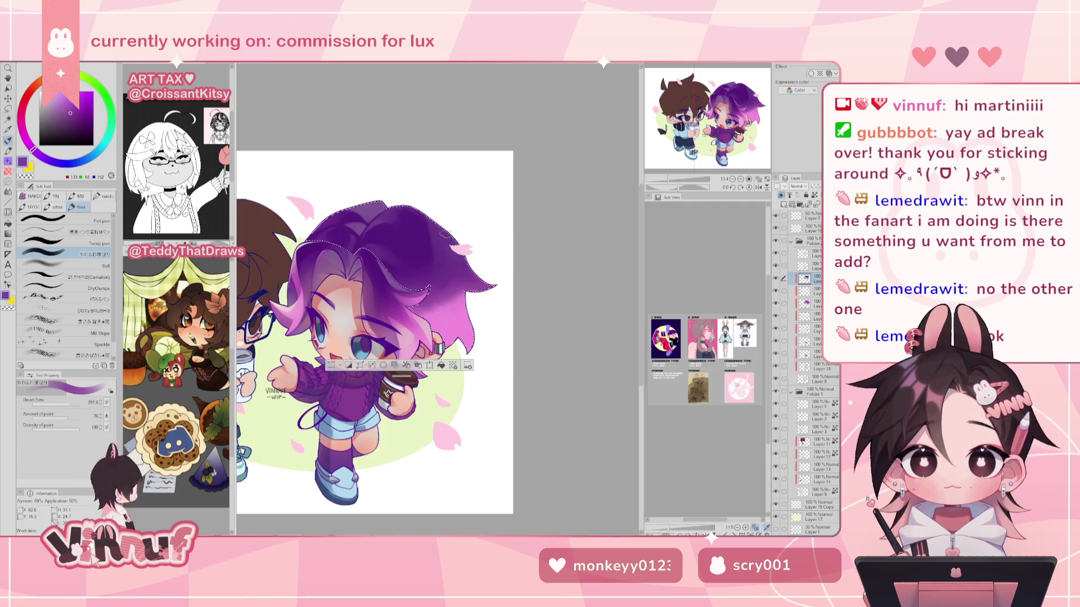
{"action": "left_click", "coordinate": [62, 265]}
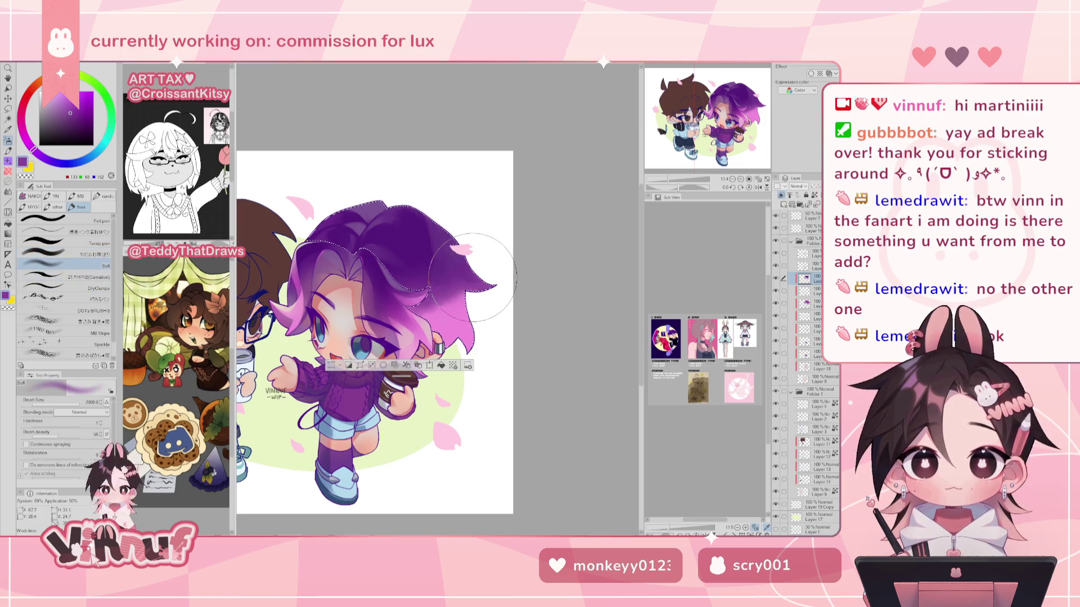
With a slightly smaller brush, add a soft bright-pink glow on the right hair tips.
{"action": "key", "text": "bracketleft"}
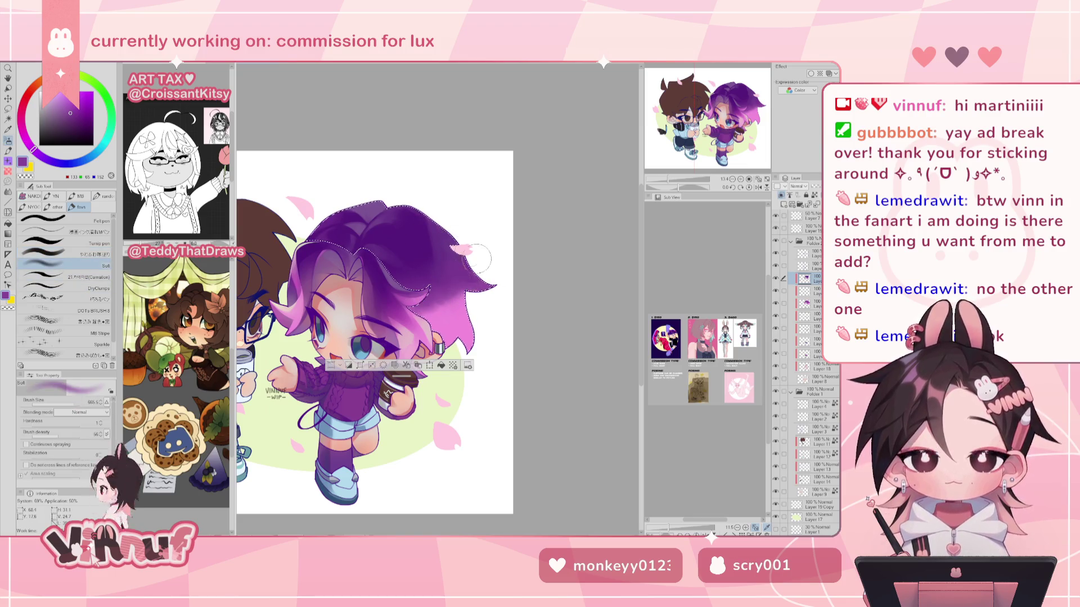
{"action": "left_click", "coordinate": [370, 232], "text": "alt"}
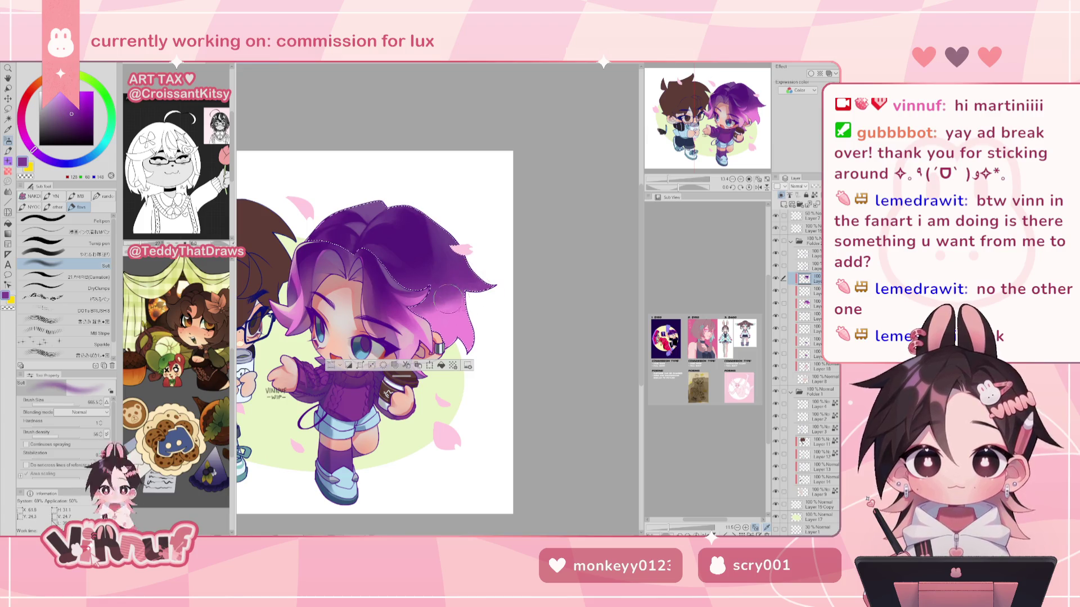
{"action": "left_click", "coordinate": [475, 307], "text": "alt"}
{"action": "left_click_drag", "start_coordinate": [470, 308], "coordinate": [450, 278]}
{"action": "scroll", "coordinate": [364, 301], "scroll_direction": "down", "scroll_amount": 3}
{"action": "scroll", "coordinate": [364, 301], "scroll_direction": "up", "scroll_amount": 3}
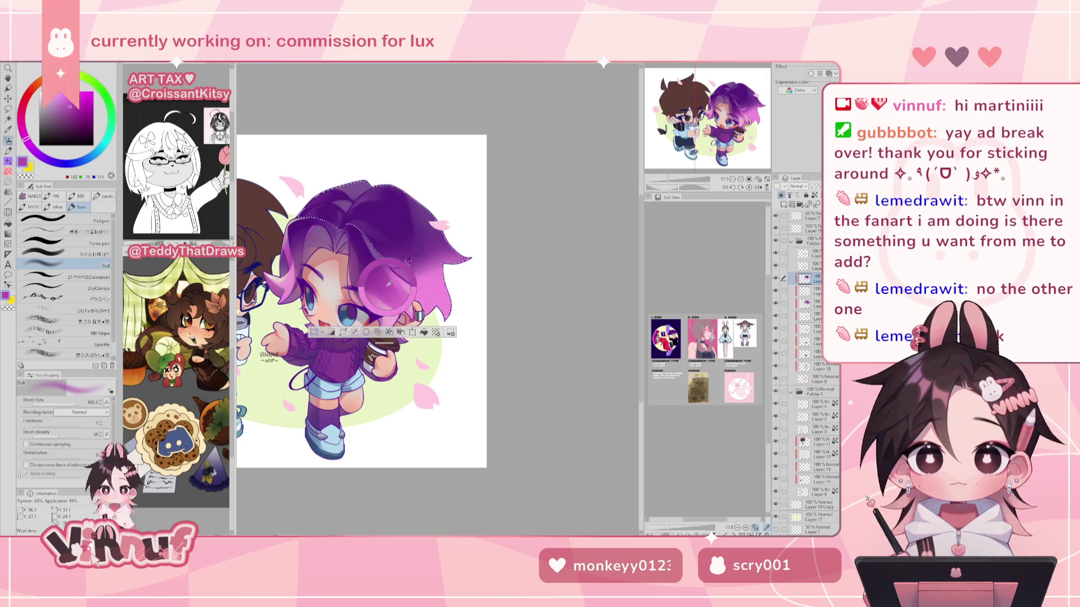
Softly shade the hair with its sampled purple, then set the やわらか塗り sub tool to size 500.
{"action": "left_click", "coordinate": [417, 280], "text": "alt"}
{"action": "left_click_drag", "start_coordinate": [416, 280], "coordinate": [402, 275]}
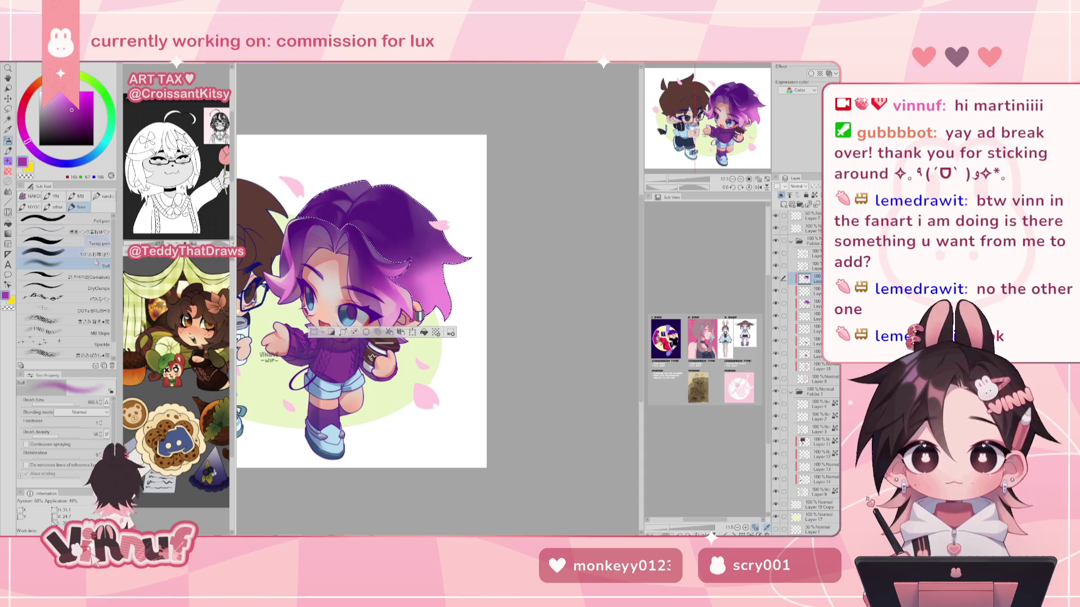
{"action": "left_click", "coordinate": [62, 254]}
{"action": "left_click", "coordinate": [73, 403]}
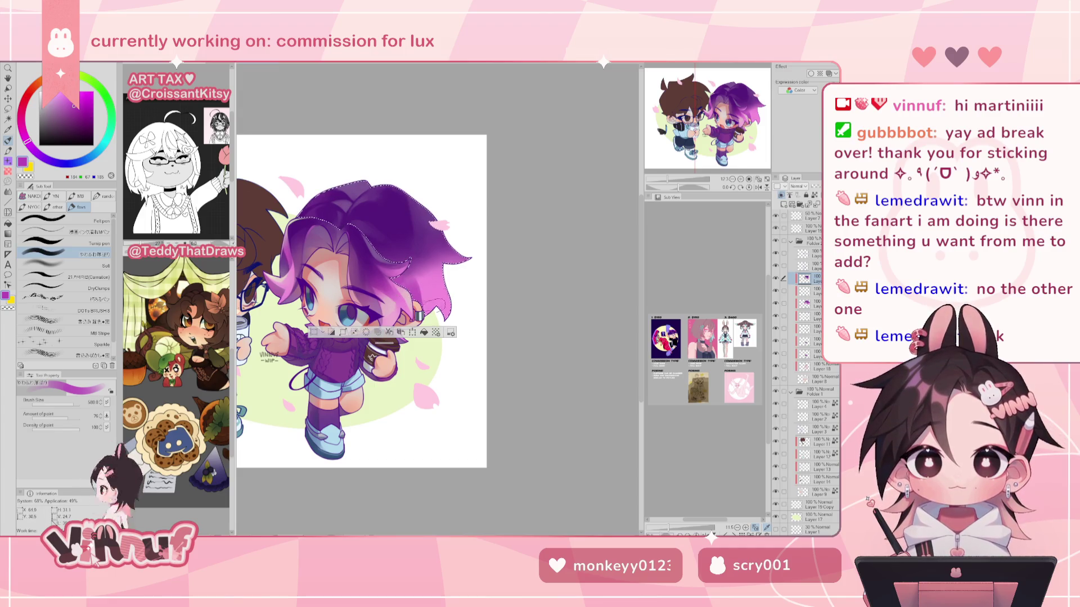
Paint pink beside the ear, then airbrush a deeper purple from the hair around it.
{"action": "left_click_drag", "start_coordinate": [444, 295], "coordinate": [442, 312]}
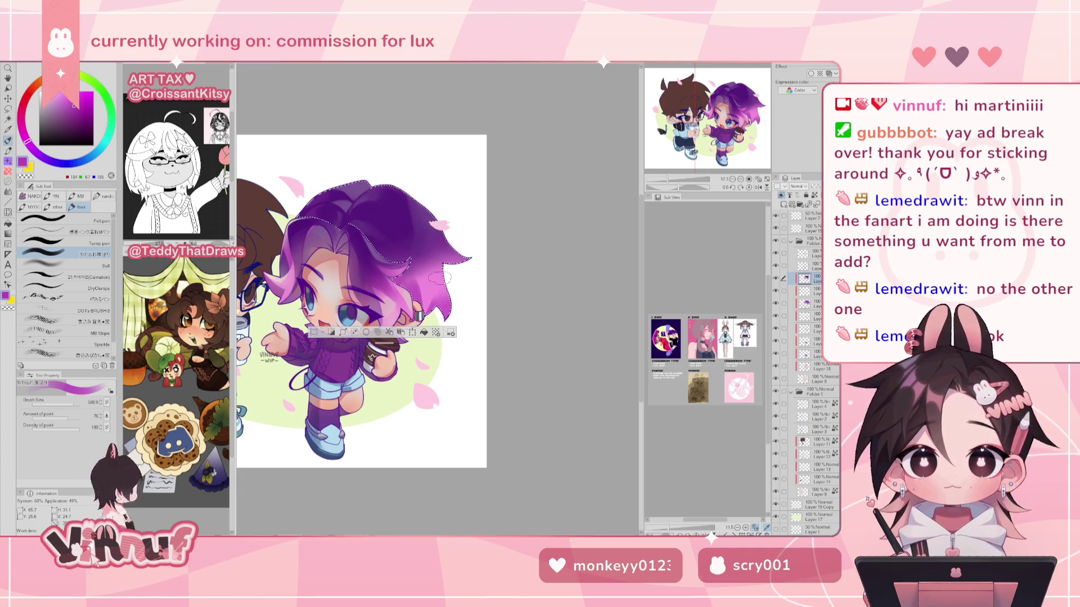
{"action": "left_click", "coordinate": [450, 298], "text": "alt"}
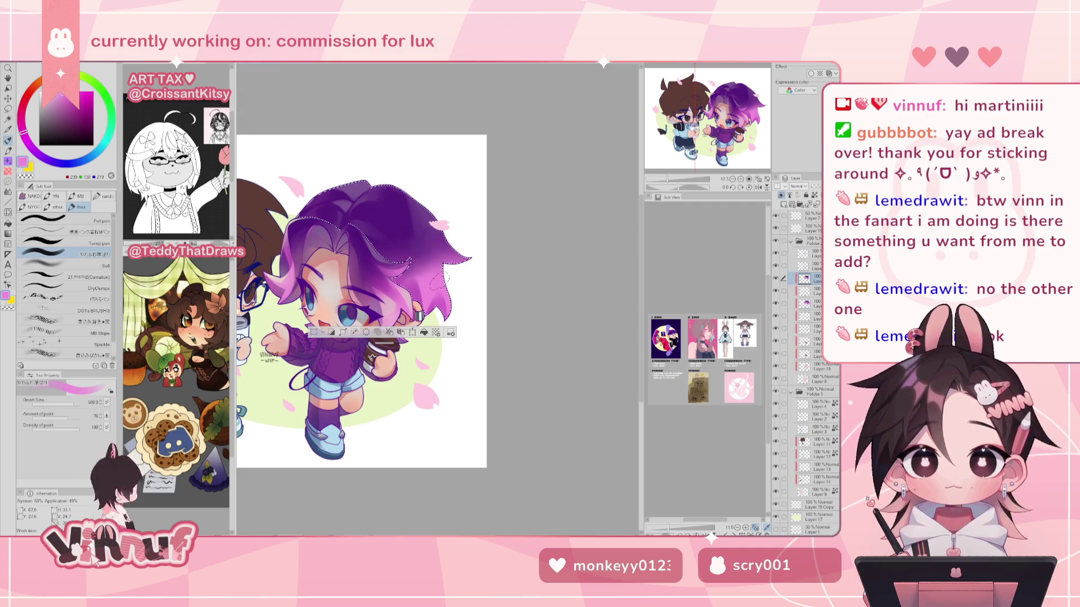
{"action": "left_click", "coordinate": [416, 291], "text": "alt"}
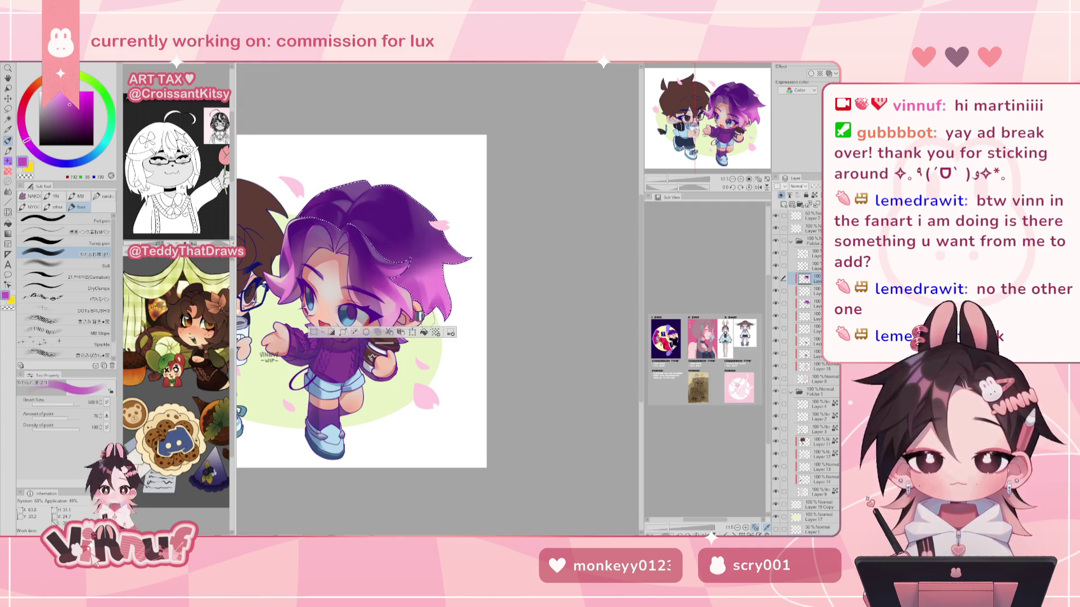
{"action": "left_click", "coordinate": [415, 293], "text": "alt"}
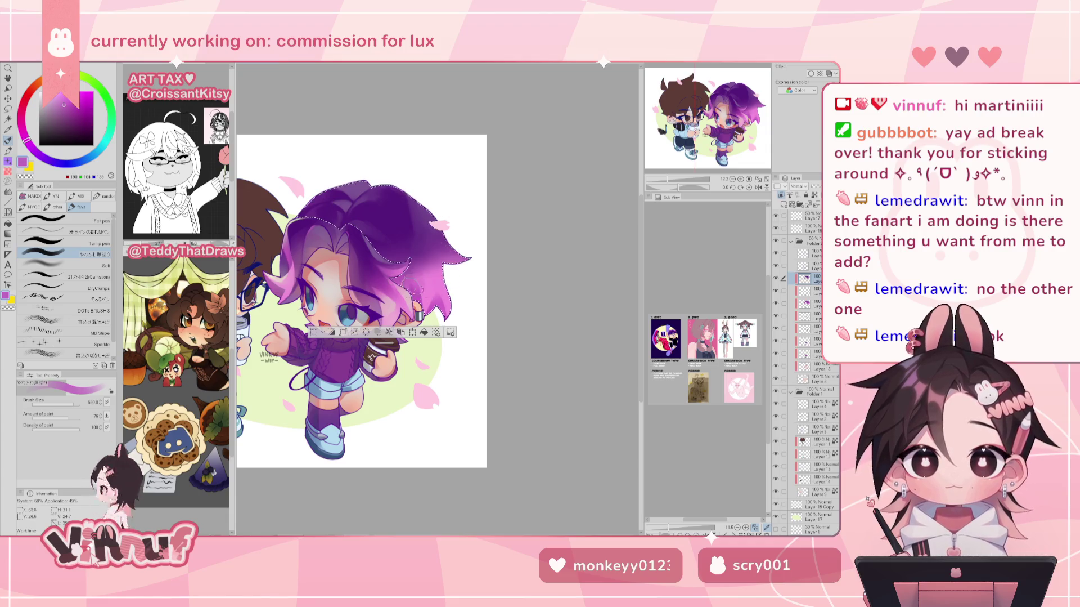
{"action": "left_click", "coordinate": [416, 301], "text": "alt"}
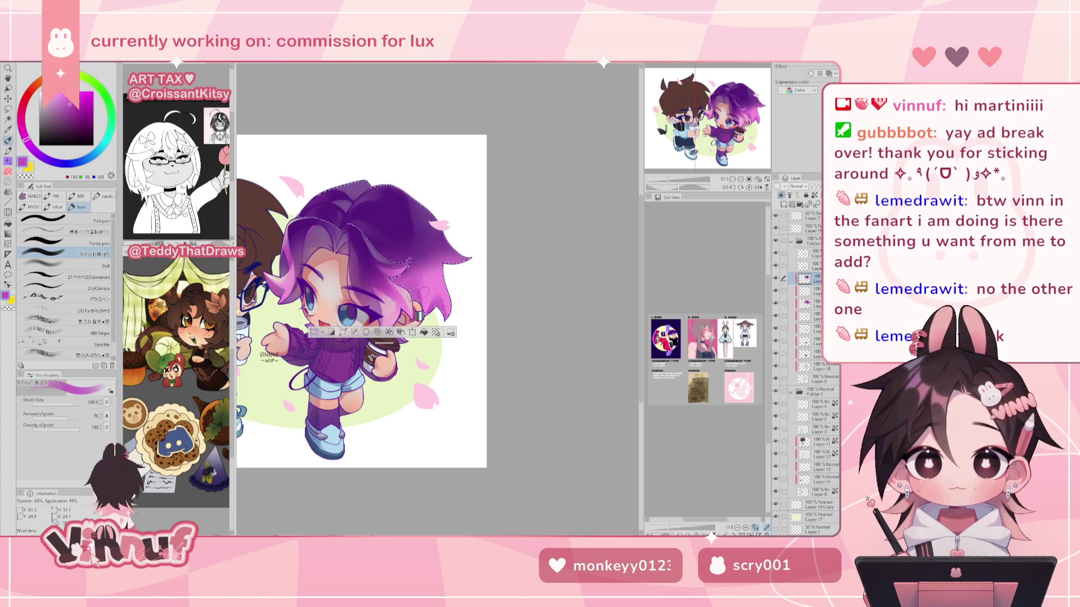
{"action": "left_click_drag", "start_coordinate": [420, 292], "coordinate": [432, 291]}
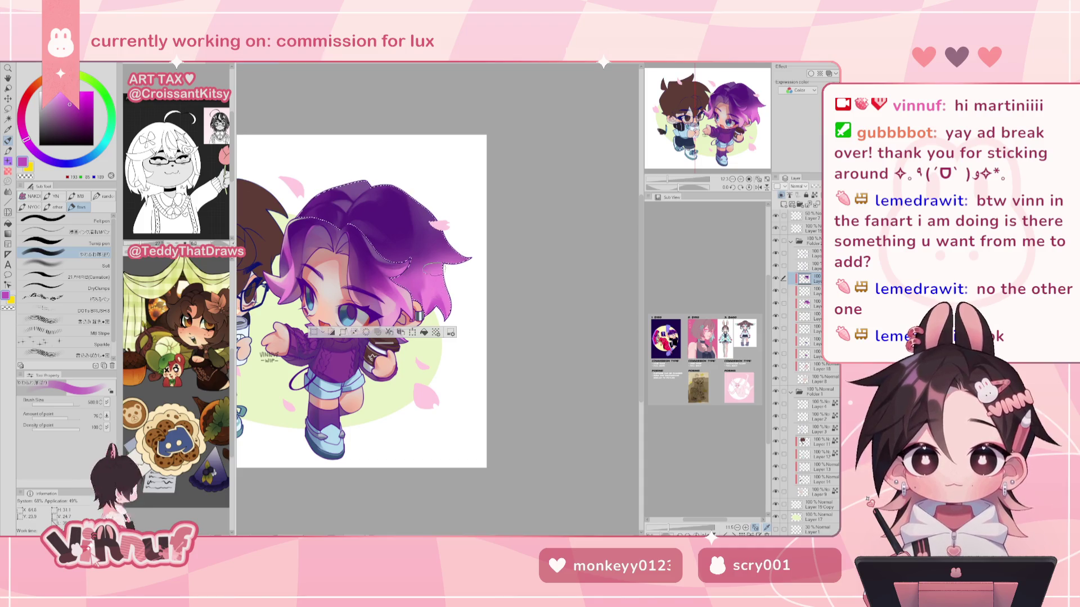
Mirror-check the canvas and sample the pale yellow-green background.
{"action": "key", "text": "h"}
{"action": "key", "text": "h"}
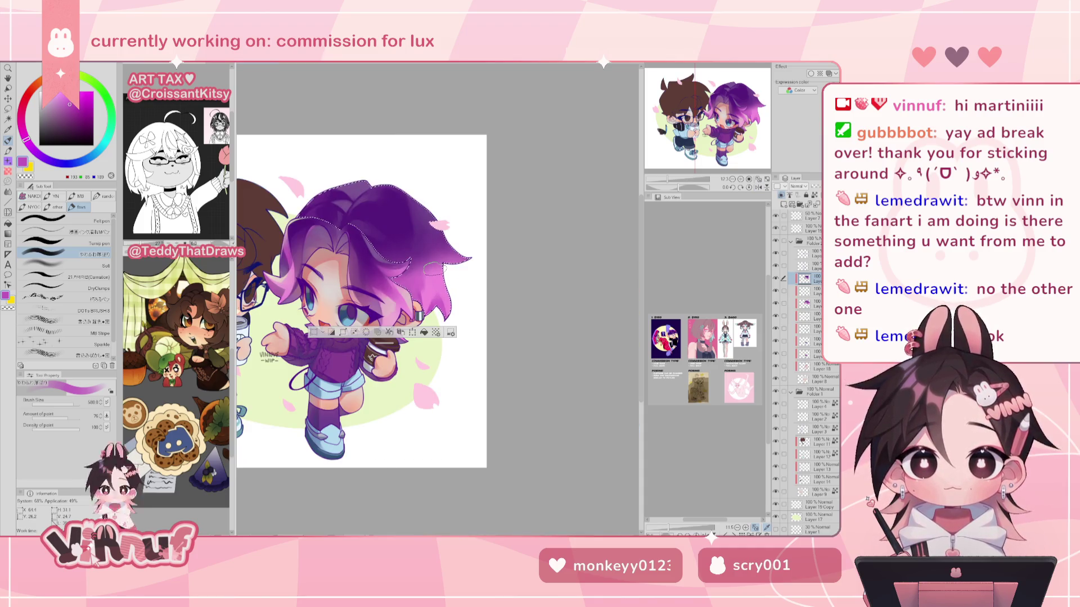
{"action": "key", "text": "h"}
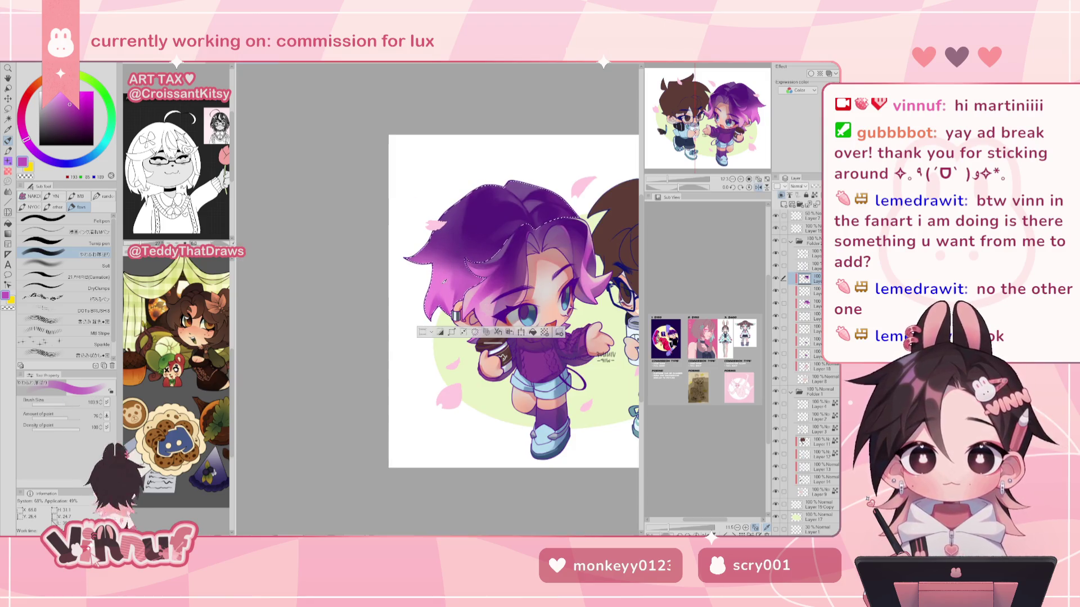
{"action": "left_click", "coordinate": [442, 338], "text": "alt"}
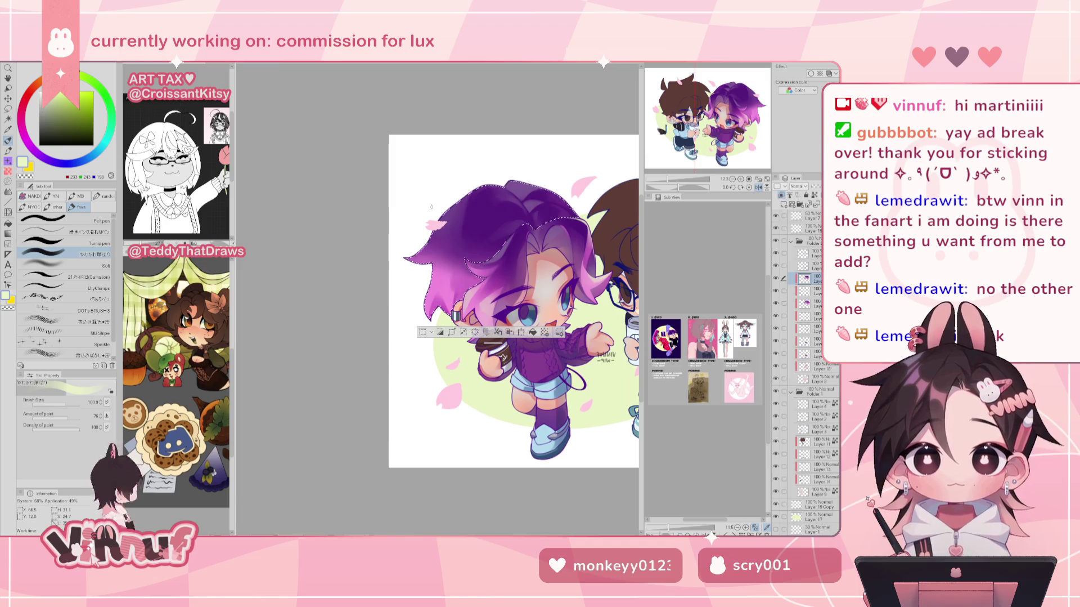
Select the Carnation brush, flip the canvas to check it, and pan across the artwork.
{"action": "left_click", "coordinate": [68, 276]}
{"action": "key", "text": "h"}
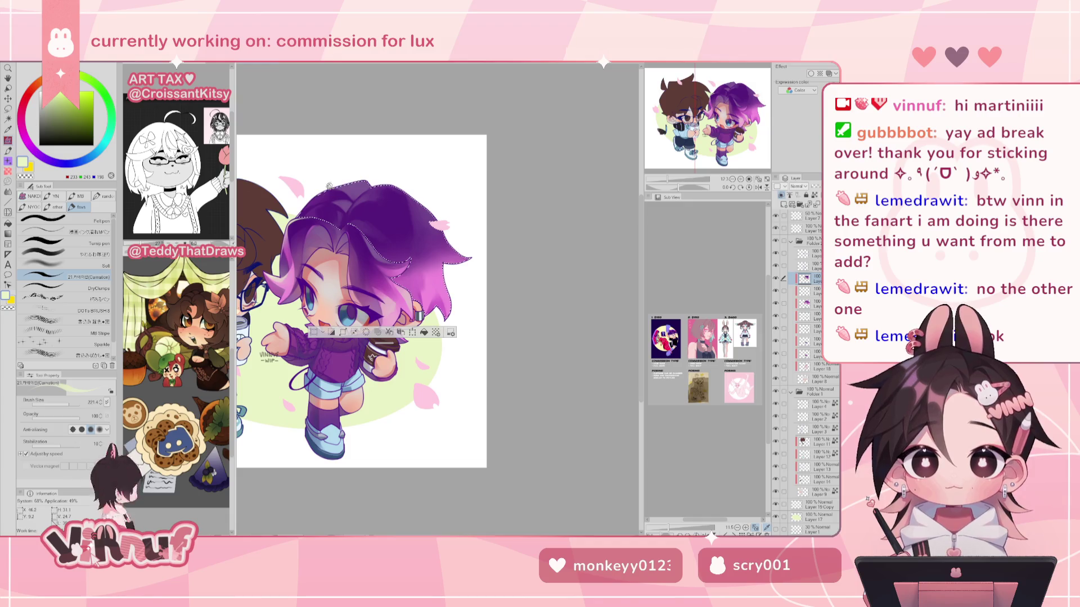
{"action": "key", "text": "h"}
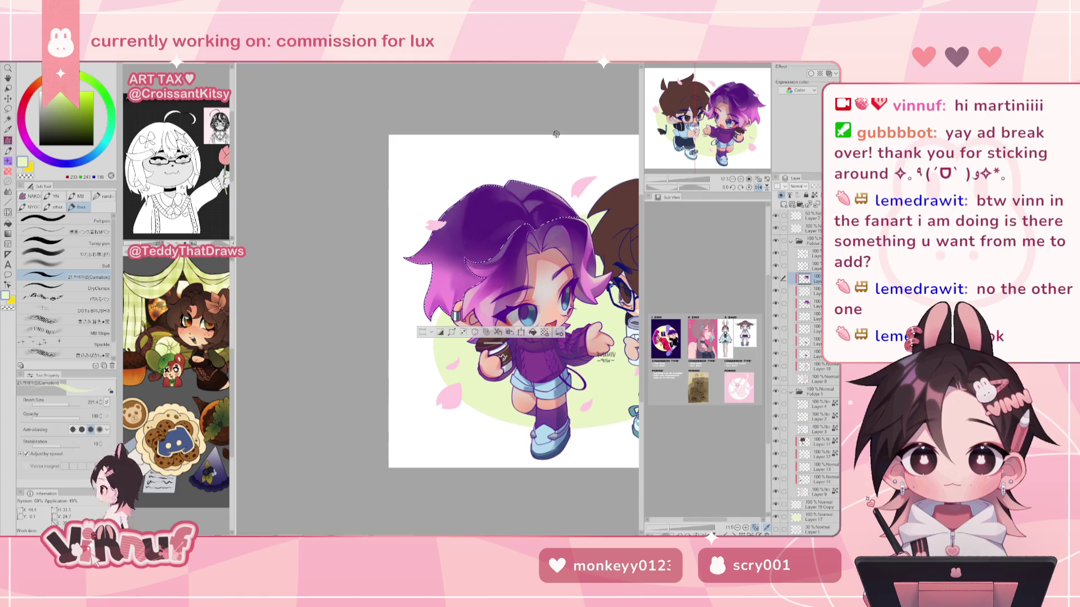
{"action": "left_click_drag", "start_coordinate": [556, 133], "coordinate": [442, 173]}
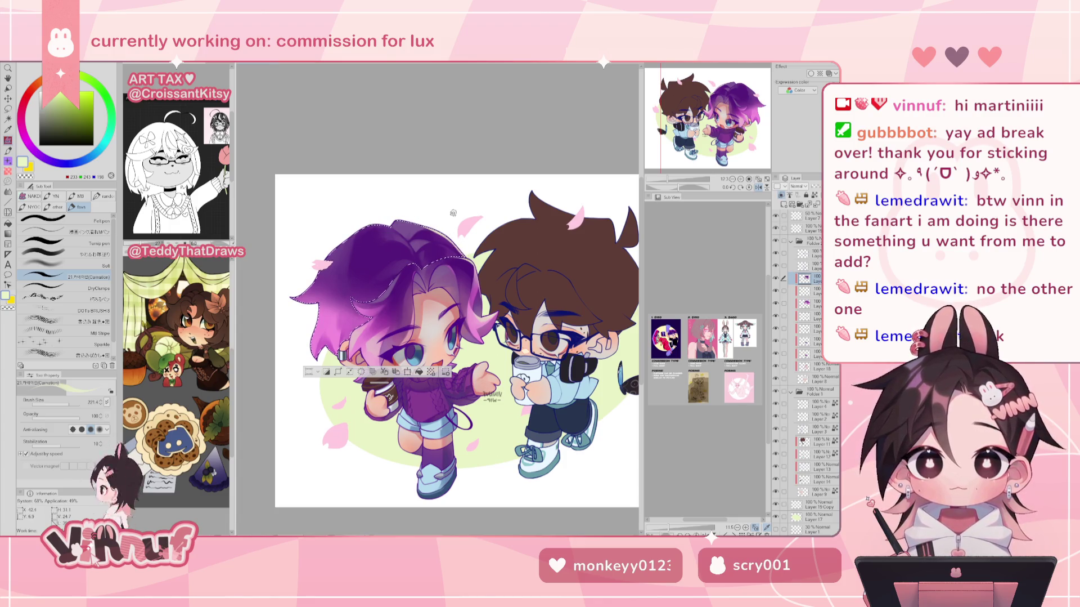
Flip the canvas view back and forth to compare both characters mirrored and normal.
{"action": "key", "text": "h"}
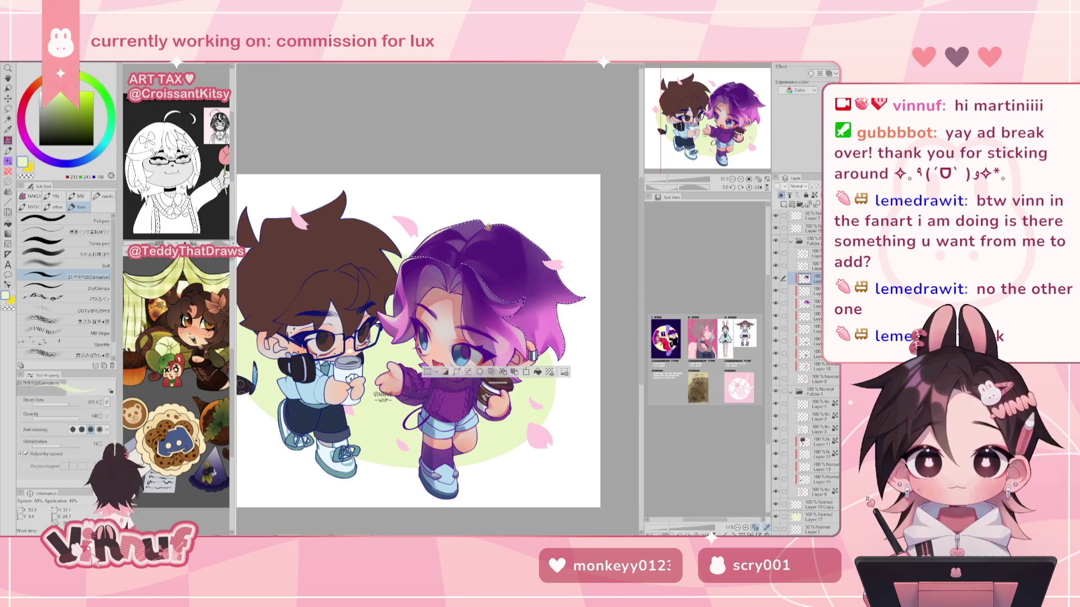
{"action": "key", "text": "h"}
{"action": "key", "text": "h"}
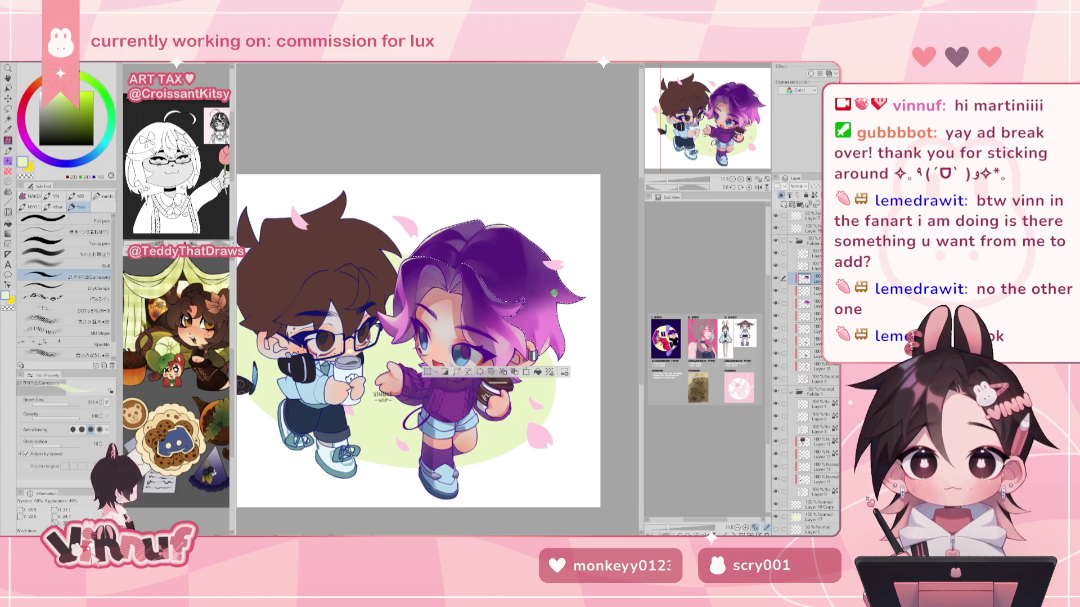
{"action": "key", "text": "h"}
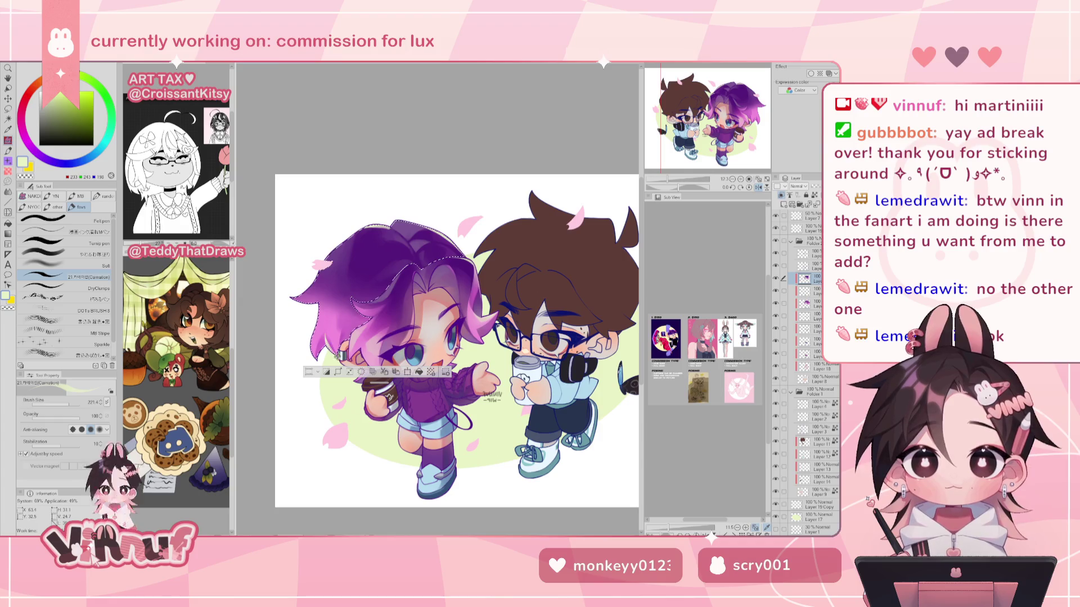
{"action": "key", "text": "h"}
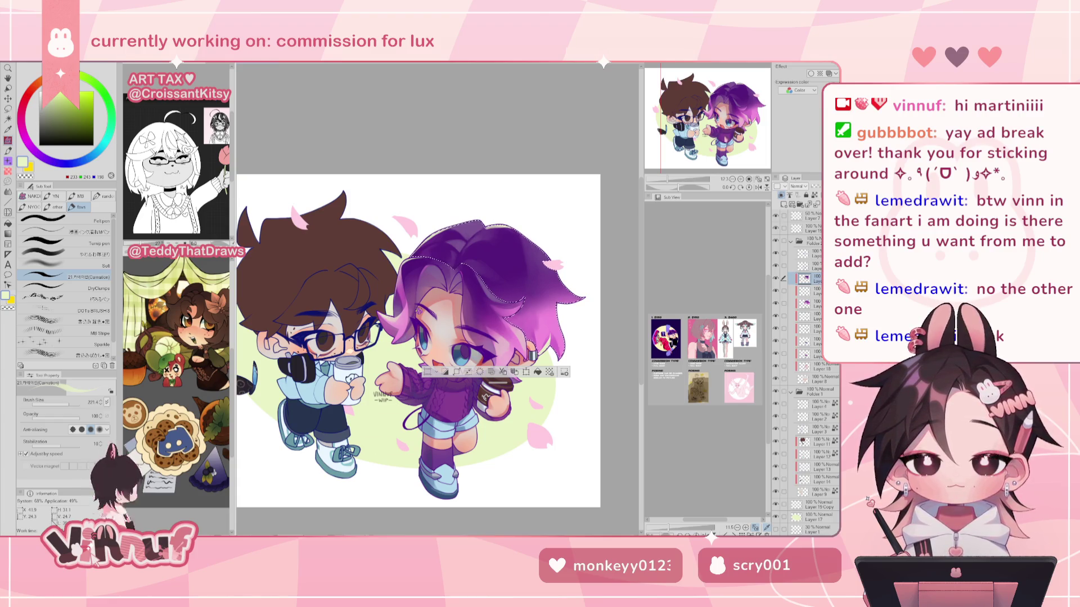
{"action": "left_click_drag", "start_coordinate": [419, 310], "coordinate": [381, 292]}
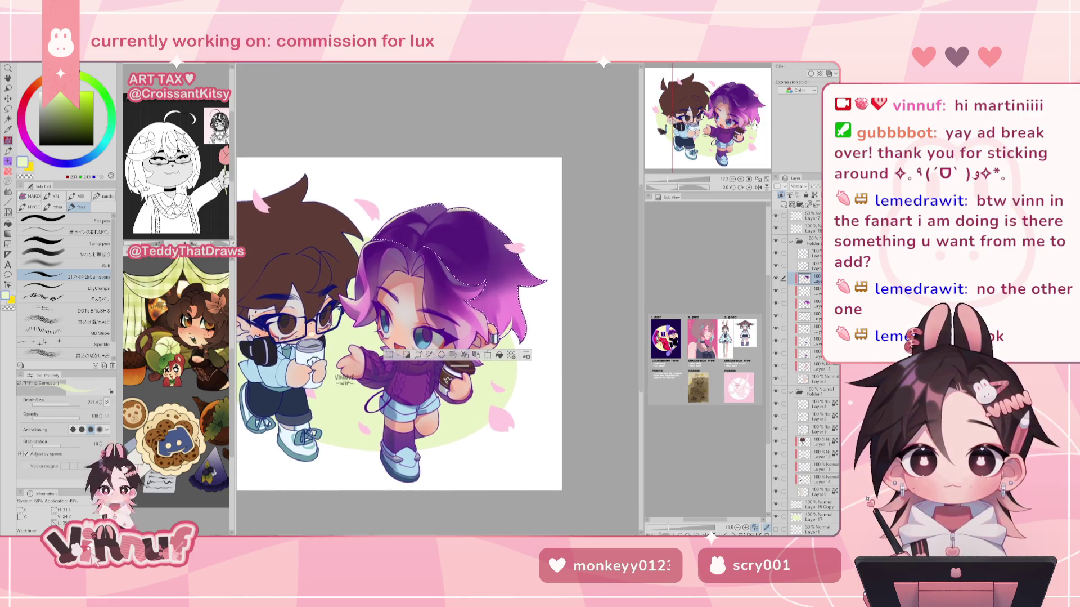
{"action": "key", "text": "h"}
{"action": "key", "text": "h"}
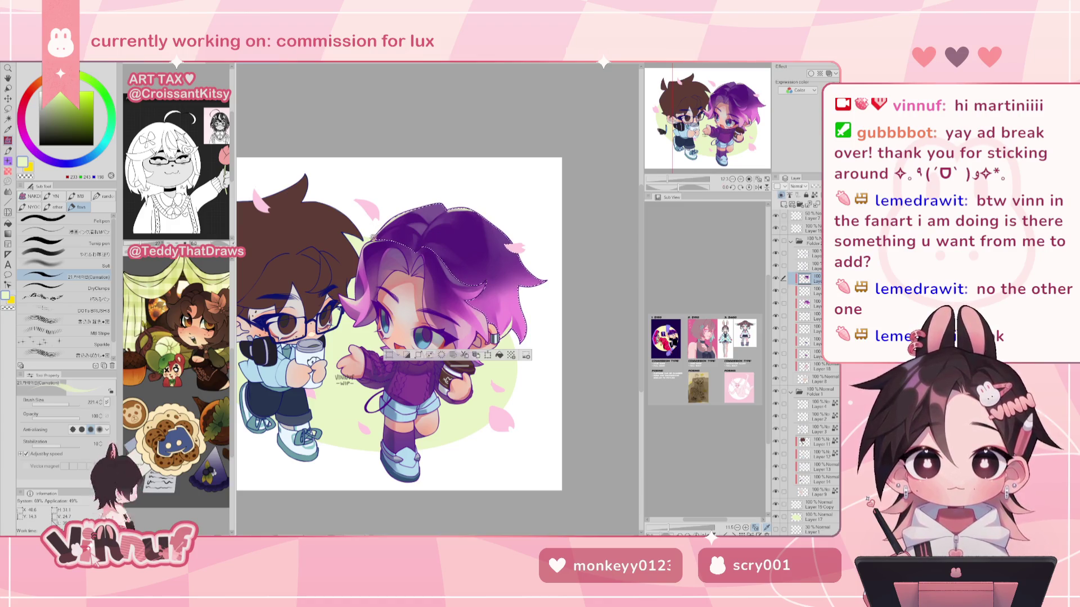
{"action": "key", "text": "h"}
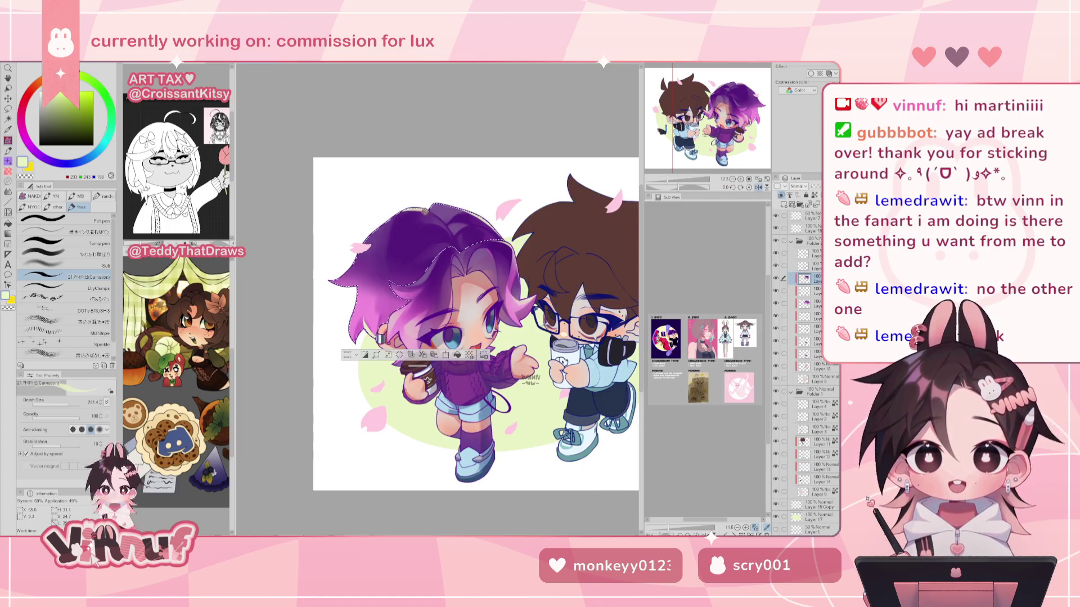
{"action": "key", "text": "h"}
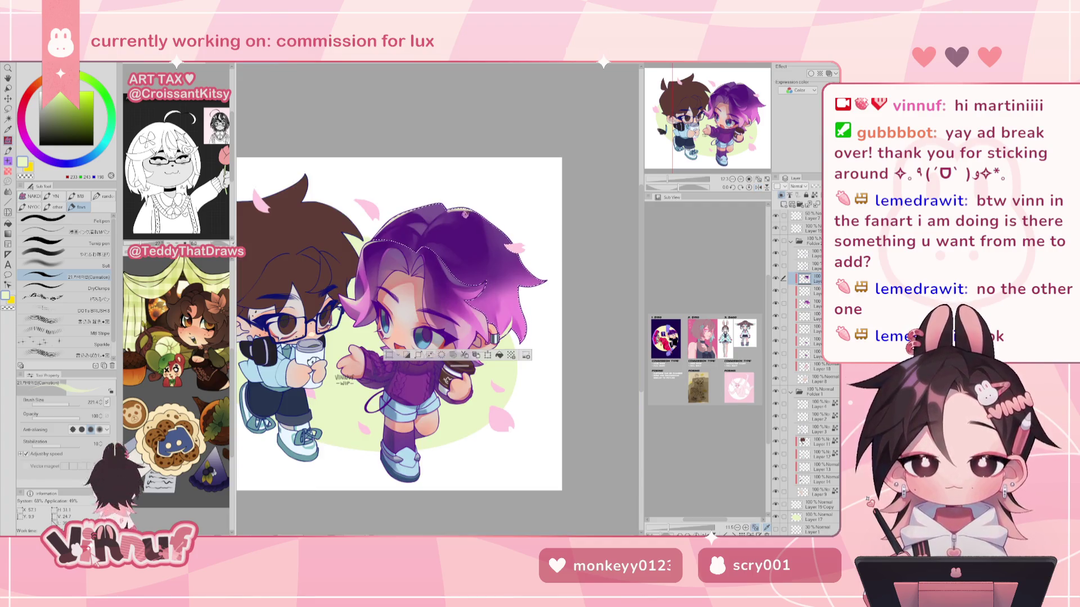
Sample dark and lighter purples from the hair, then take a pinkish purple with the soft brush.
{"action": "left_click", "coordinate": [454, 212], "text": "alt"}
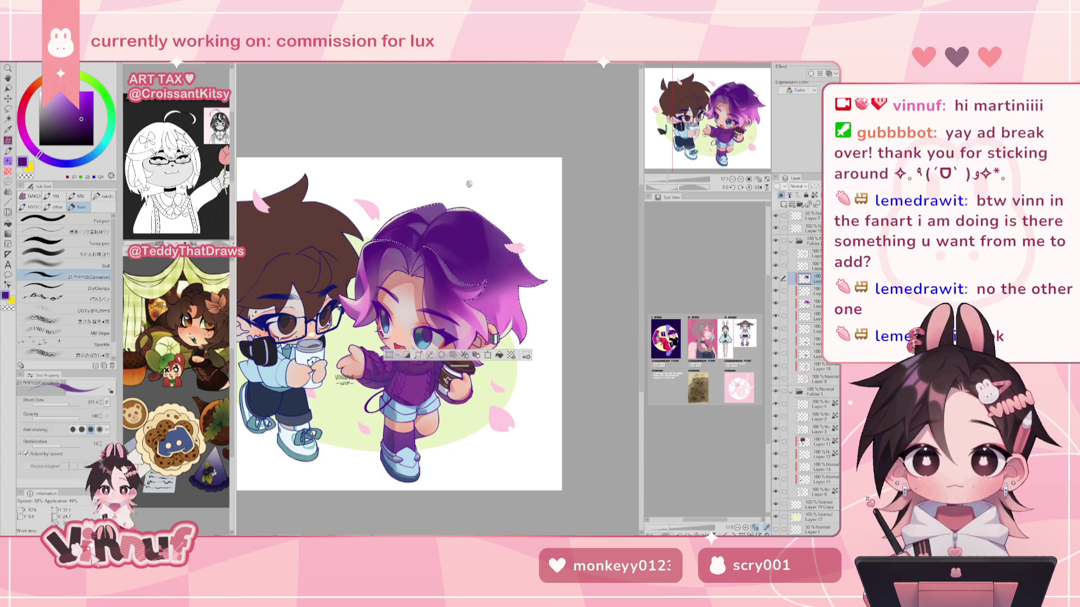
{"action": "left_click", "coordinate": [451, 216], "text": "alt"}
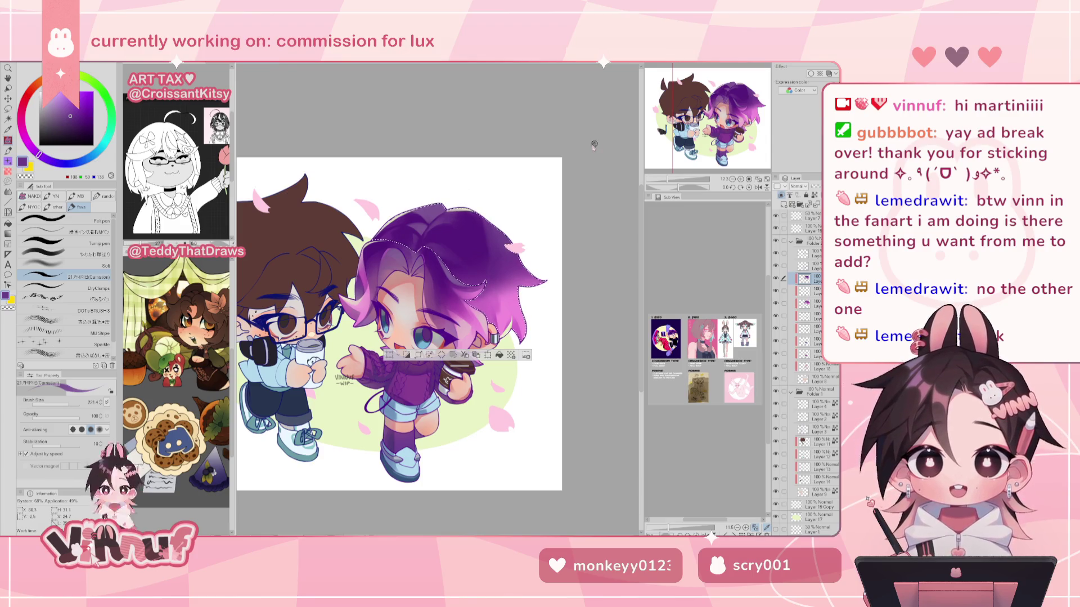
{"action": "key", "text": "ctrl+d"}
{"action": "key", "text": "h"}
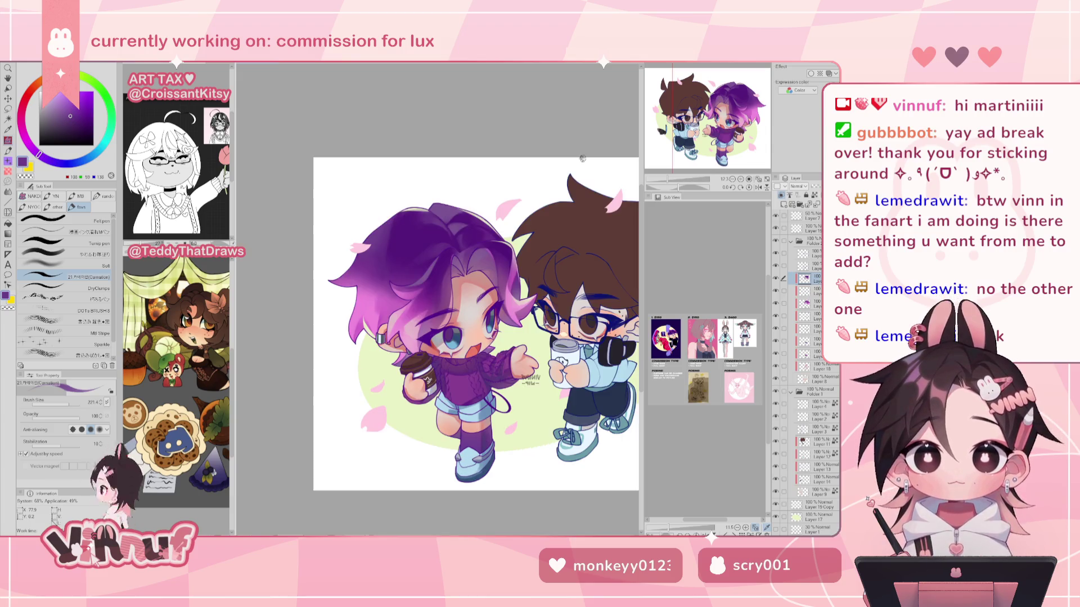
{"action": "key", "text": "ctrl+z"}
{"action": "left_click", "coordinate": [360, 324], "text": "alt"}
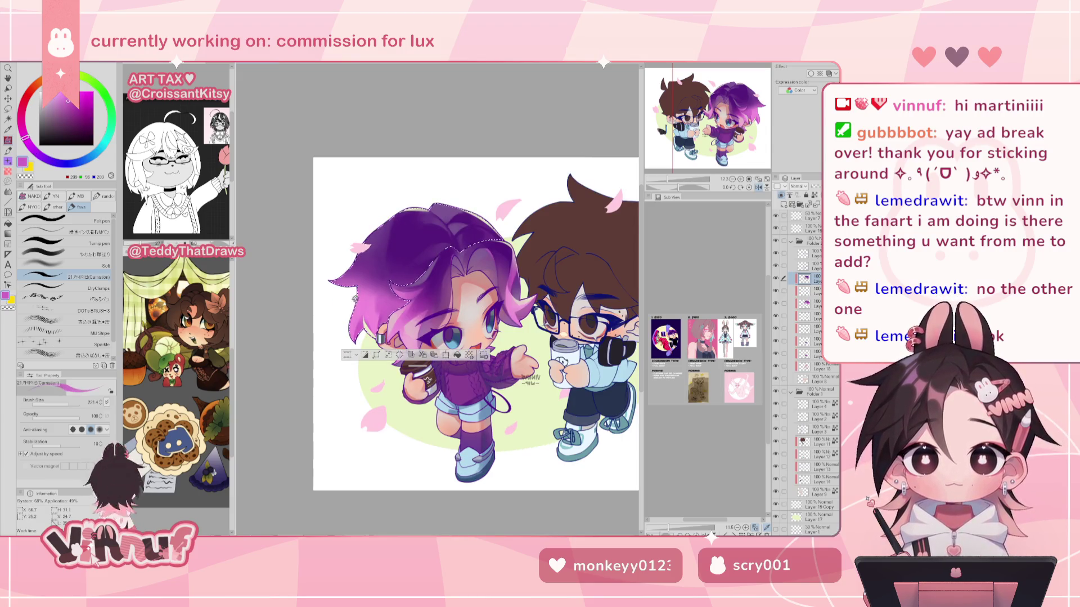
Set the soft brush to about size 358 with a light pink, checking the mirrored view.
{"action": "left_click", "coordinate": [85, 254]}
{"action": "left_click", "coordinate": [363, 312], "text": "alt"}
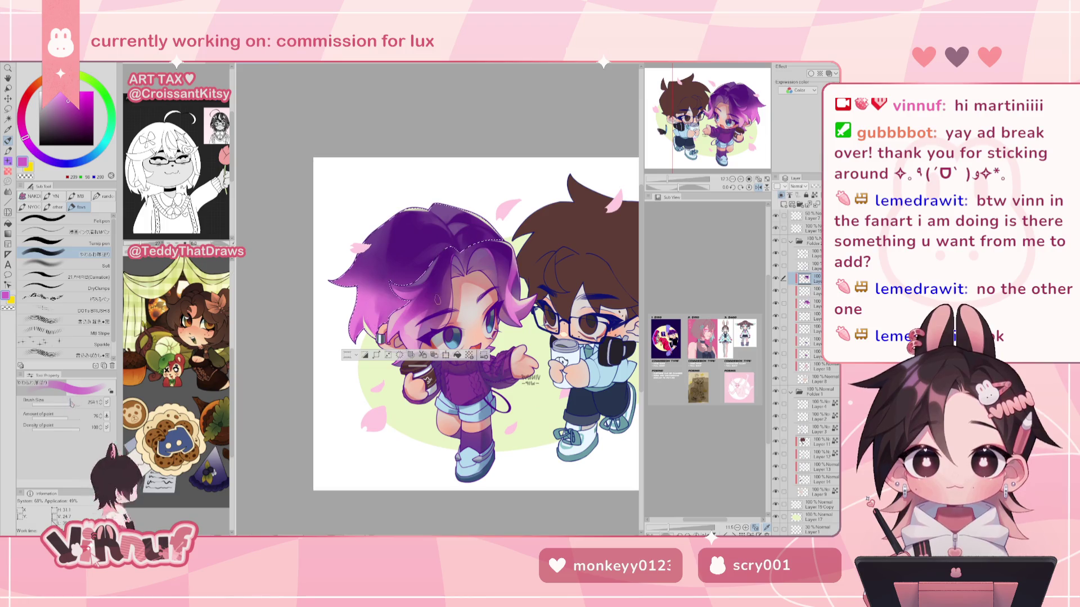
{"action": "left_click_drag", "start_coordinate": [350, 320], "coordinate": [363, 311]}
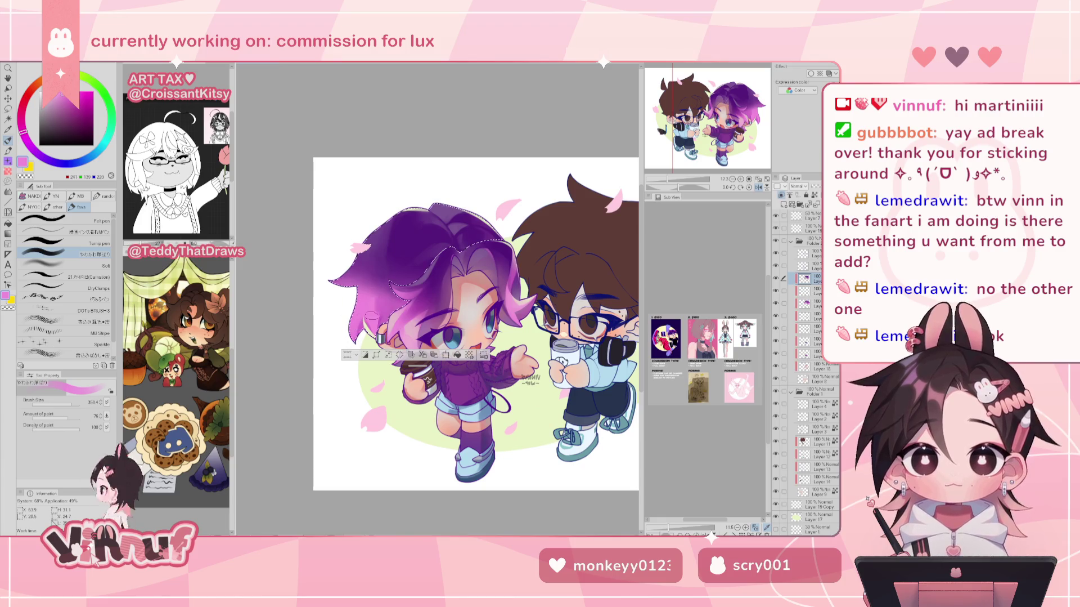
{"action": "left_click", "coordinate": [369, 321], "text": "alt"}
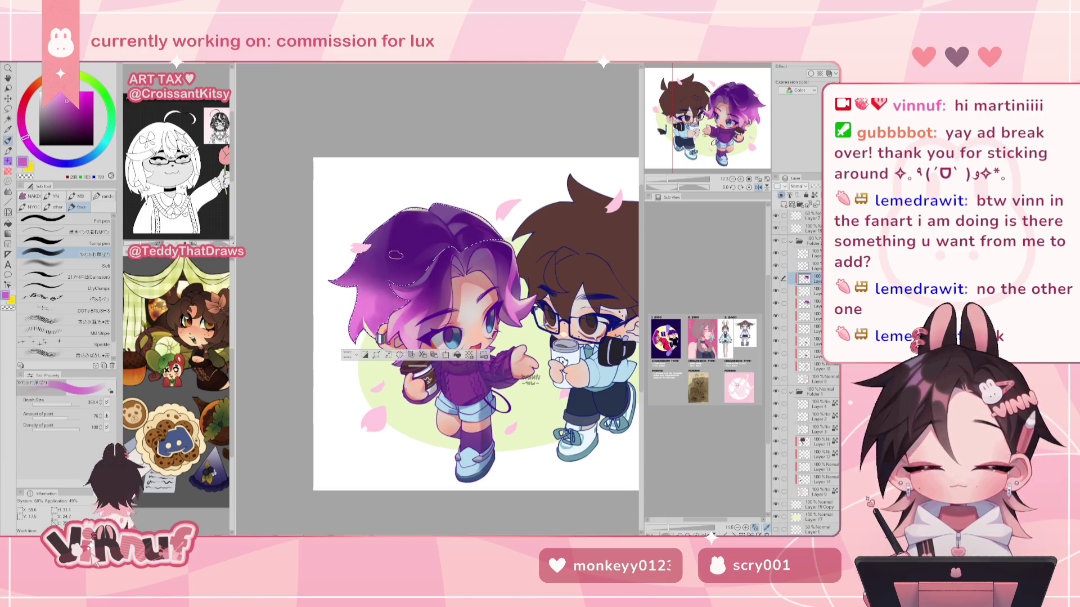
{"action": "left_click", "coordinate": [364, 310], "text": "alt"}
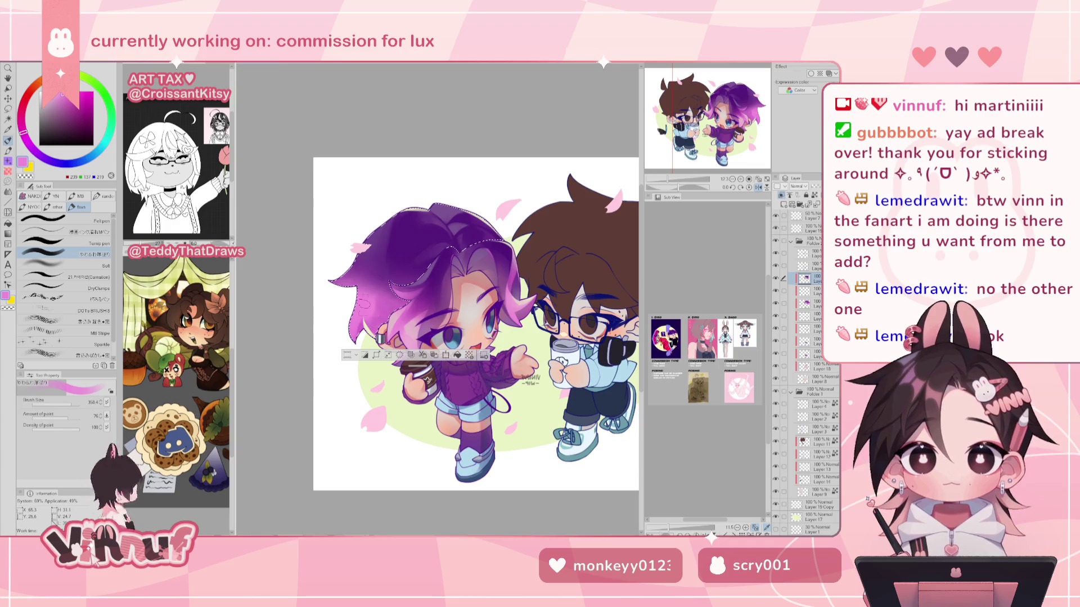
{"action": "key", "text": "h"}
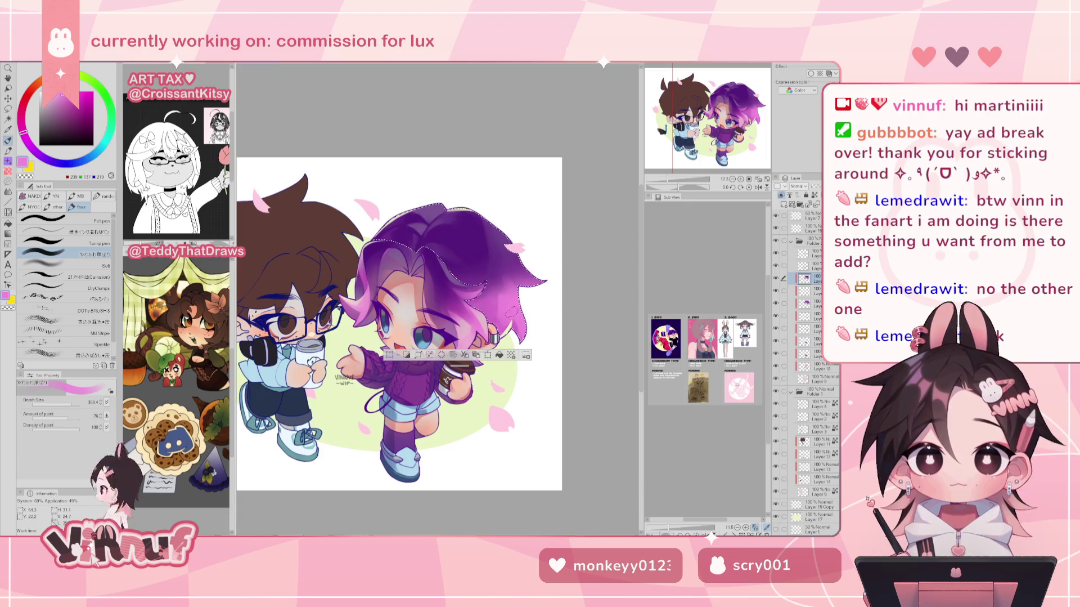
Choose a muted dark purple on the colour wheel and switch to the Soft airbrush.
{"action": "left_click", "coordinate": [494, 307], "text": "alt"}
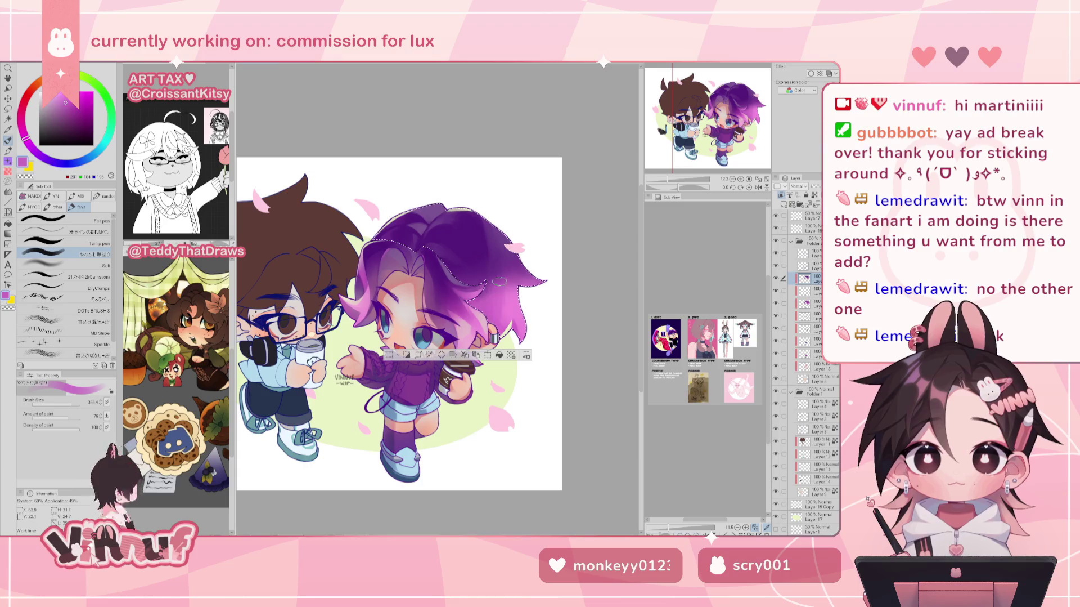
{"action": "left_click", "coordinate": [499, 282], "text": "alt"}
{"action": "key", "text": "h"}
{"action": "key", "text": "h"}
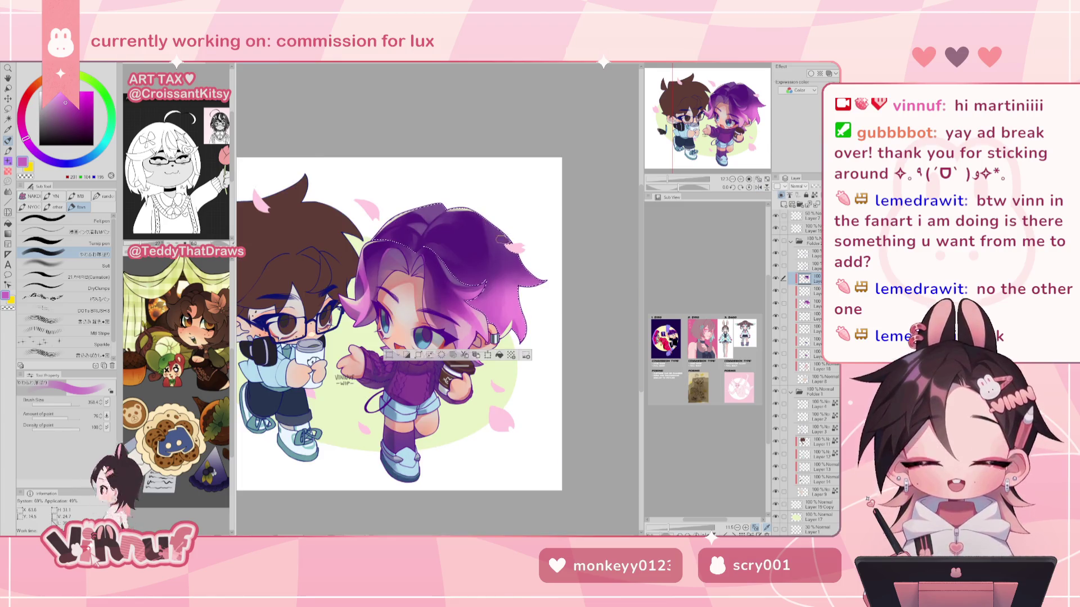
{"action": "left_click", "coordinate": [494, 223], "text": "alt"}
{"action": "left_click", "coordinate": [422, 223], "text": "alt"}
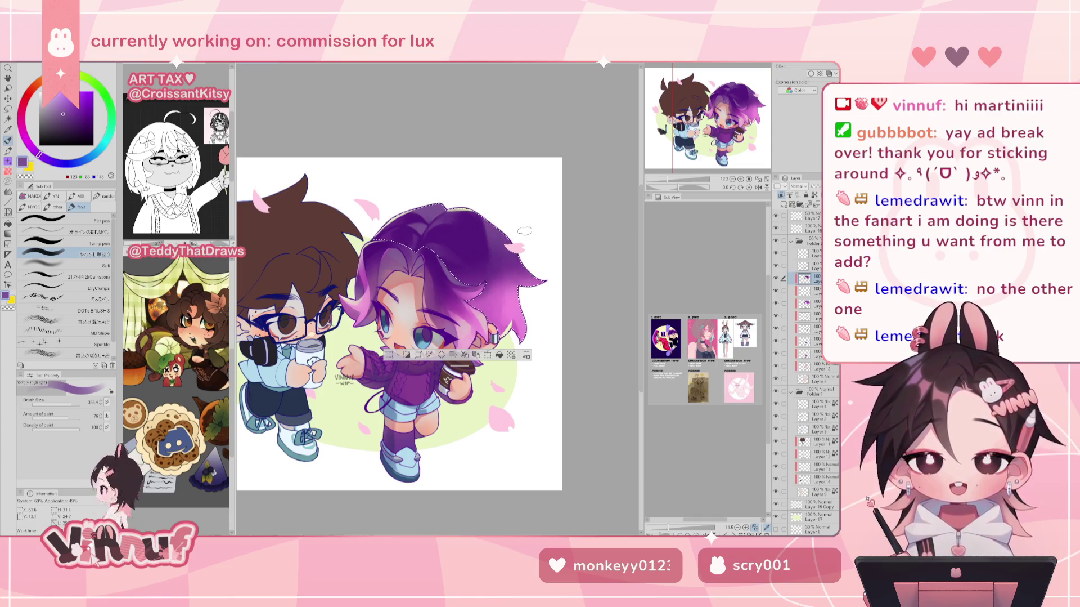
{"action": "left_click", "coordinate": [62, 264]}
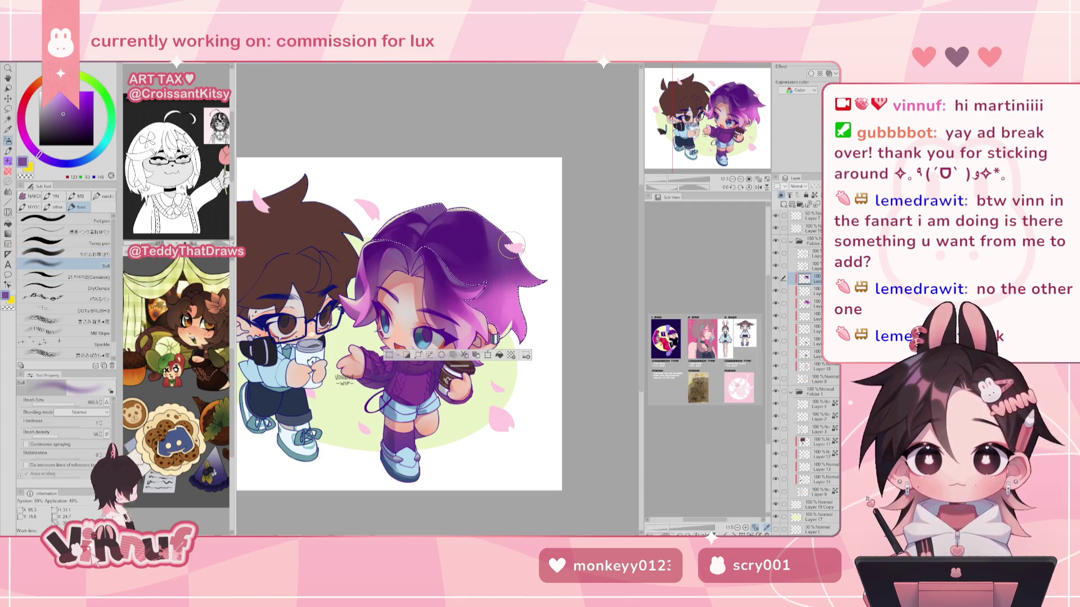
Airbrush a lighter tint over the hair's right side, then return to the brush with darker purples.
{"action": "left_click_drag", "start_coordinate": [500, 267], "coordinate": [538, 272]}
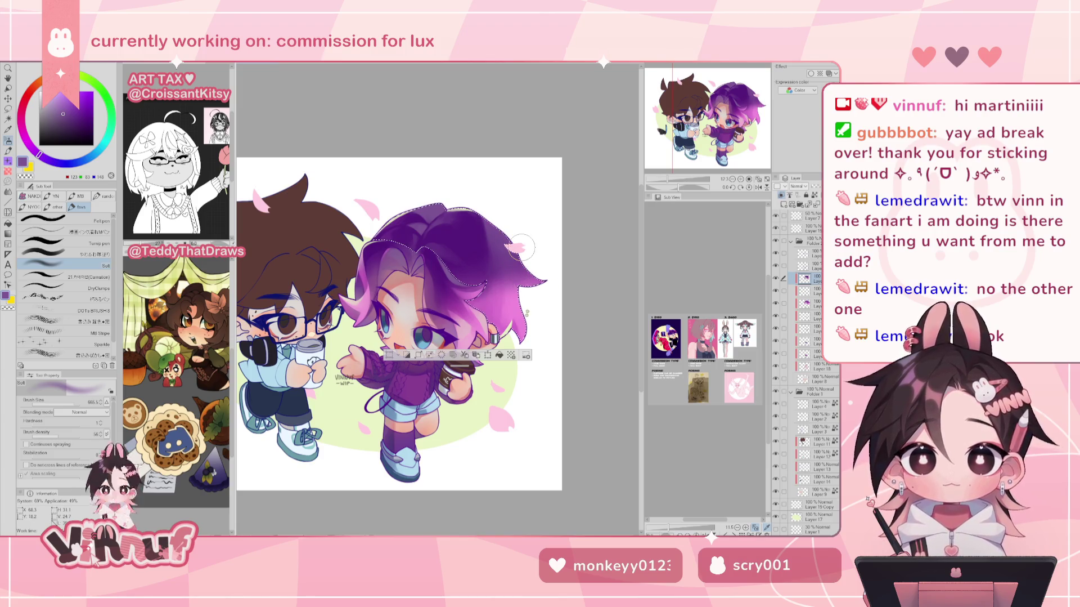
{"action": "left_click", "coordinate": [62, 254]}
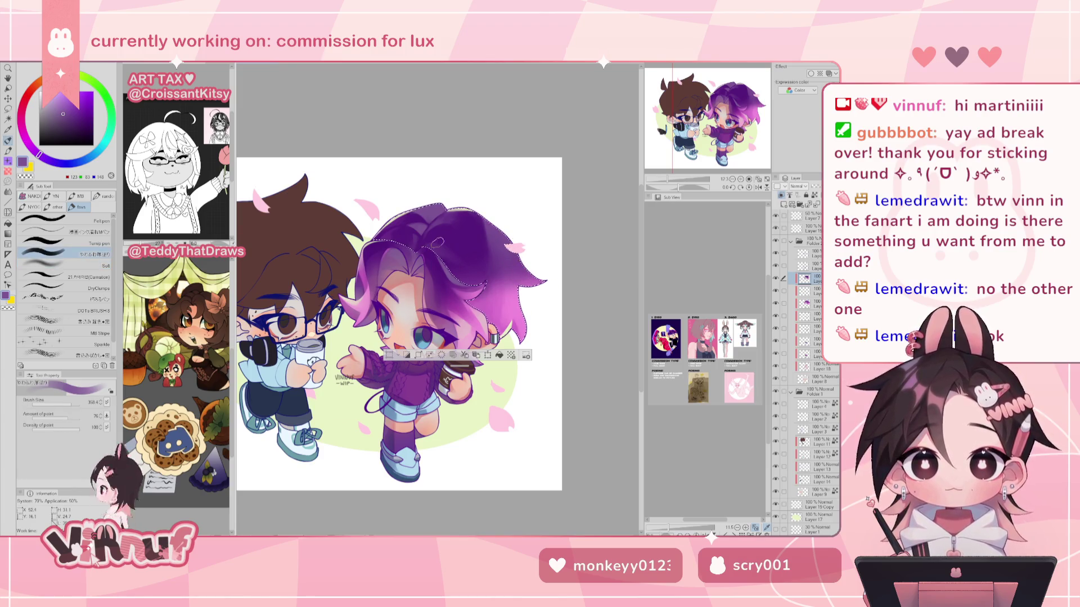
{"action": "left_click", "coordinate": [462, 244], "text": "alt"}
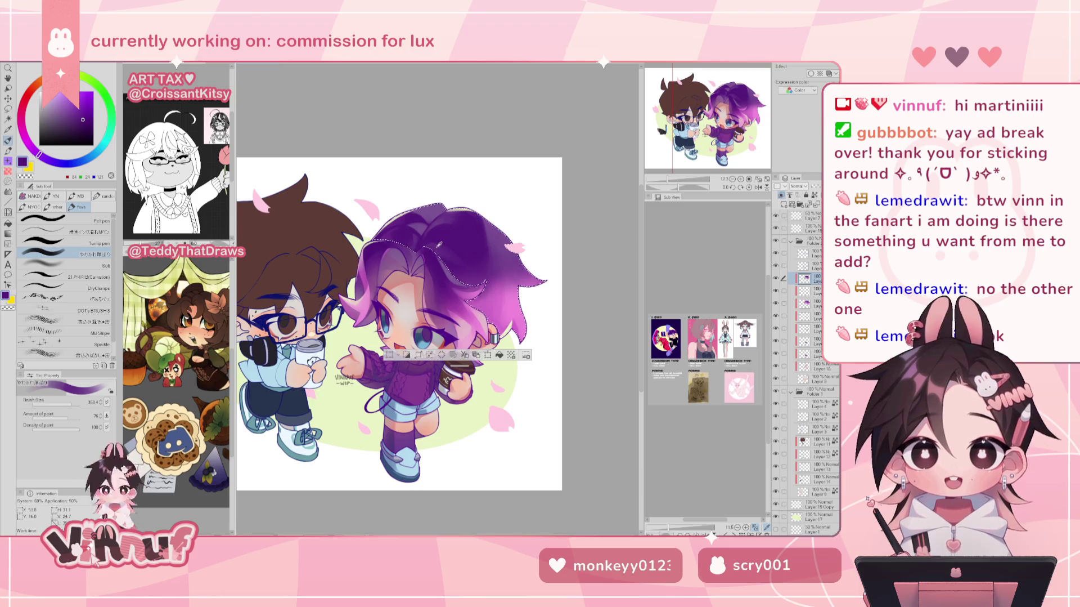
{"action": "left_click", "coordinate": [428, 248], "text": "alt"}
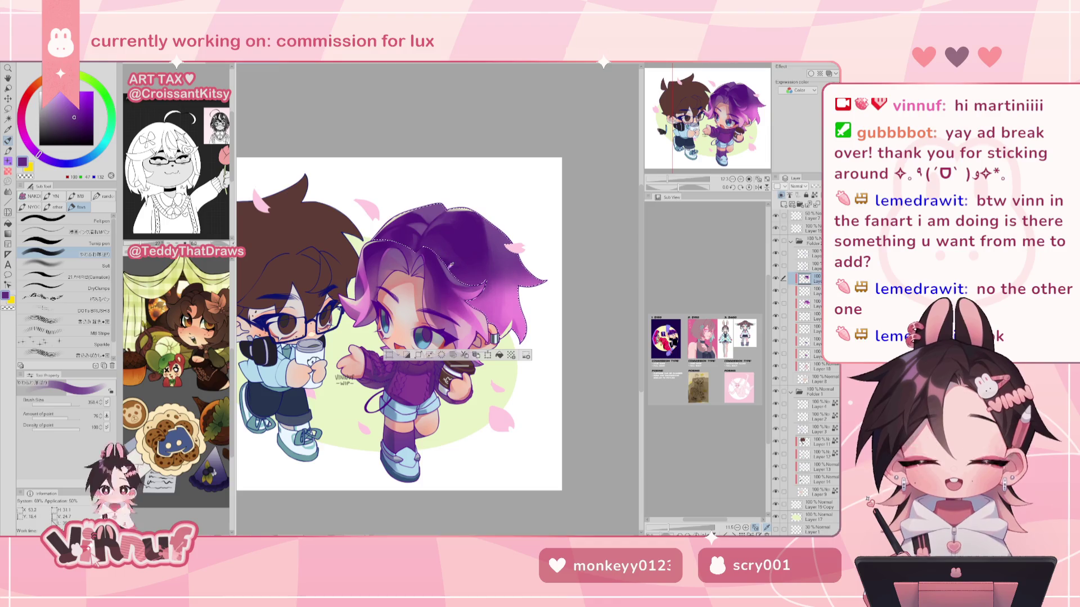
{"action": "left_click", "coordinate": [432, 241], "text": "alt"}
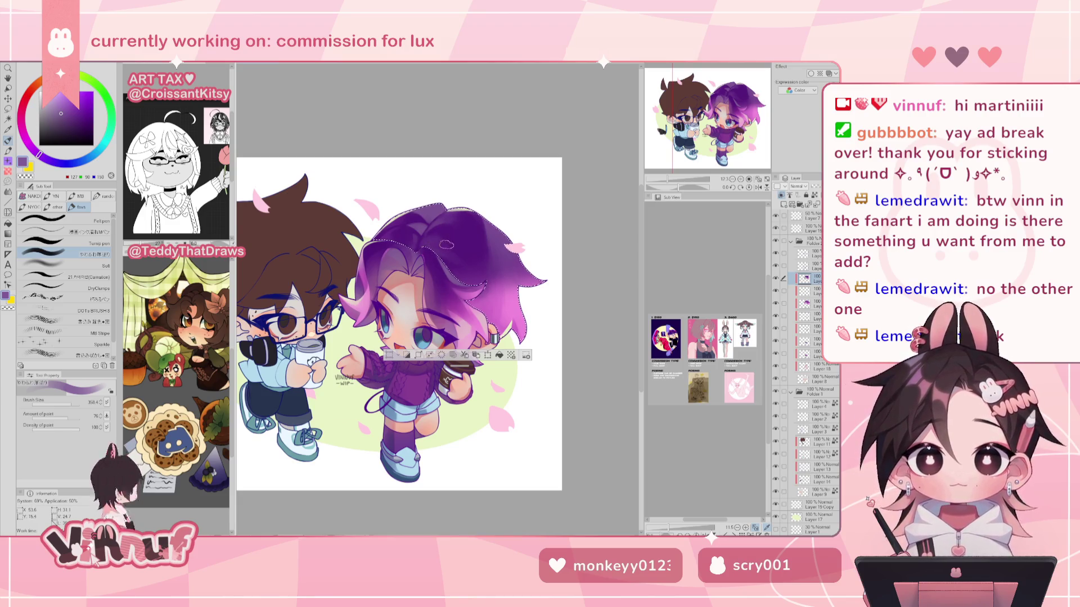
{"action": "left_click", "coordinate": [444, 238], "text": "alt"}
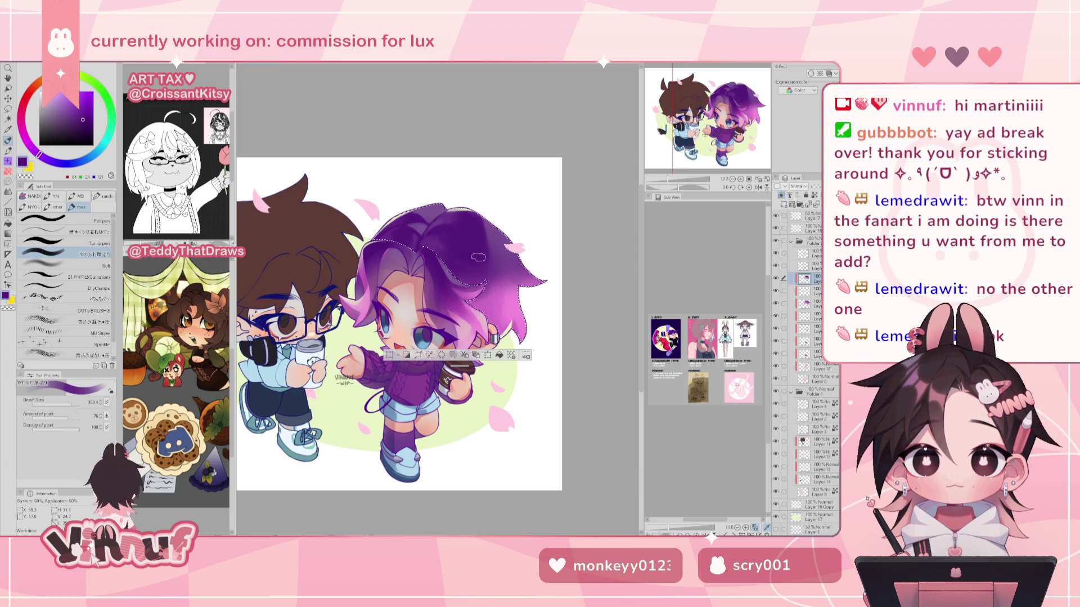
Sample mid purple, dark purple and pink from the hair, checking it mirrored, ending on light pink.
{"action": "left_click", "coordinate": [442, 249], "text": "alt"}
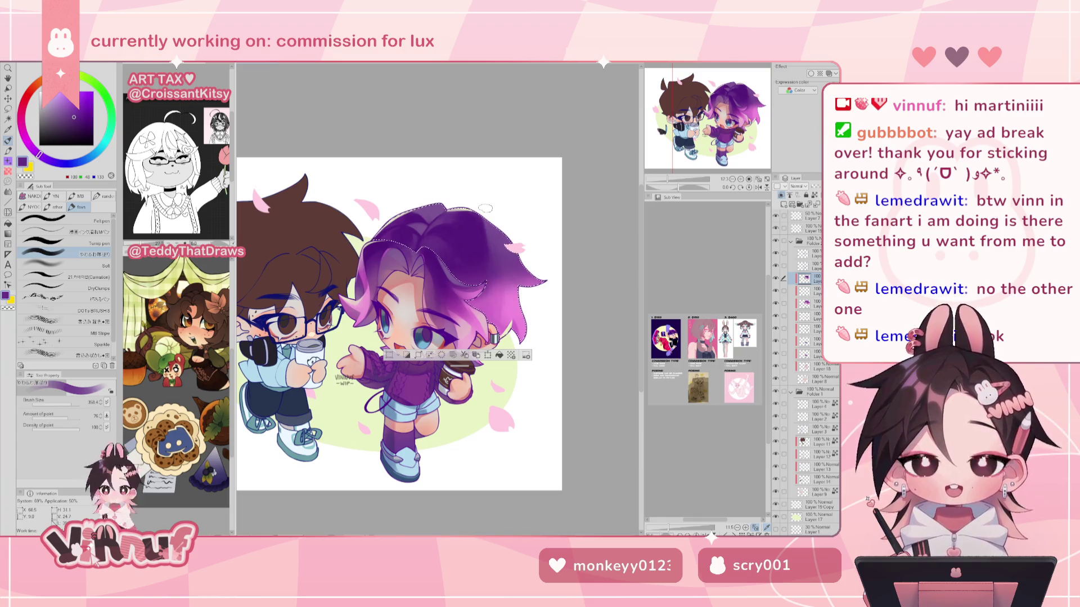
{"action": "key", "text": "h"}
{"action": "key", "text": "h"}
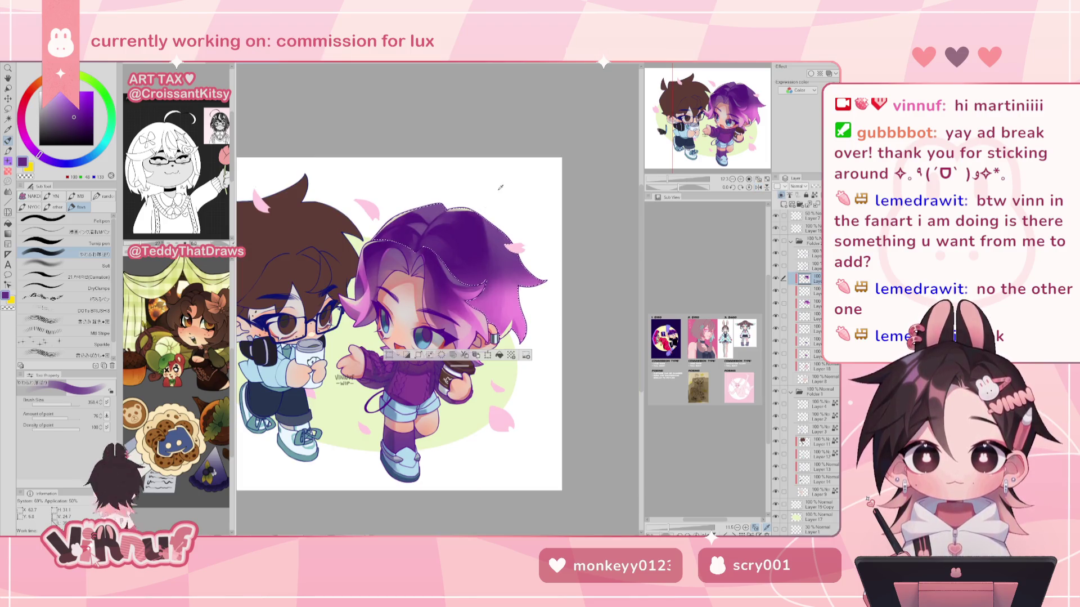
{"action": "left_click", "coordinate": [498, 225], "text": "alt"}
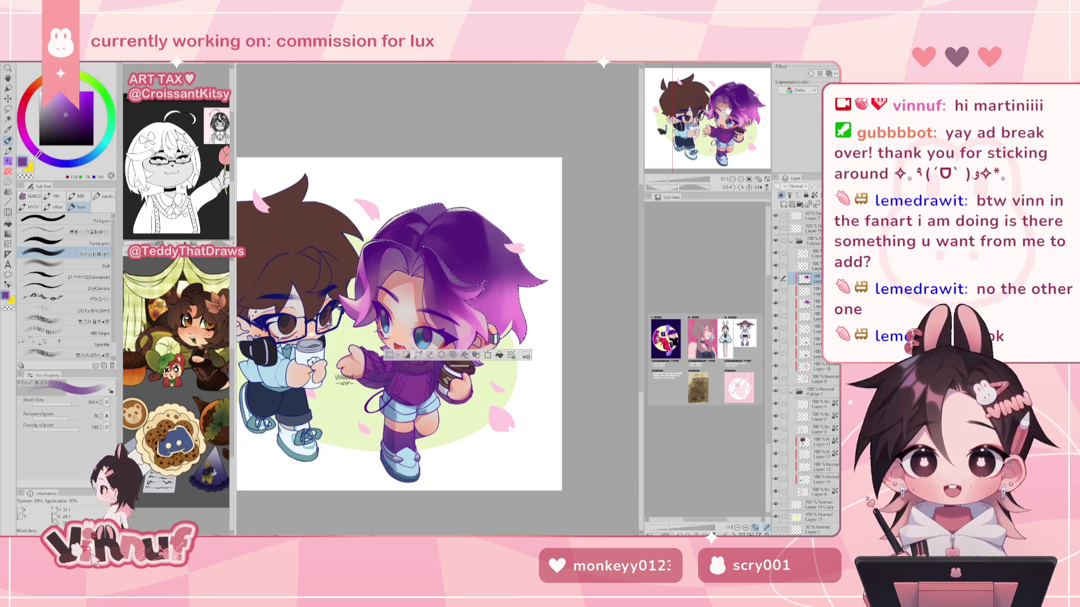
{"action": "left_click", "coordinate": [453, 232], "text": "alt"}
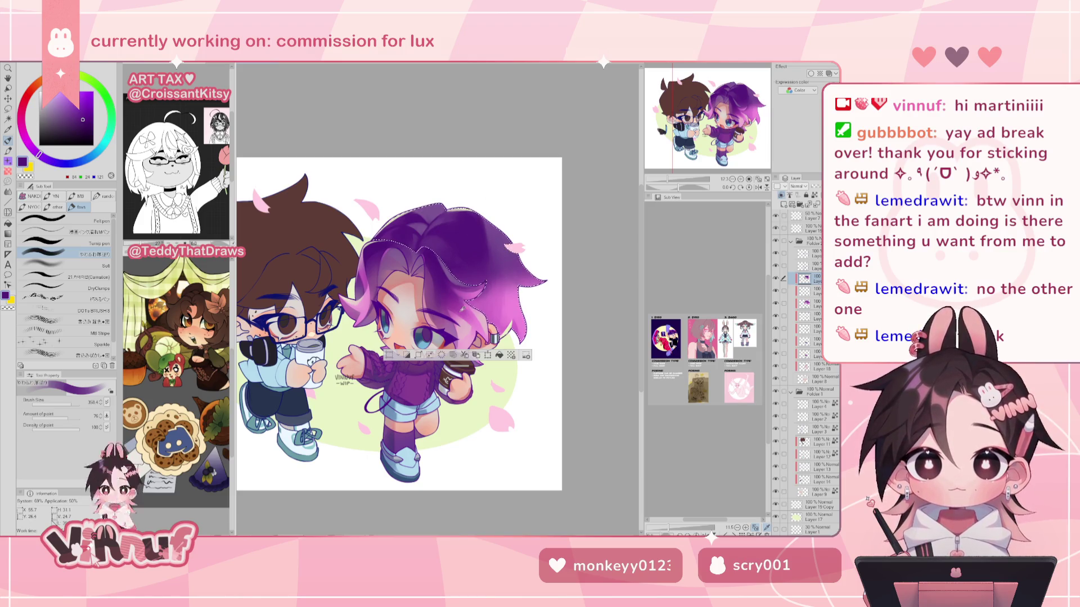
{"action": "left_click", "coordinate": [491, 311], "text": "alt"}
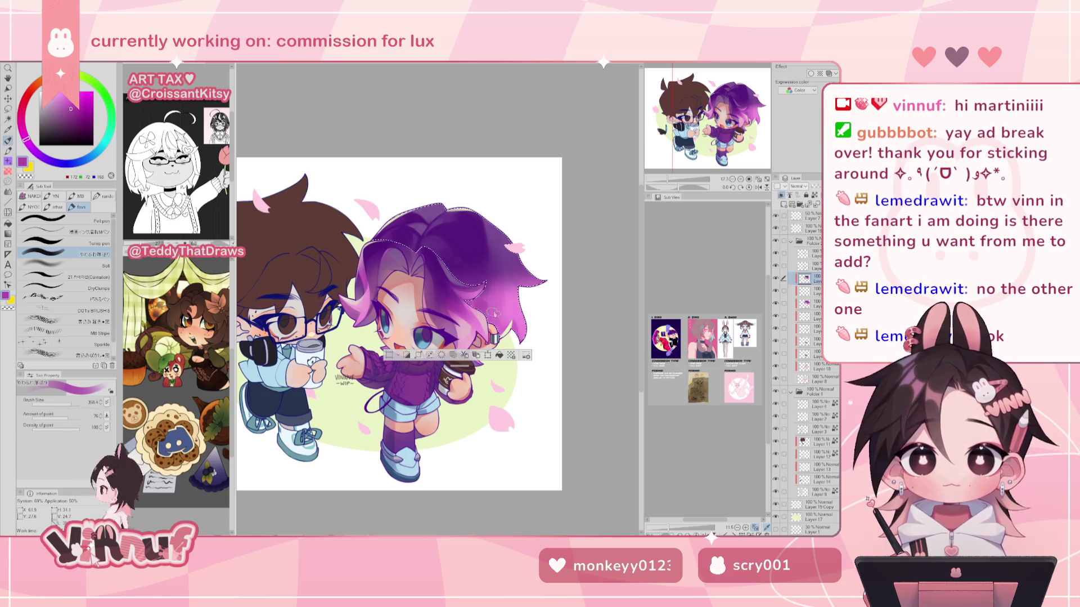
{"action": "key", "text": "h"}
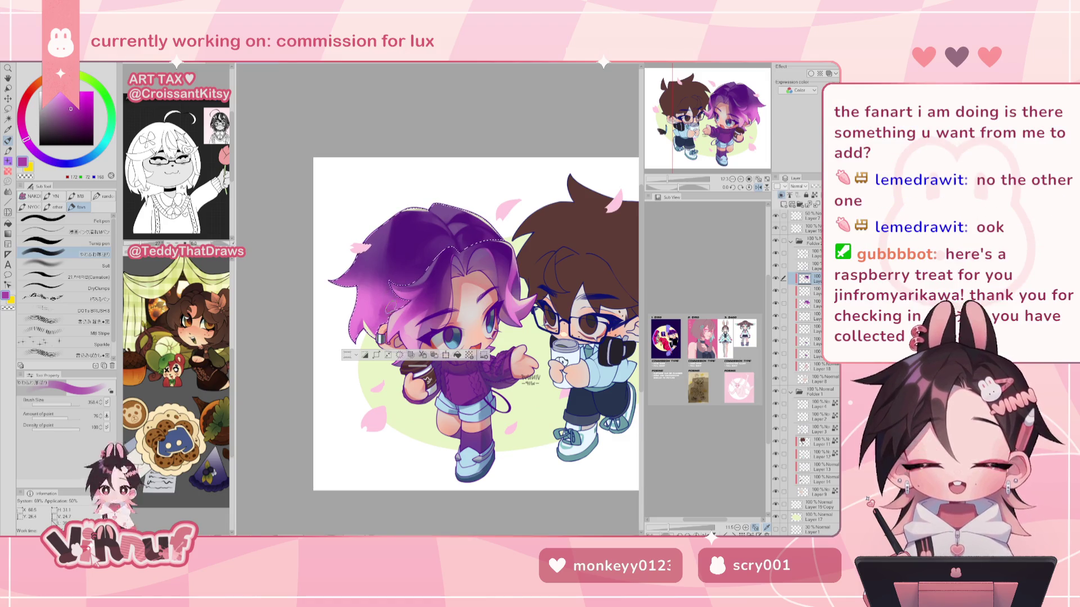
{"action": "key", "text": "h"}
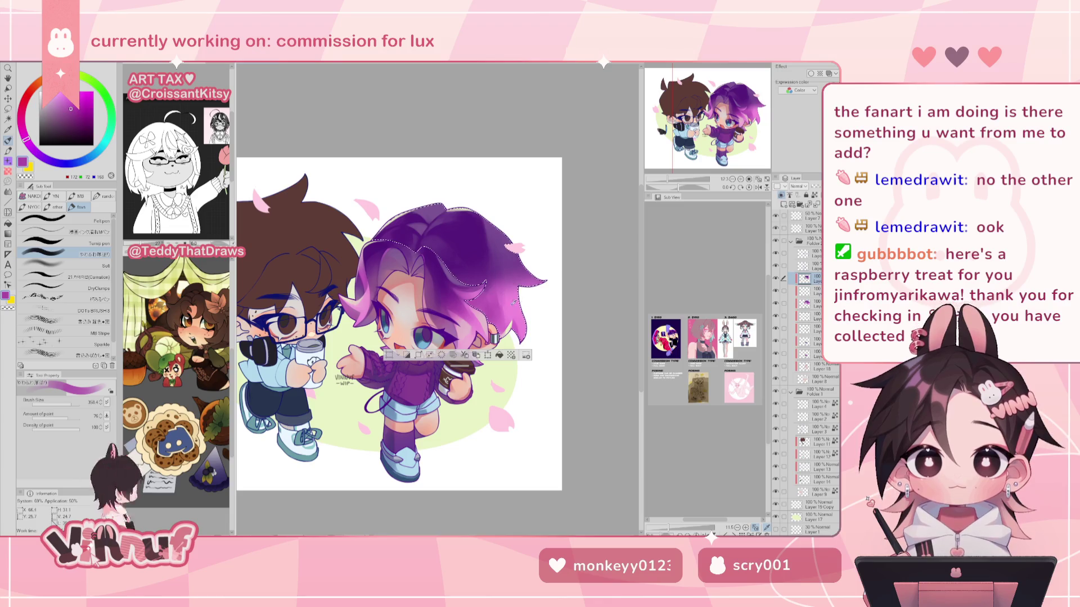
{"action": "left_click", "coordinate": [513, 301], "text": "alt"}
Unflip the view, select the 21.카네이션 Carnation brush and pick a light pink for hair highlights.
{"action": "key", "text": "h"}
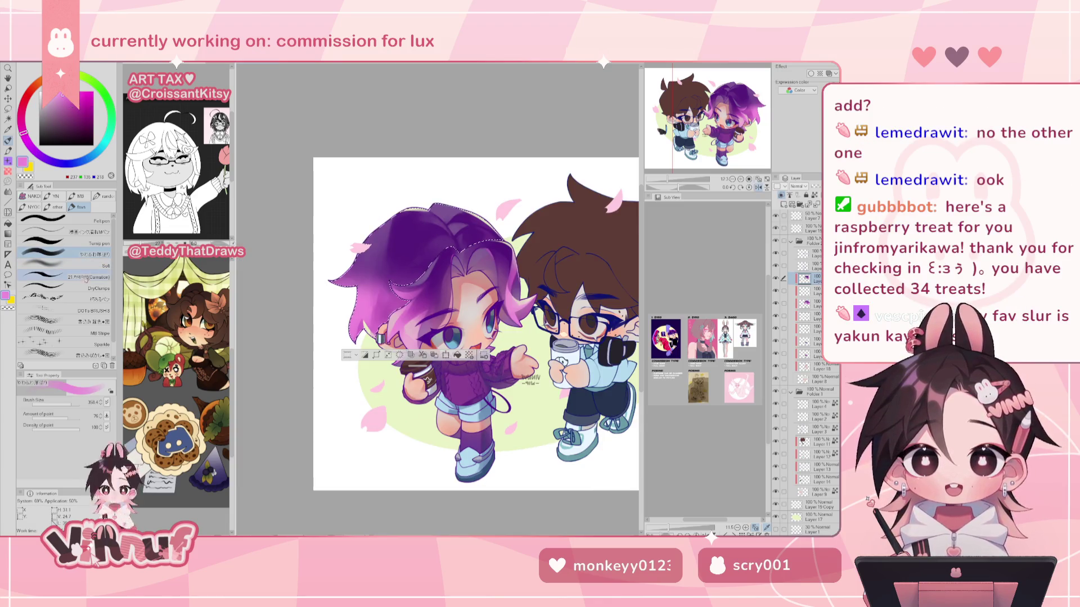
{"action": "left_click", "coordinate": [86, 277]}
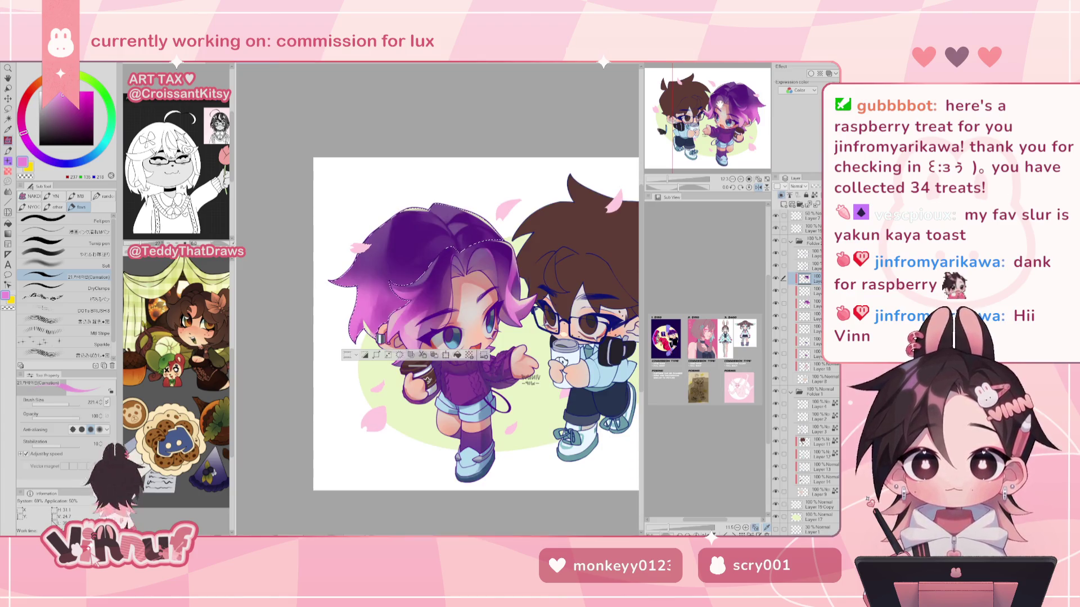
{"action": "left_click", "coordinate": [363, 328], "text": "alt"}
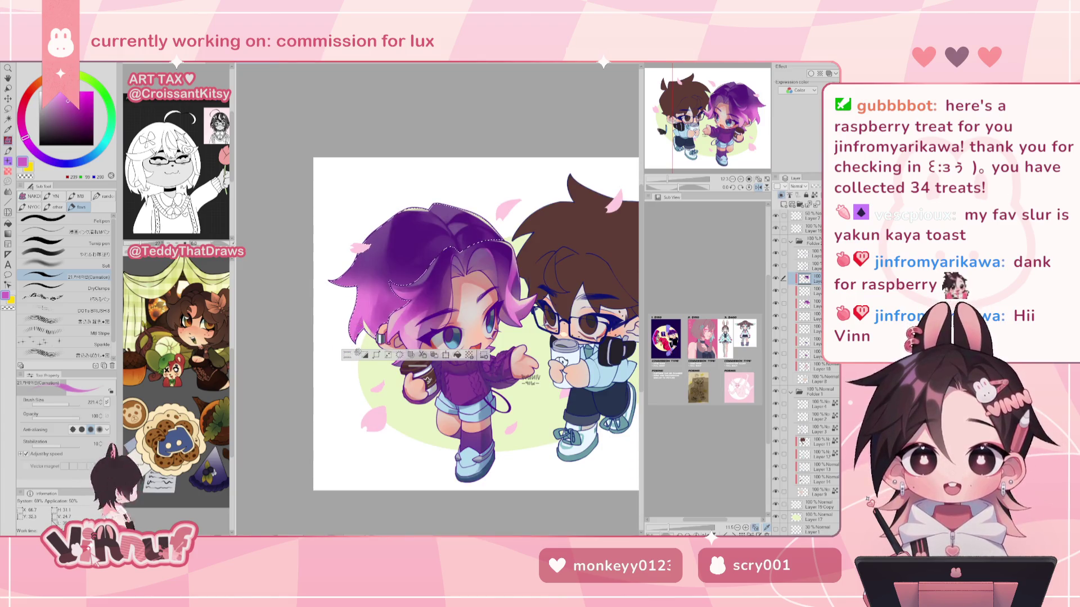
{"action": "left_click", "coordinate": [382, 256], "text": "alt"}
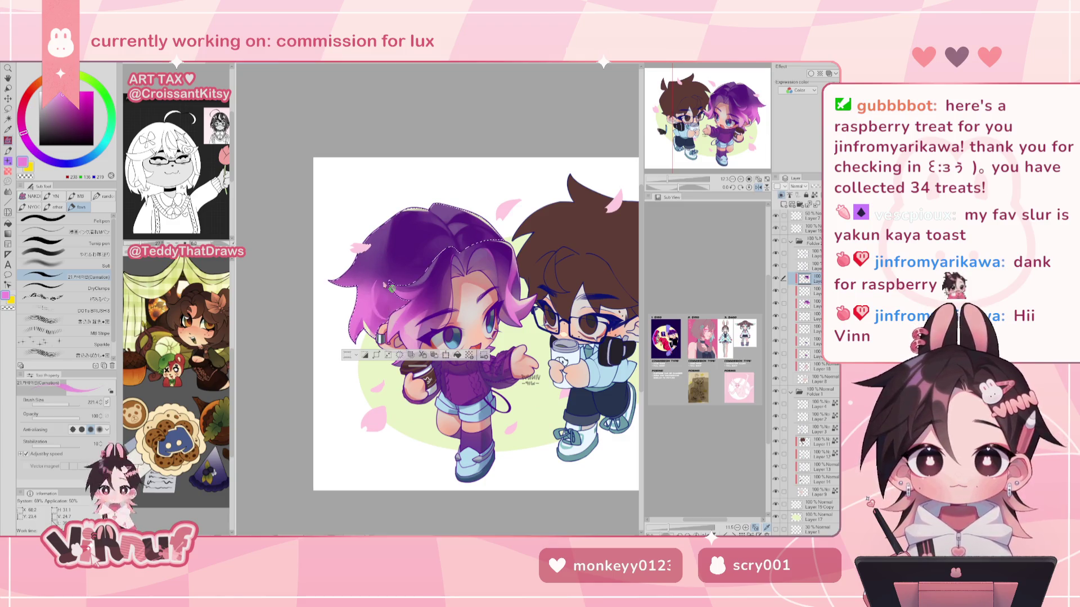
{"action": "key", "text": "h"}
{"action": "key", "text": "h"}
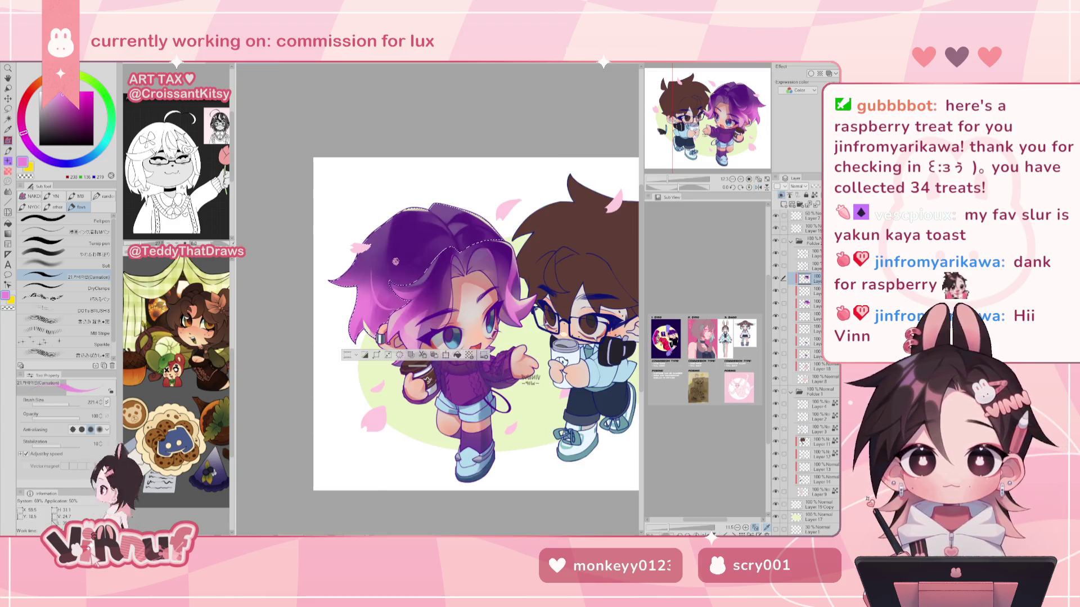
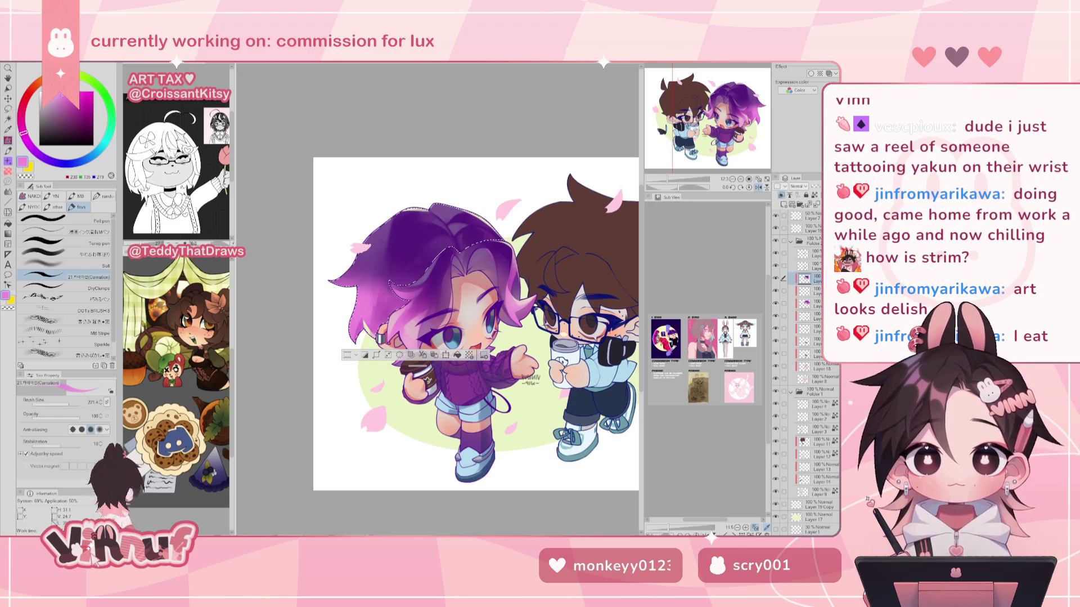
Mirror and zoom out the canvas, then sample the pale lime background colour.
{"action": "left_click_drag", "start_coordinate": [476, 324], "coordinate": [486, 319]}
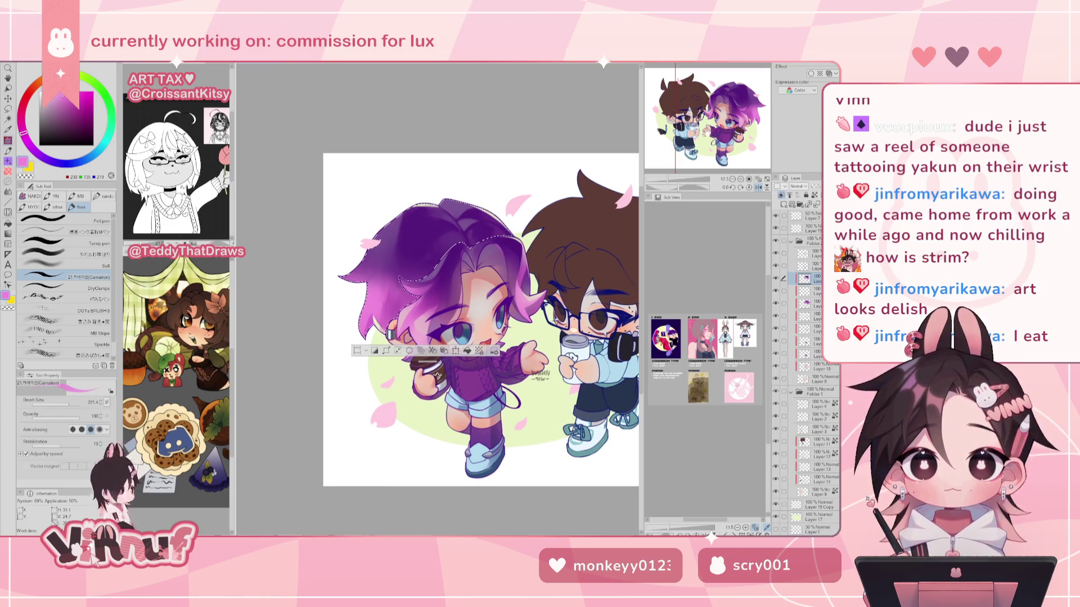
{"action": "key", "text": "ctrl+minus"}
{"action": "key", "text": "ctrl+minus"}
{"action": "key", "text": "h"}
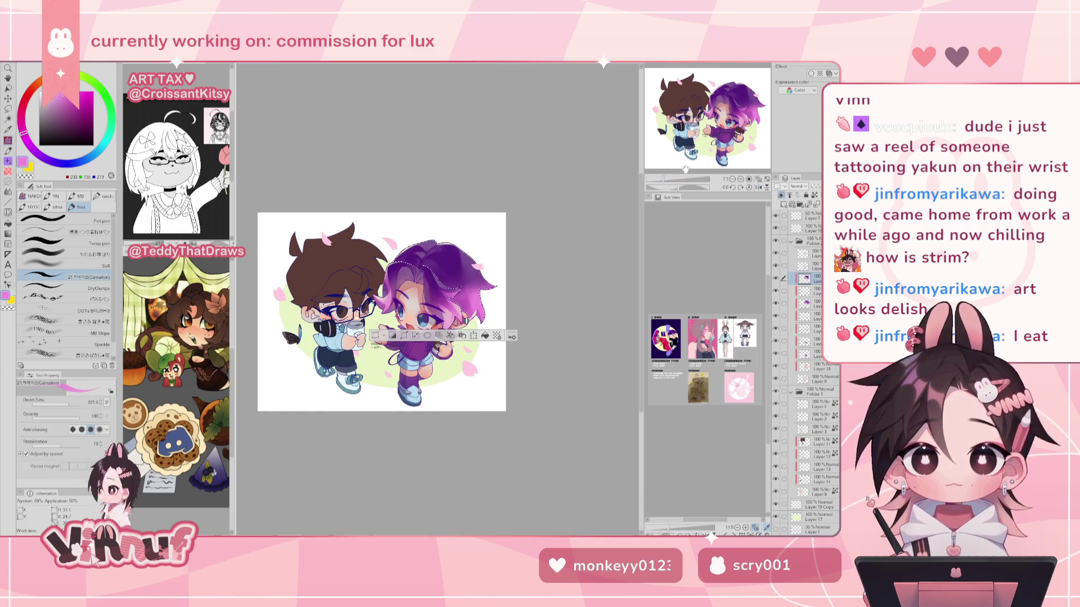
{"action": "left_click_drag", "start_coordinate": [486, 319], "coordinate": [471, 313]}
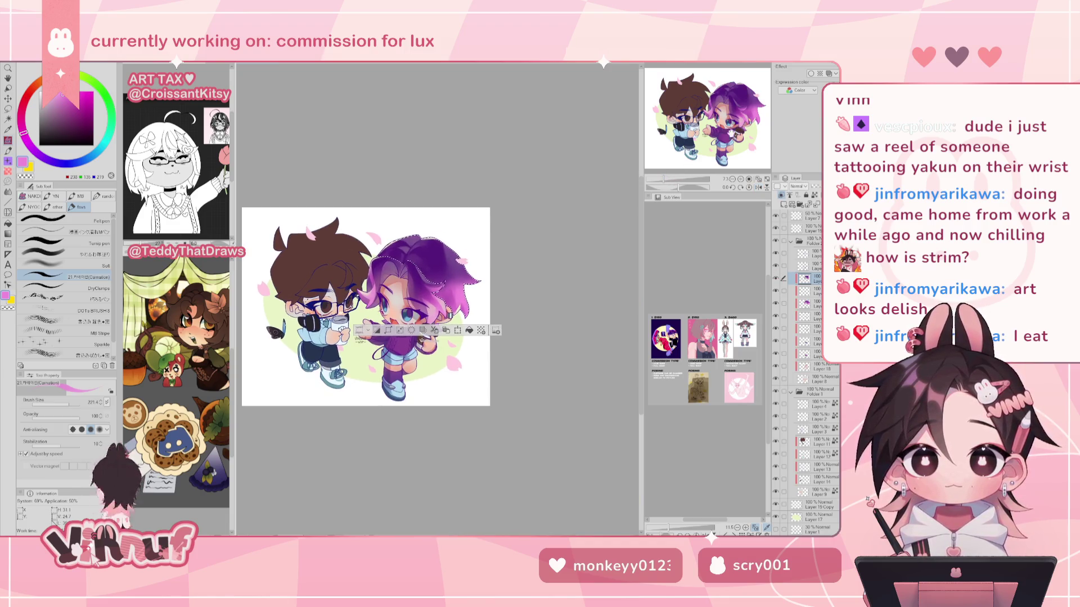
{"action": "scroll", "coordinate": [470, 298], "scroll_direction": "up", "scroll_amount": 1}
{"action": "scroll", "coordinate": [470, 299], "scroll_direction": "up", "scroll_amount": 1}
{"action": "scroll", "coordinate": [469, 299], "scroll_direction": "up", "scroll_amount": 1}
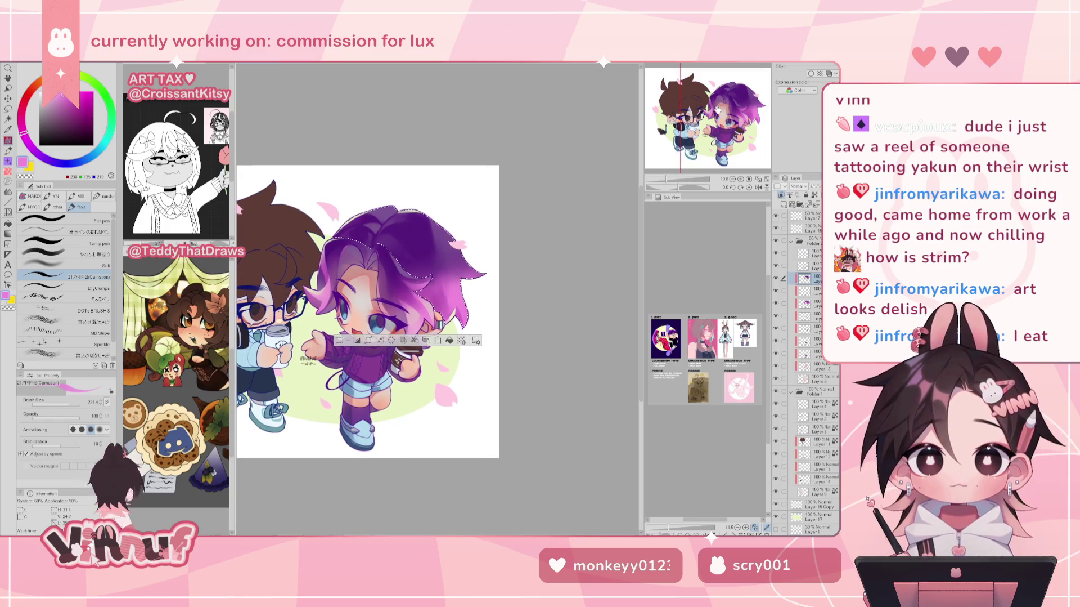
{"action": "left_click", "coordinate": [432, 380], "text": "alt"}
Switch to the Soft airbrush, unflip the canvas, then choose the Carnation brush.
{"action": "left_click", "coordinate": [62, 254]}
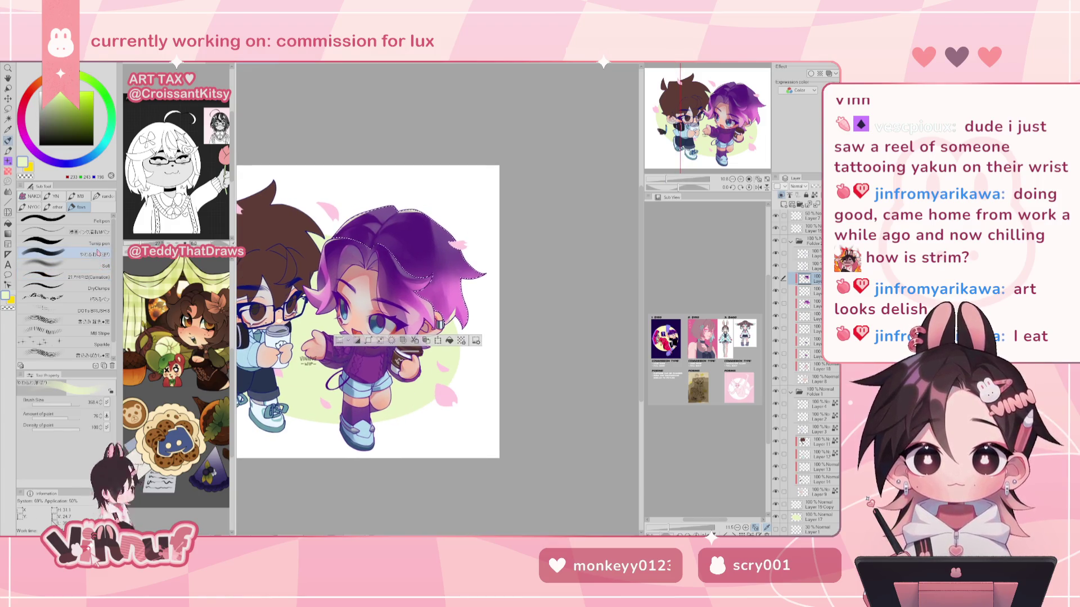
{"action": "left_click", "coordinate": [62, 264]}
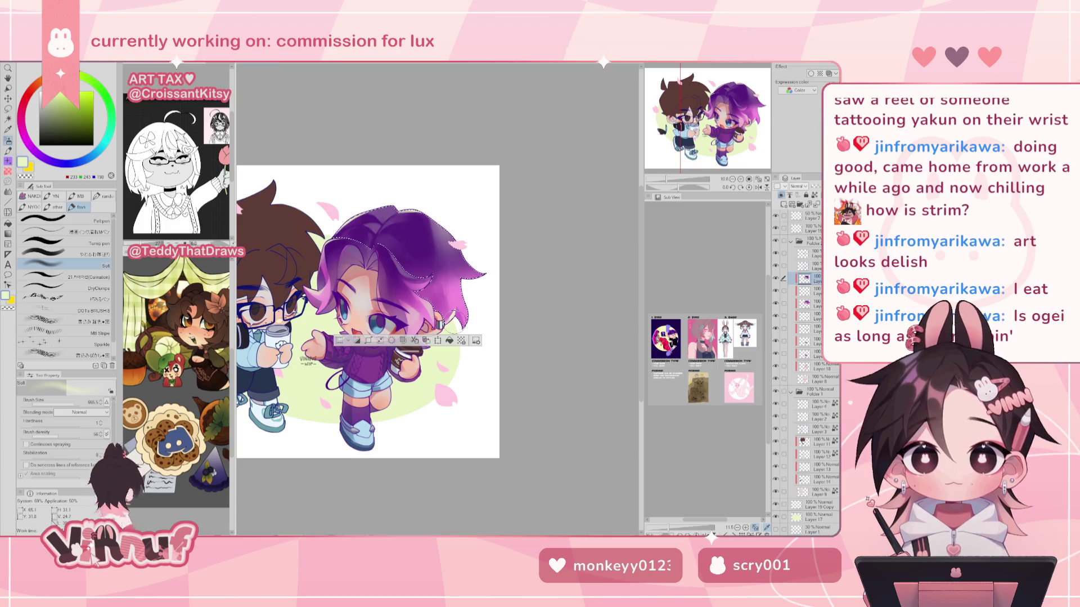
{"action": "key", "text": "h"}
{"action": "key", "text": "h"}
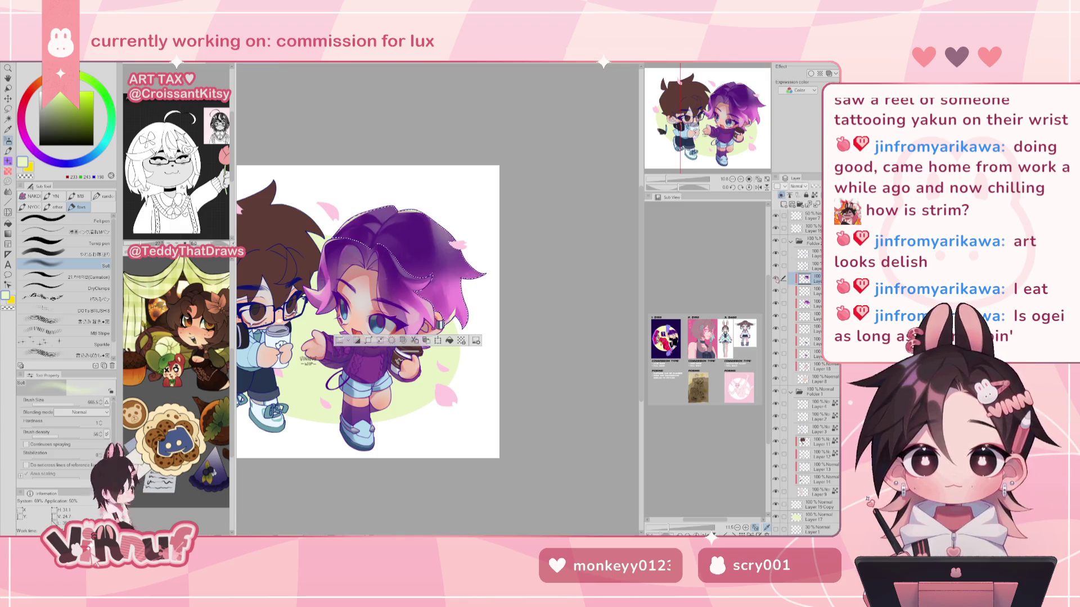
{"action": "scroll", "coordinate": [722, 130], "scroll_direction": "down", "scroll_amount": 1}
{"action": "left_click", "coordinate": [83, 275]}
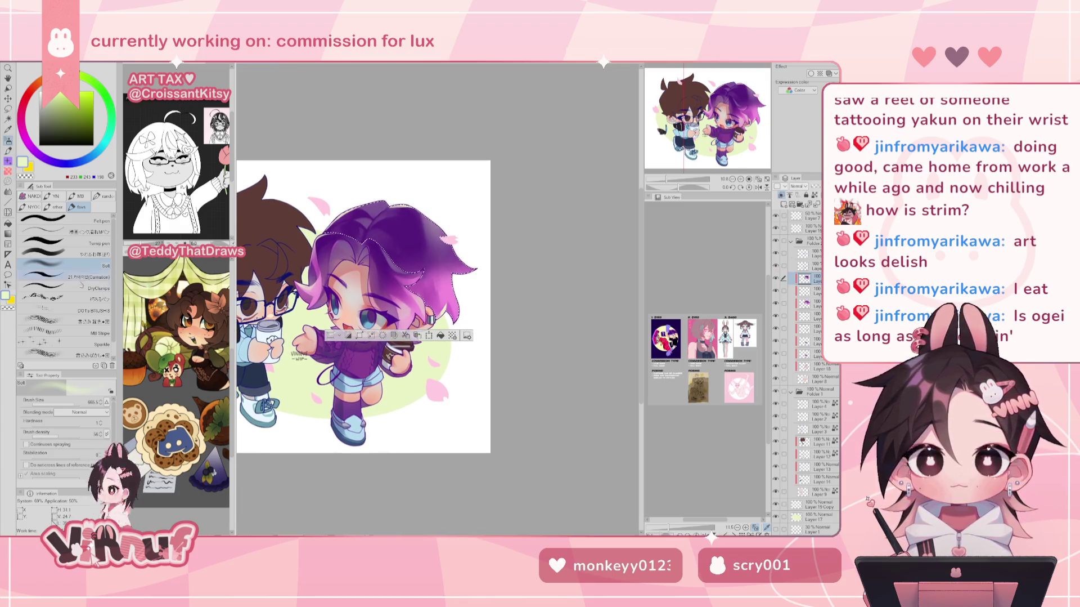
Sample mid purples from the hair and paint them inside the selected hair area.
{"action": "key", "text": "h"}
{"action": "key", "text": "ctrl+d"}
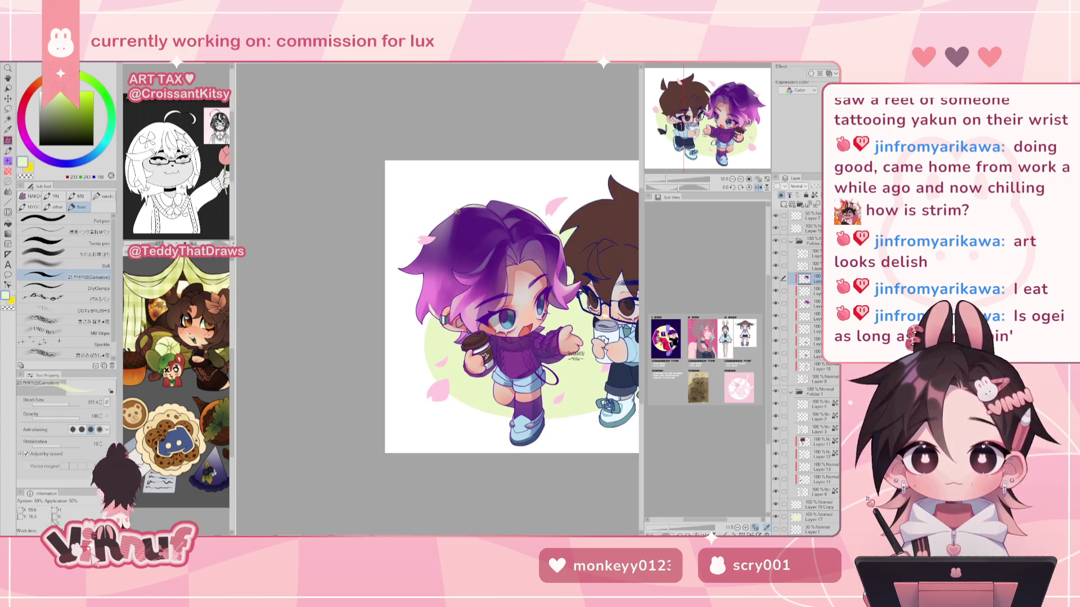
{"action": "key", "text": "h"}
{"action": "left_click", "coordinate": [402, 247], "text": "alt"}
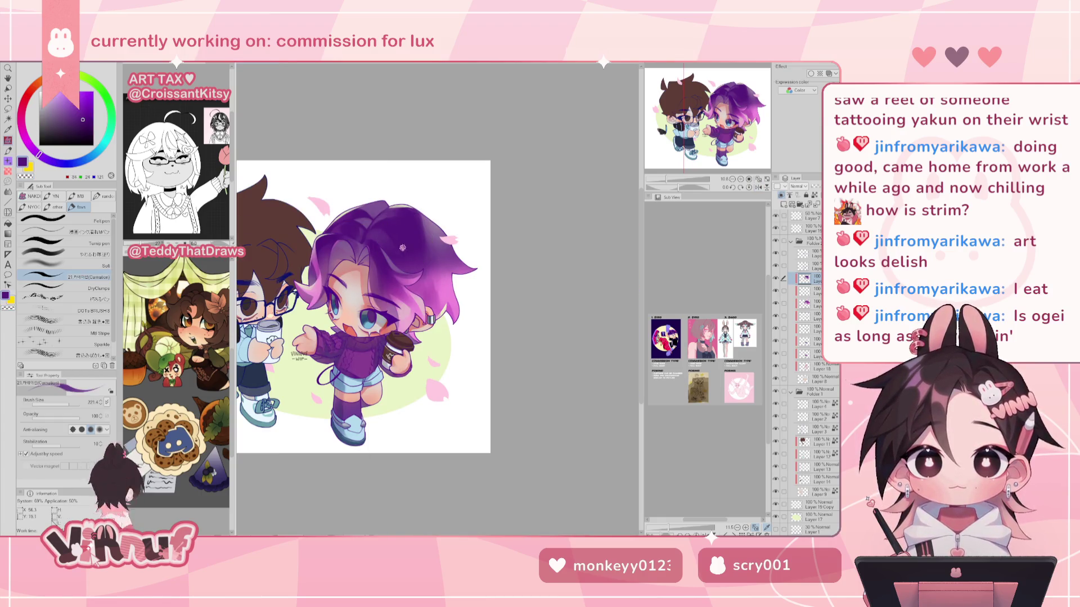
{"action": "left_click", "coordinate": [62, 254]}
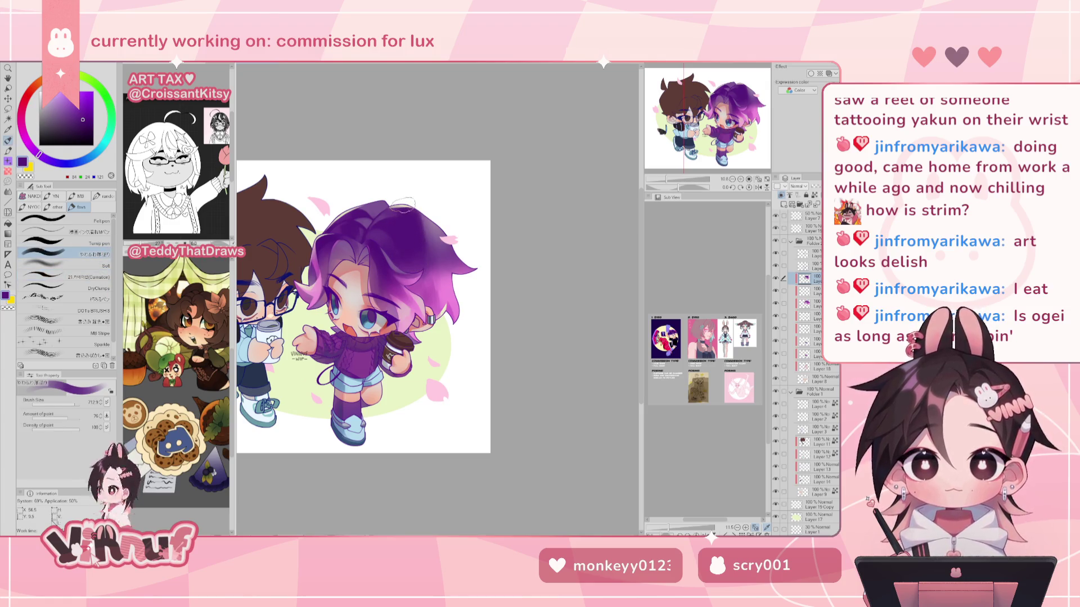
{"action": "left_click", "coordinate": [383, 196], "text": "alt"}
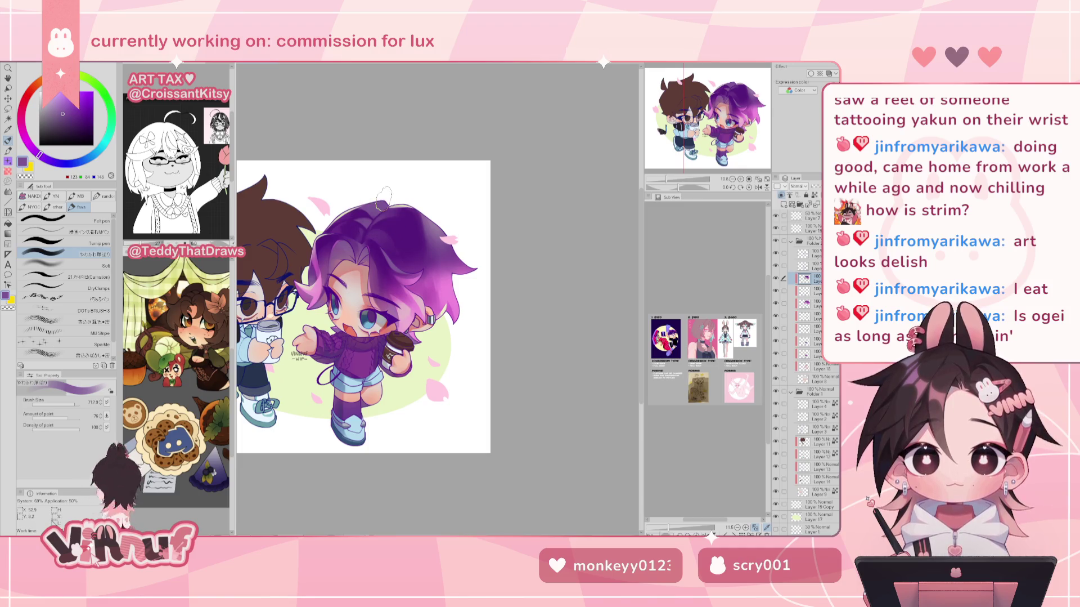
{"action": "key", "text": "ctrl+shift+a"}
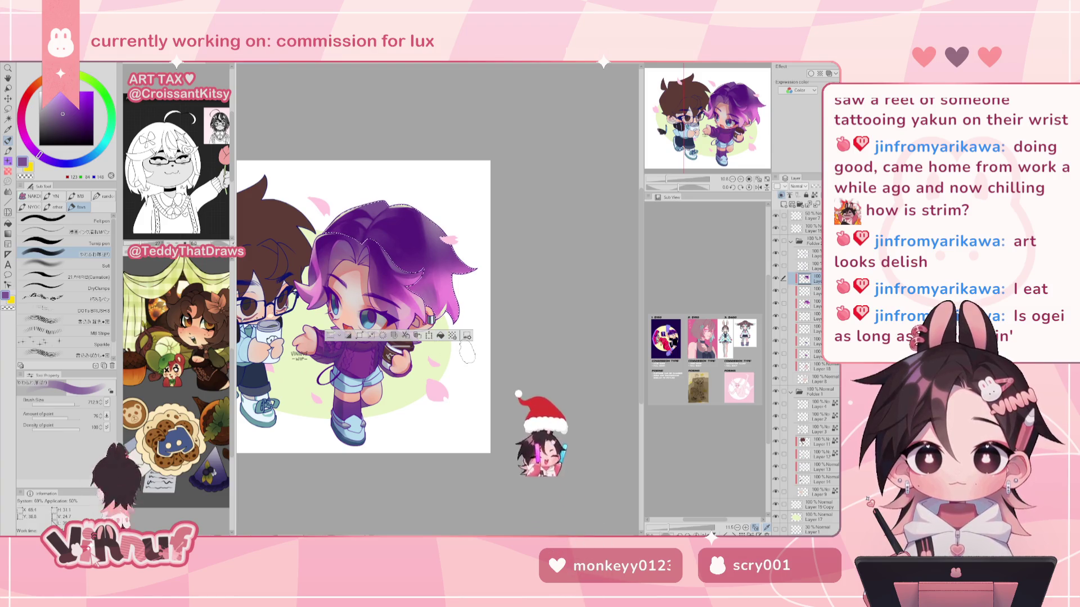
{"action": "key", "text": "ctrl+d"}
Shade the hair darker purple with a smaller brush, checking it mirrored, and resample the lime.
{"action": "left_click", "coordinate": [407, 241], "text": "alt"}
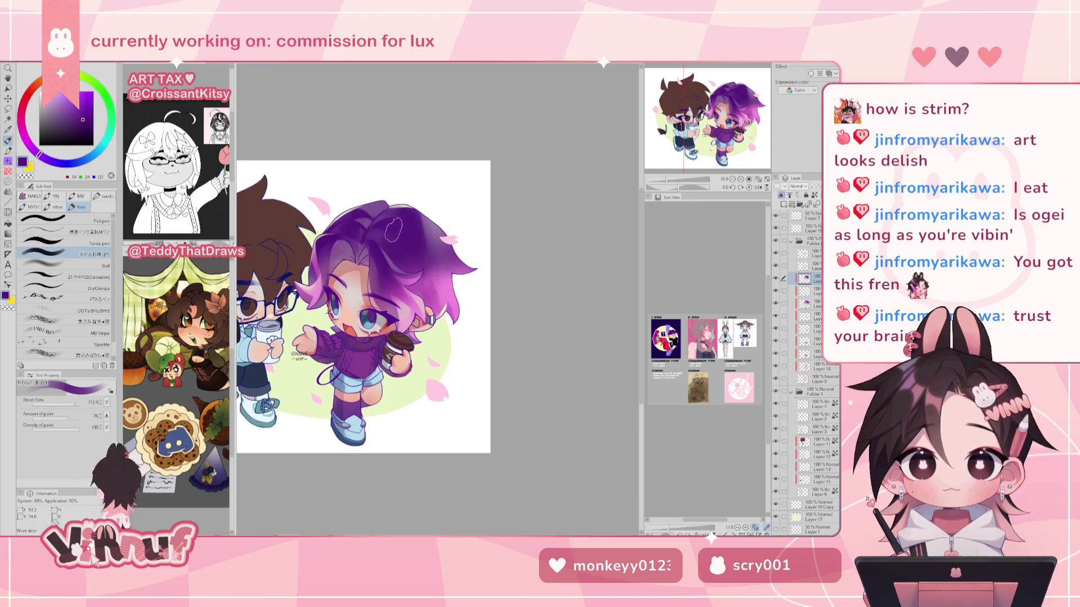
{"action": "left_click", "coordinate": [73, 404]}
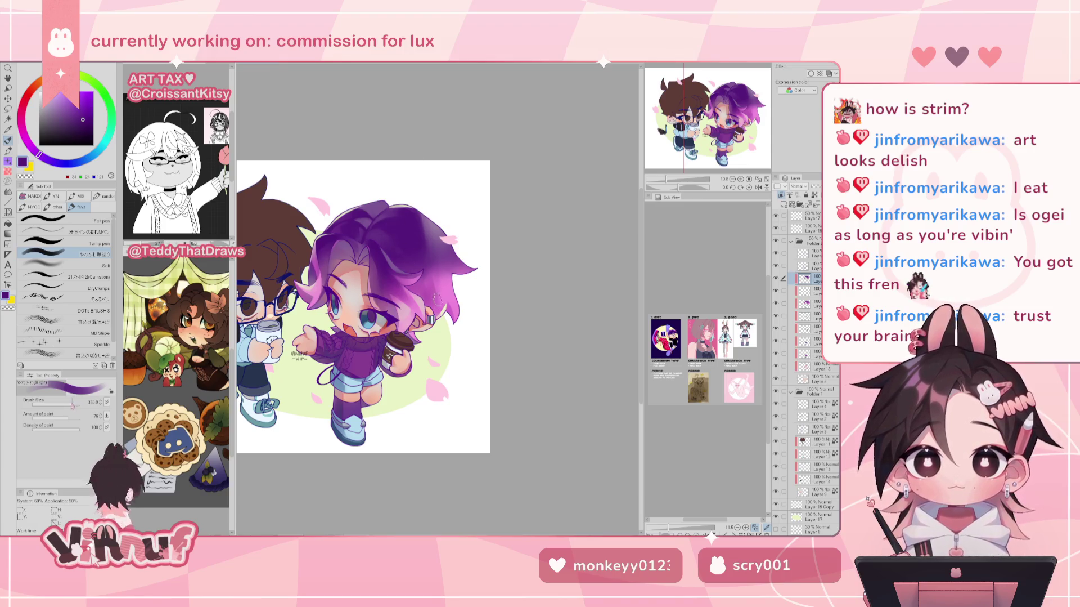
{"action": "key", "text": "h"}
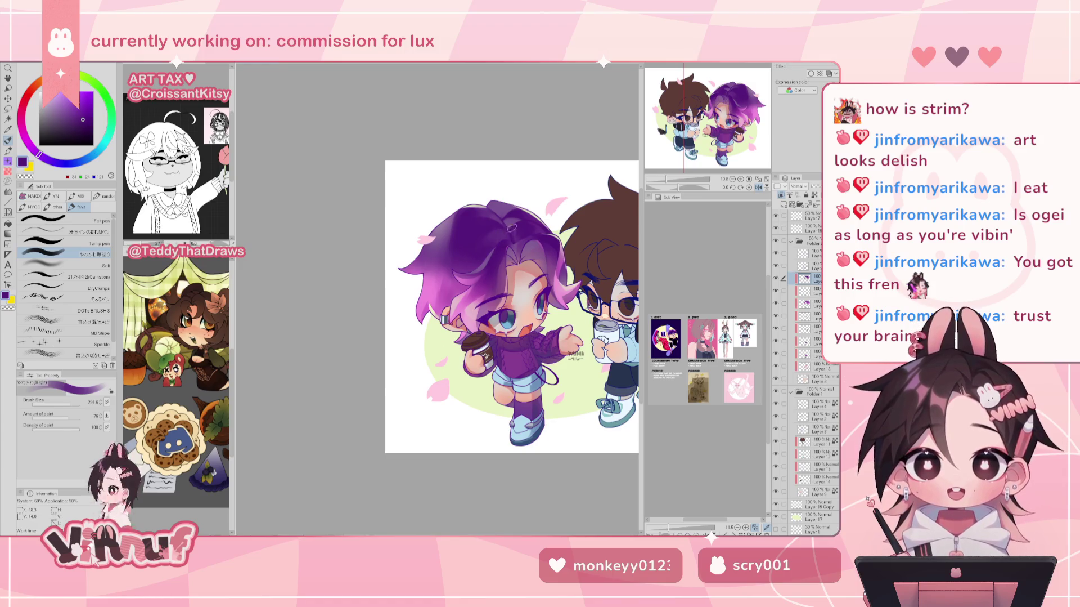
{"action": "key", "text": "h"}
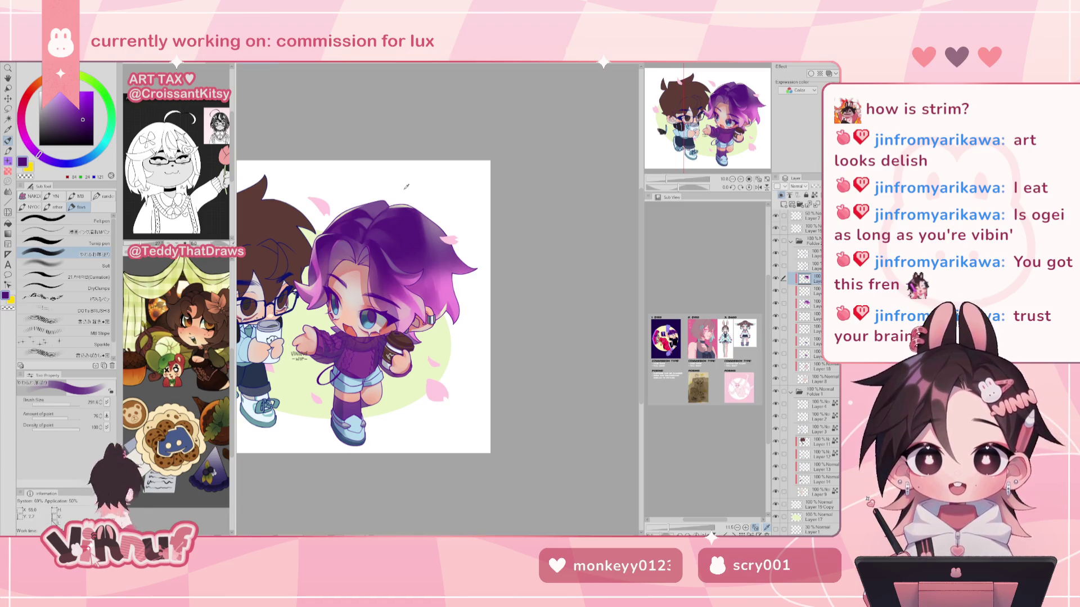
{"action": "left_click", "coordinate": [444, 329], "text": "alt"}
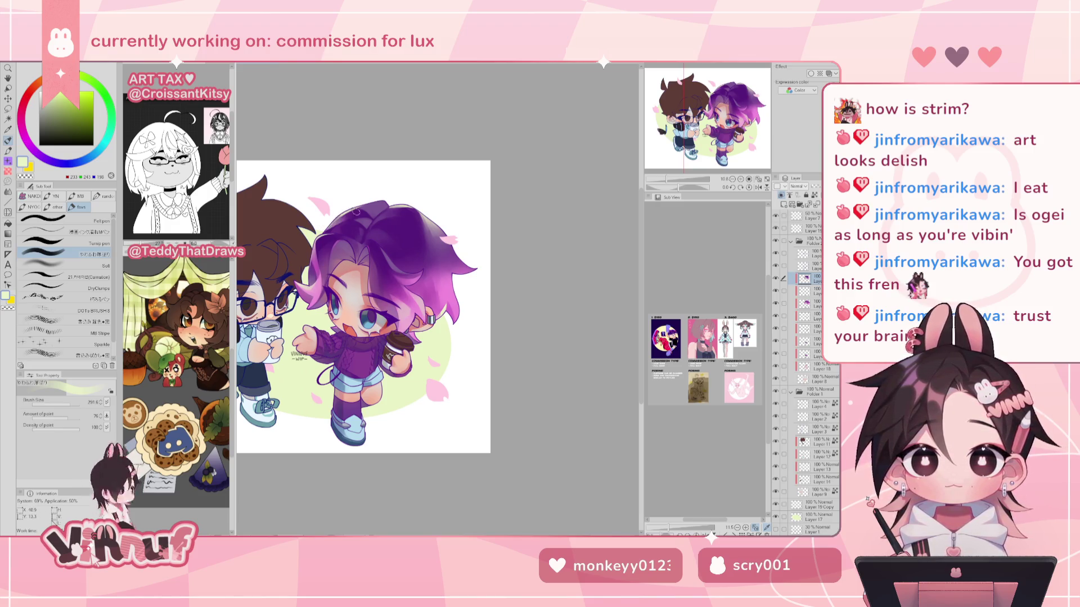
{"action": "key", "text": "h"}
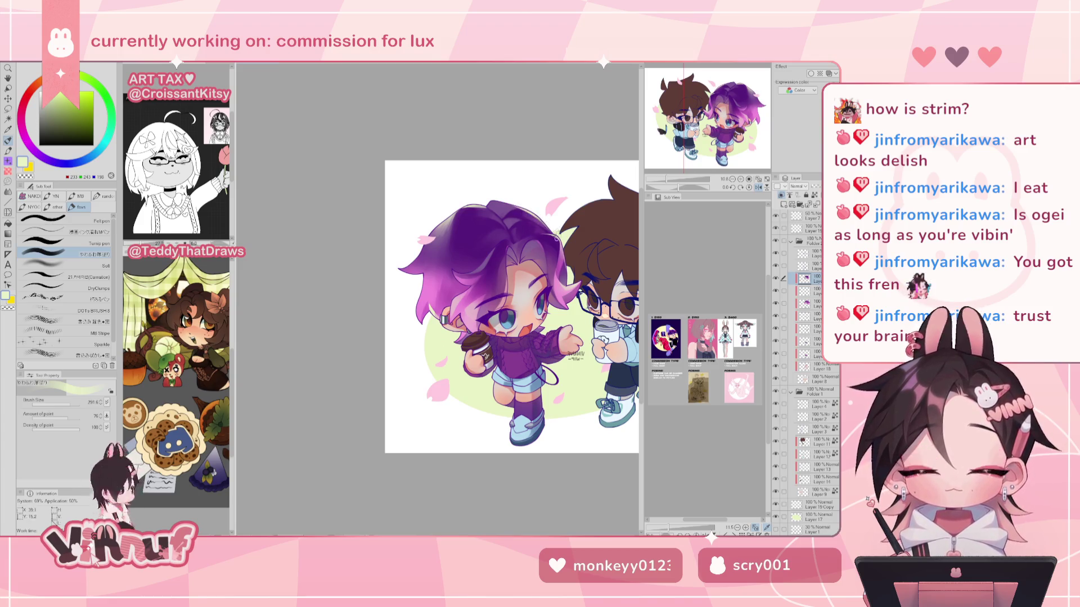
{"action": "key", "text": "h"}
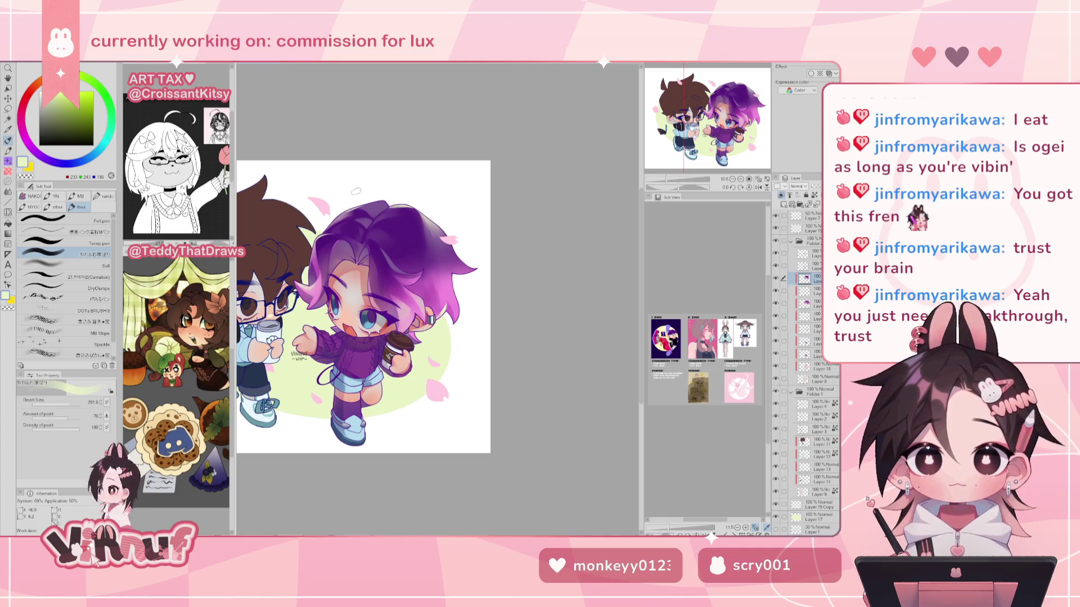
Set the brush size to about 237 and pick light and darker purples from the hair.
{"action": "key", "text": "h"}
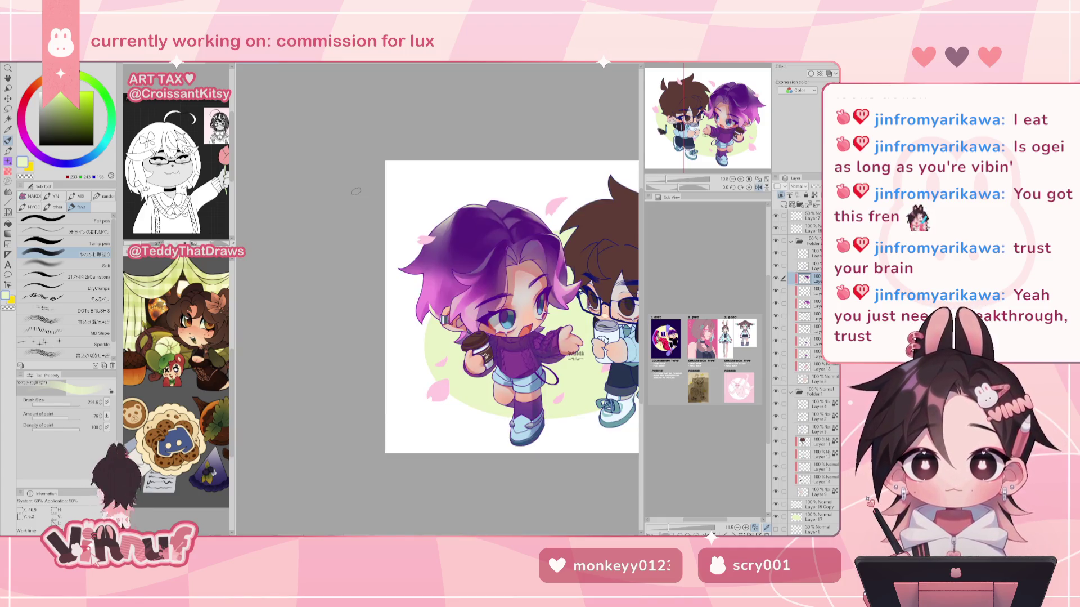
{"action": "left_click_drag", "start_coordinate": [574, 239], "coordinate": [553, 239]}
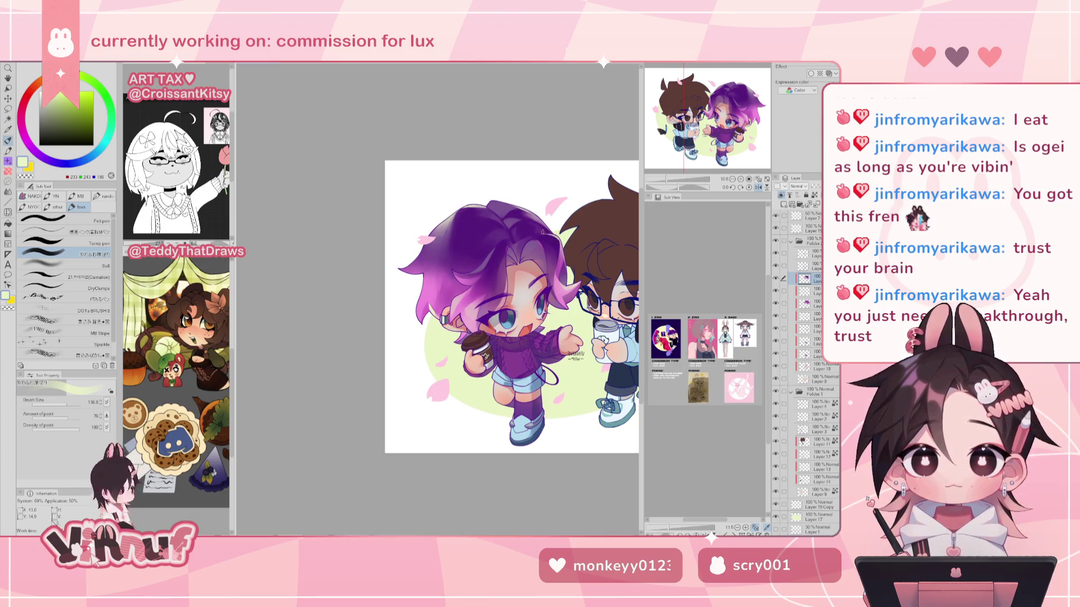
{"action": "key", "text": "h"}
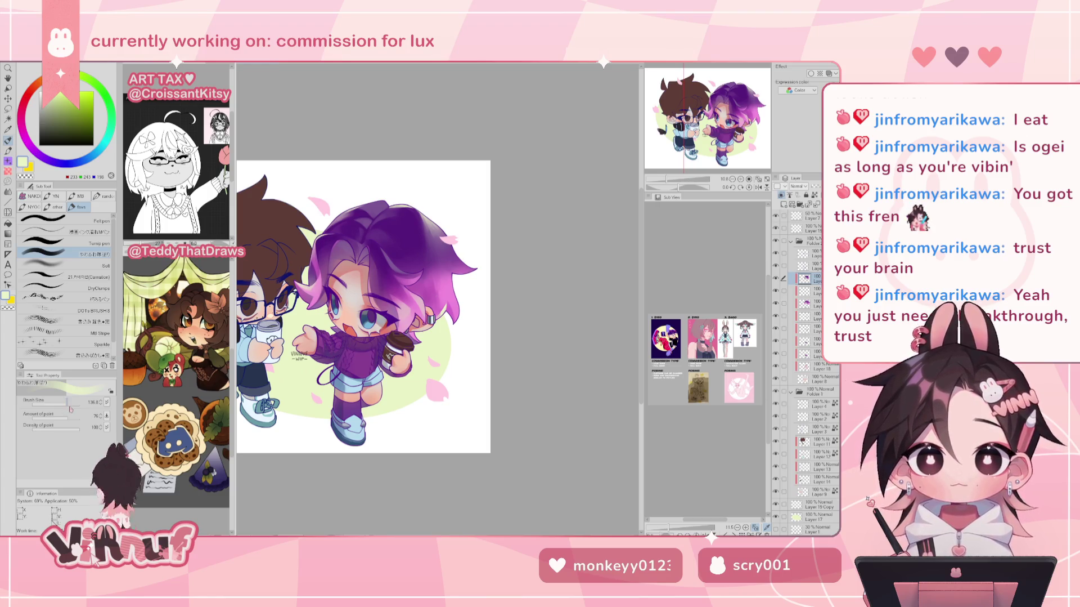
{"action": "left_click_drag", "start_coordinate": [72, 403], "coordinate": [70, 404]}
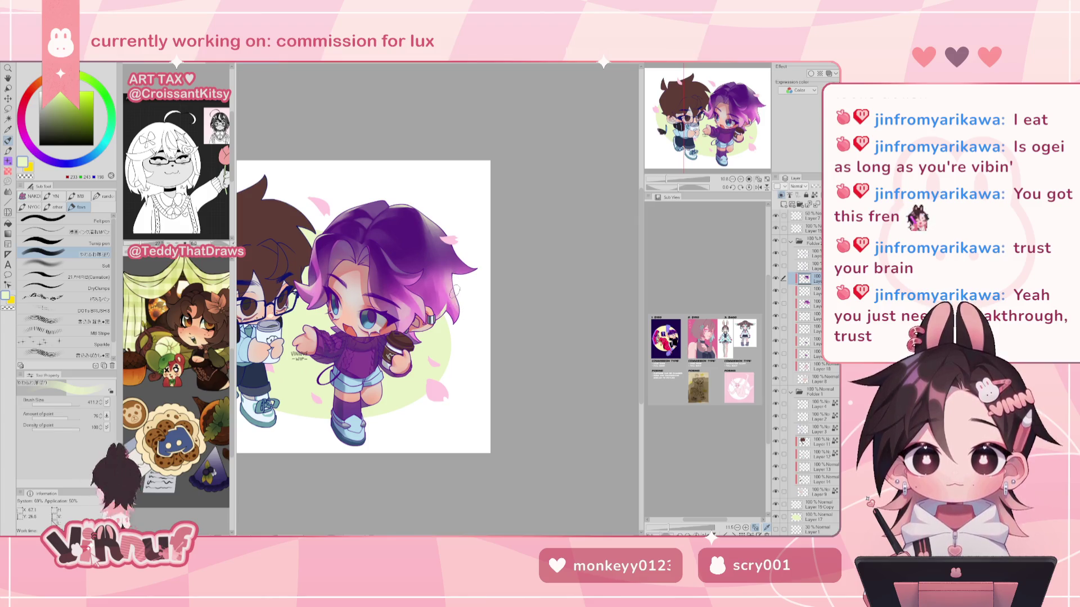
{"action": "left_click", "coordinate": [454, 264], "text": "alt"}
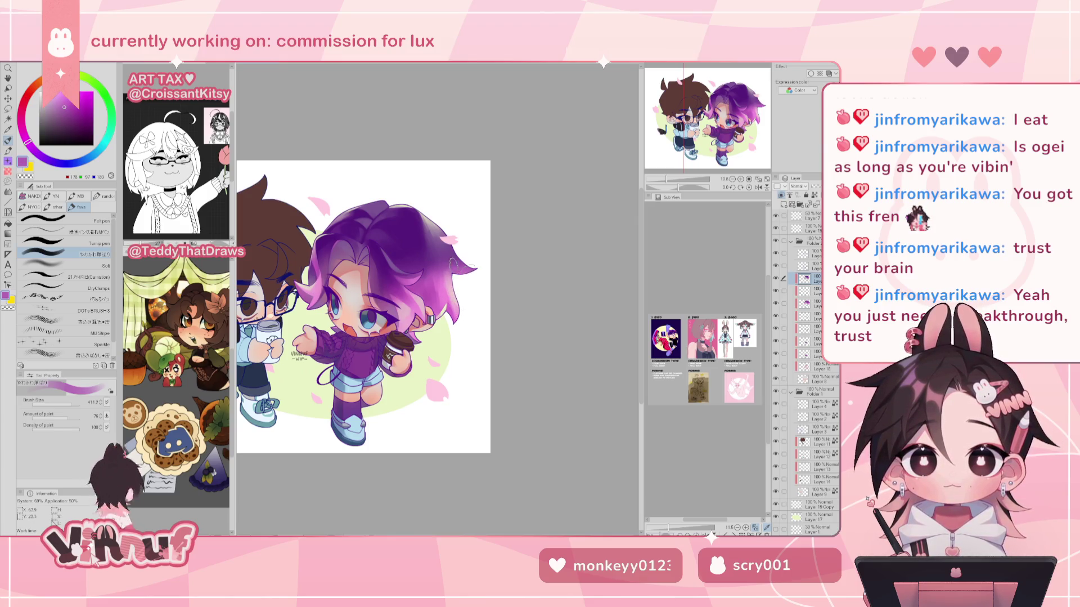
{"action": "left_click", "coordinate": [453, 258], "text": "alt"}
{"action": "key", "text": "h"}
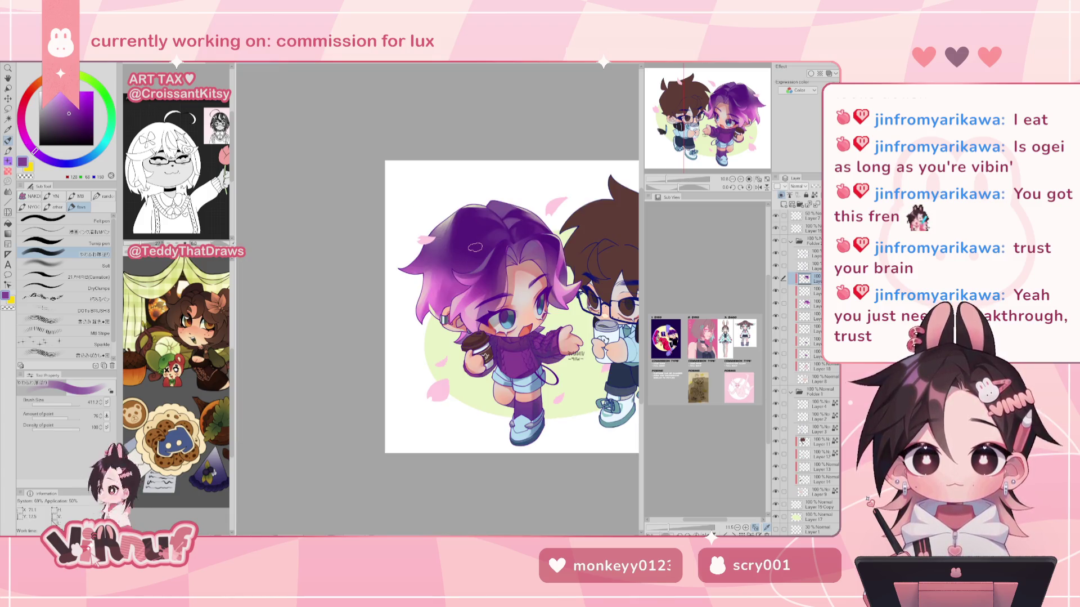
{"action": "key", "text": "h"}
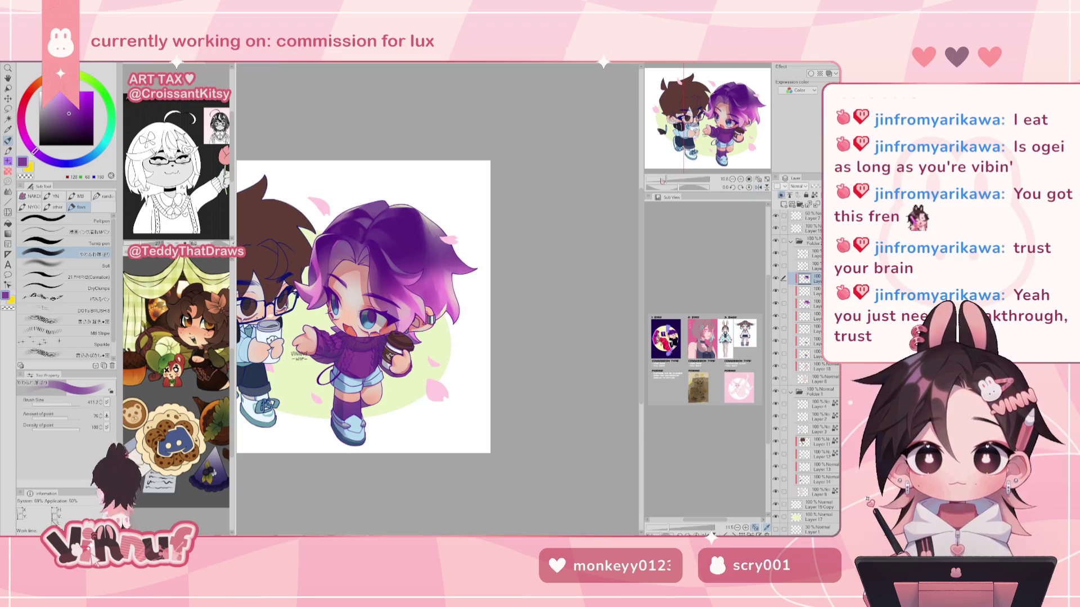
Choose the Soft airbrush and sample the pale lime colour from the canvas.
{"action": "scroll", "coordinate": [678, 167], "scroll_direction": "down", "scroll_amount": 5}
{"action": "scroll", "coordinate": [678, 168], "scroll_direction": "up", "scroll_amount": 4}
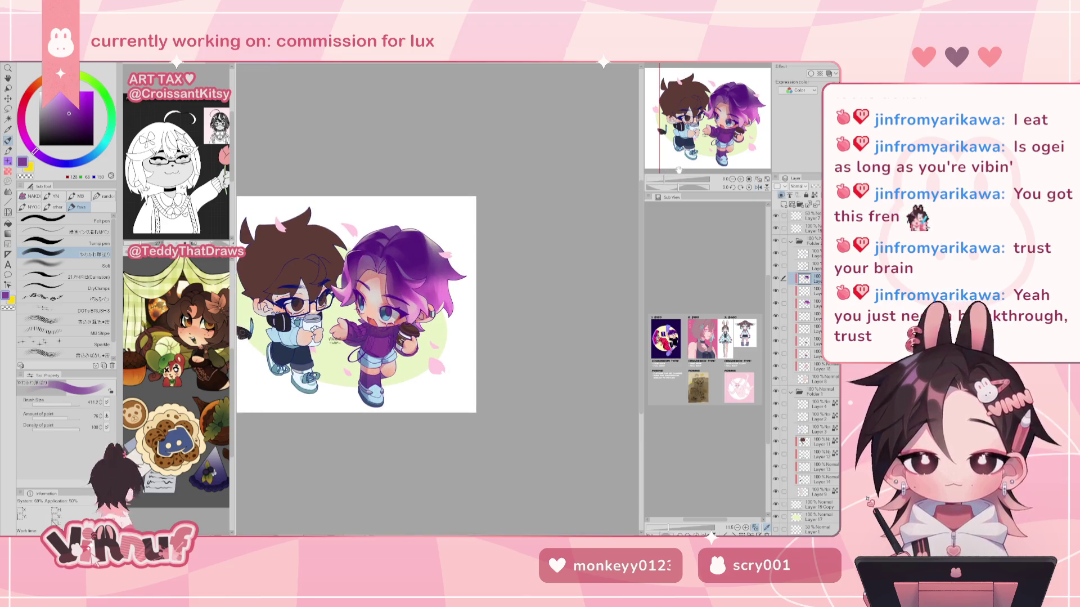
{"action": "scroll", "coordinate": [682, 167], "scroll_direction": "up", "scroll_amount": 1}
{"action": "scroll", "coordinate": [682, 168], "scroll_direction": "up", "scroll_amount": 1}
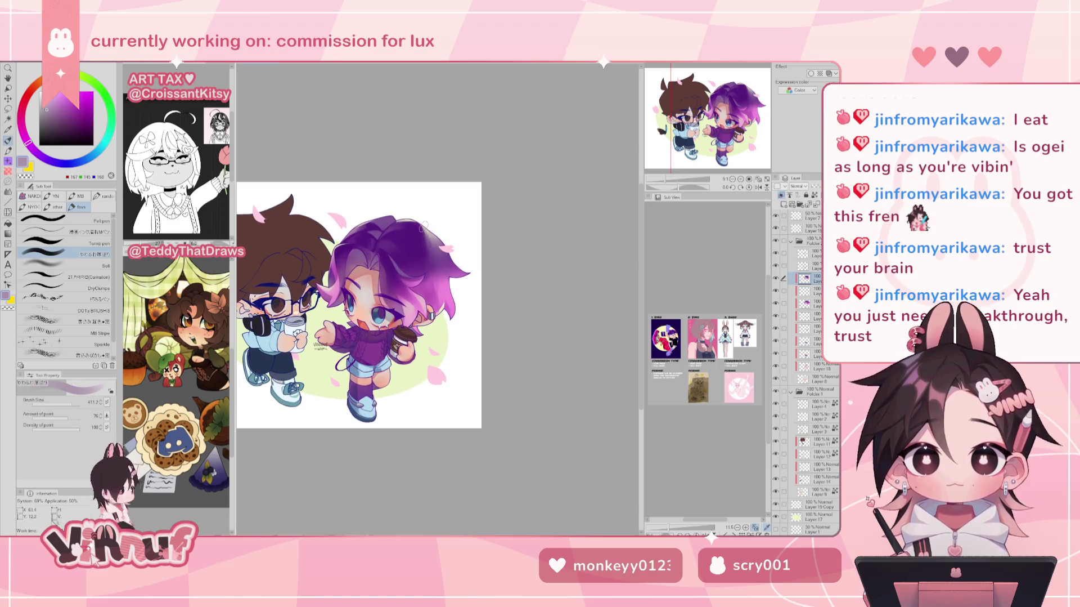
{"action": "left_click", "coordinate": [68, 265]}
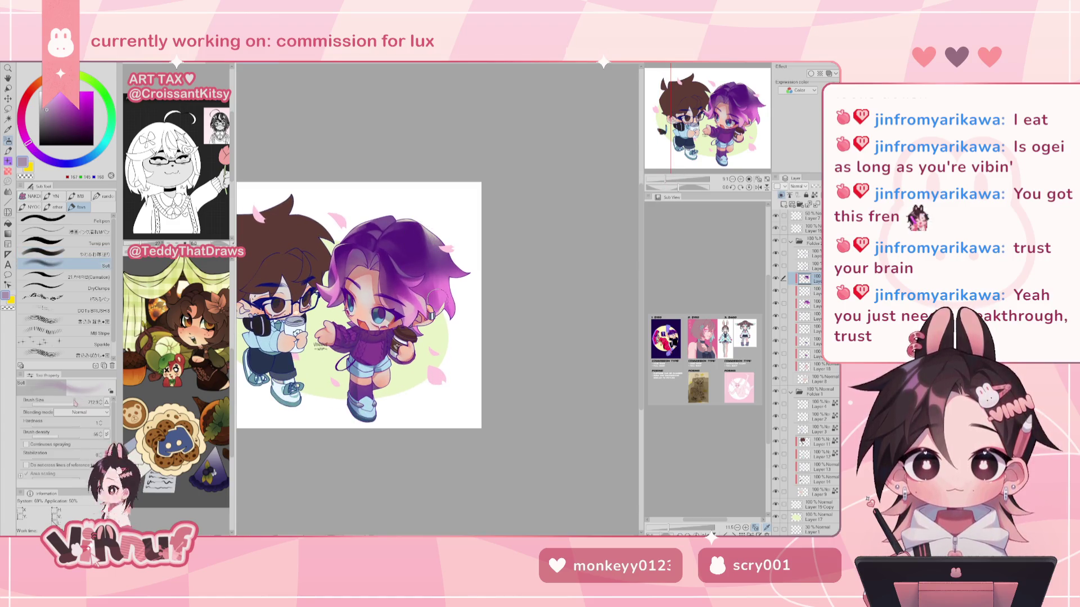
{"action": "left_click", "coordinate": [432, 299], "text": "alt"}
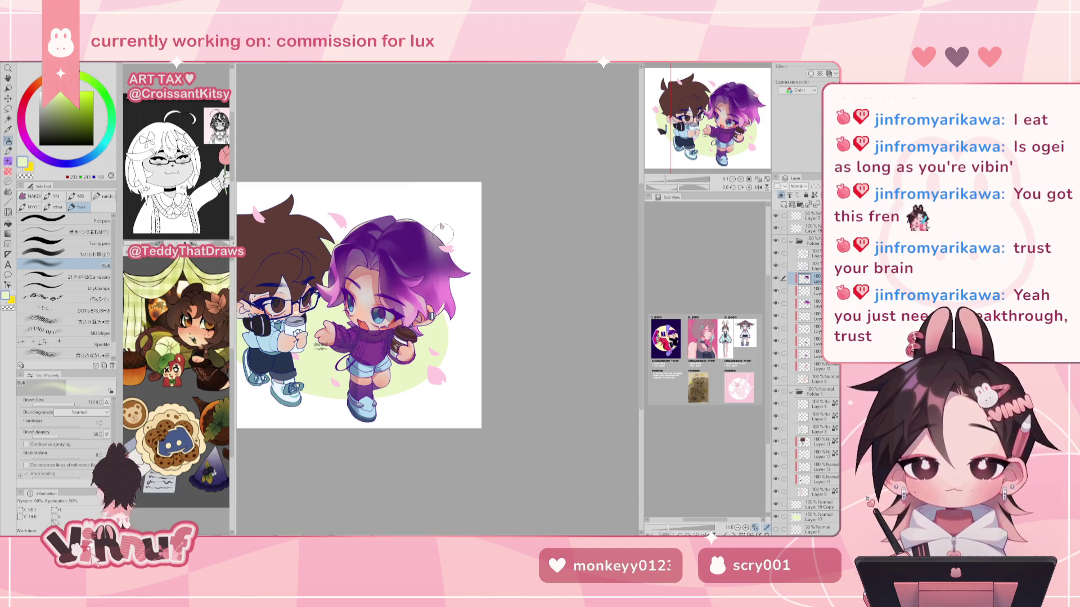
Lasso the purple hair's right edge, then clear the selection.
{"action": "key", "text": "m"}
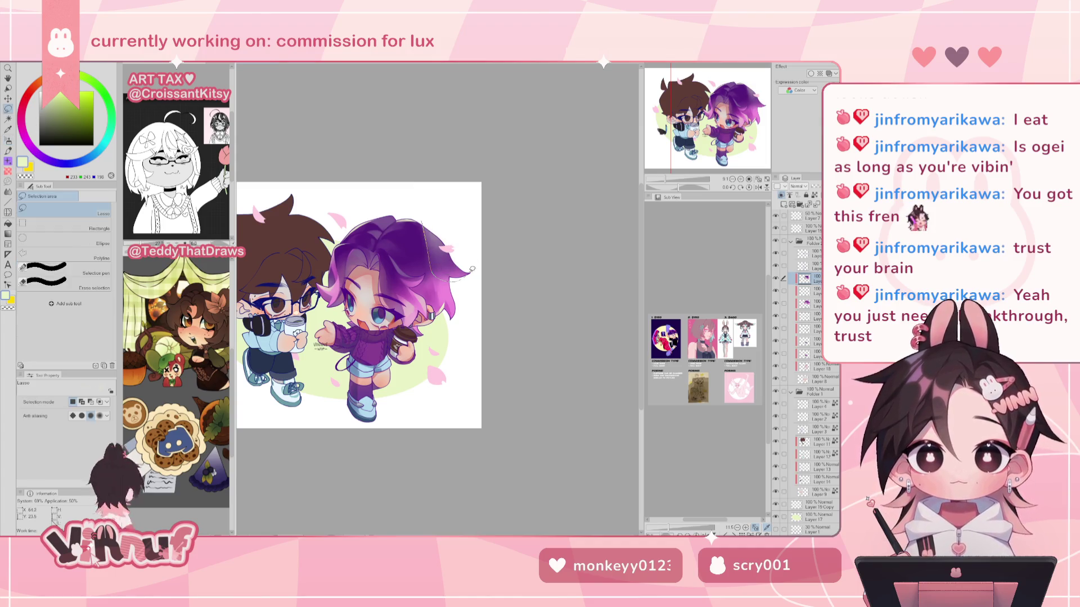
{"action": "left_click_drag", "start_coordinate": [472, 268], "coordinate": [437, 217]}
{"action": "key", "text": "b"}
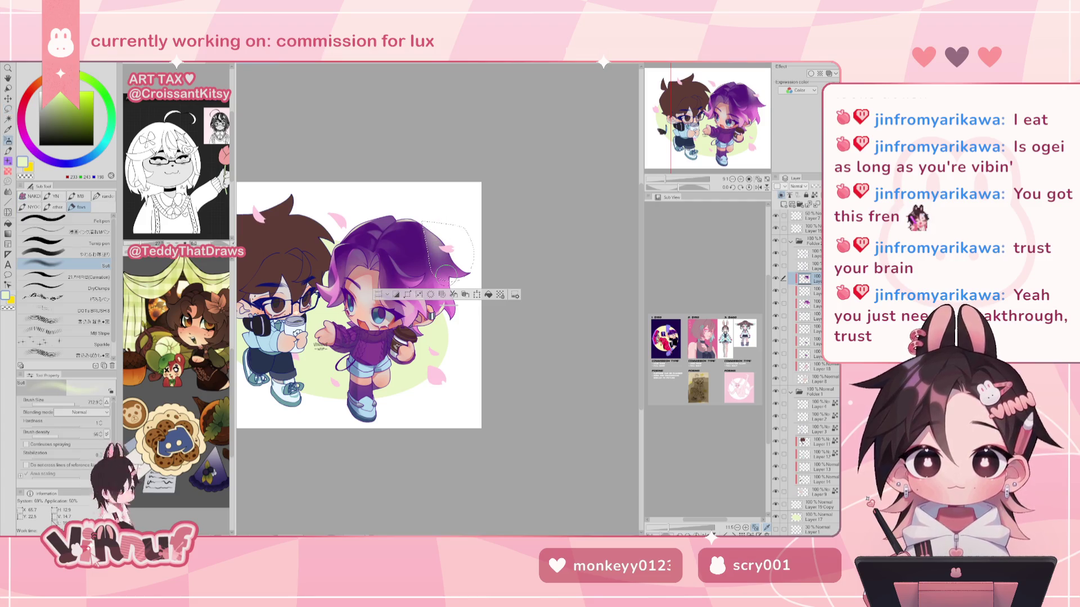
{"action": "key", "text": "ctrl+d"}
{"action": "key", "text": "ctrl+z"}
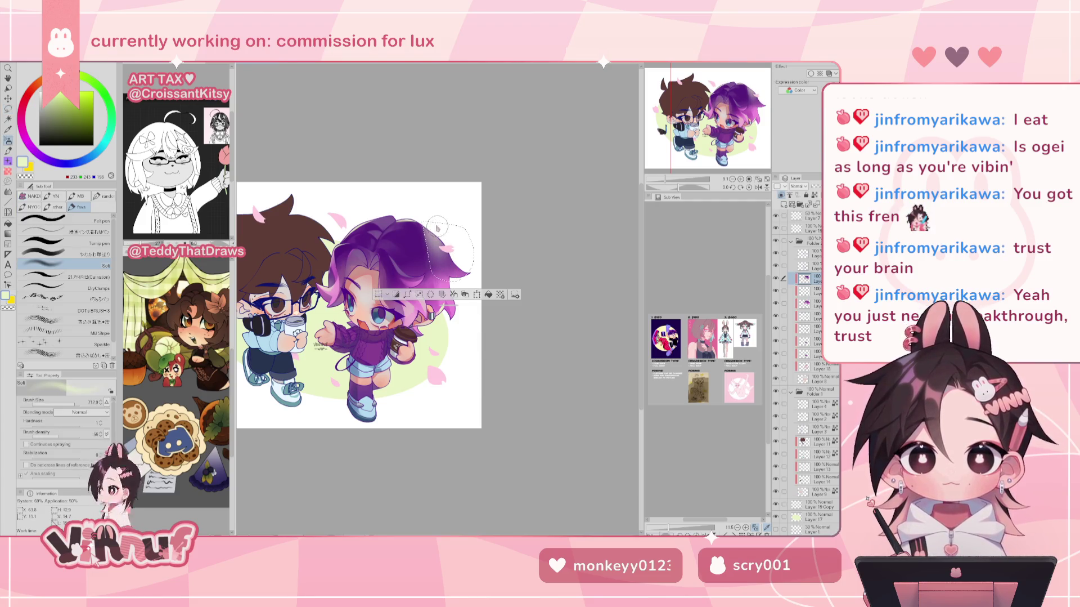
{"action": "key", "text": "ctrl+d"}
Check the artwork mirrored, then zoom in close on the purple-haired character.
{"action": "key", "text": "h"}
{"action": "key", "text": "h"}
{"action": "key", "text": "ctrl+z"}
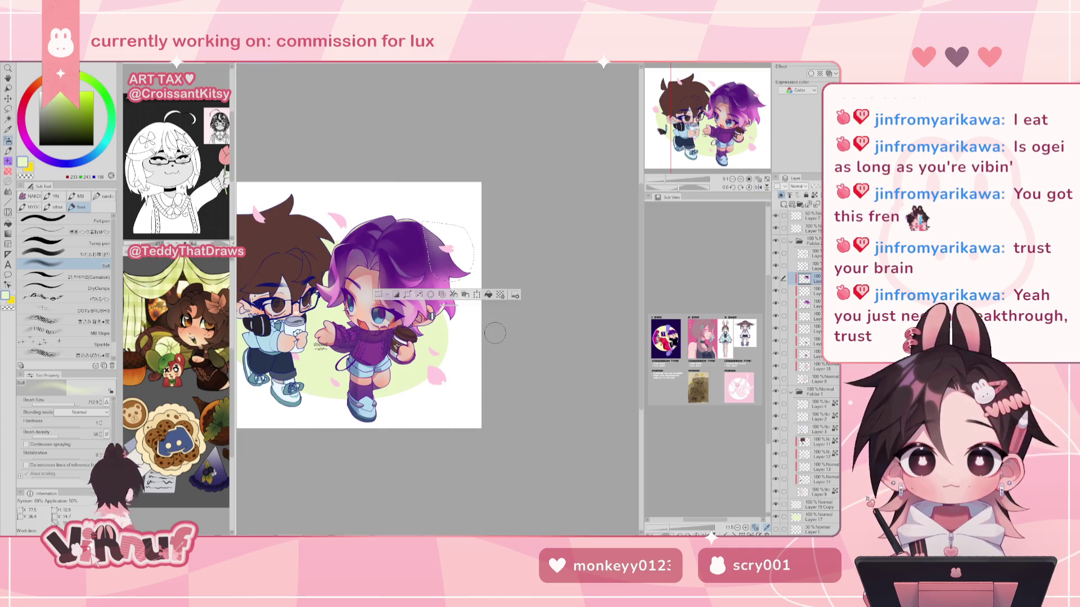
{"action": "key", "text": "ctrl+d"}
{"action": "key", "text": "ctrl+minus"}
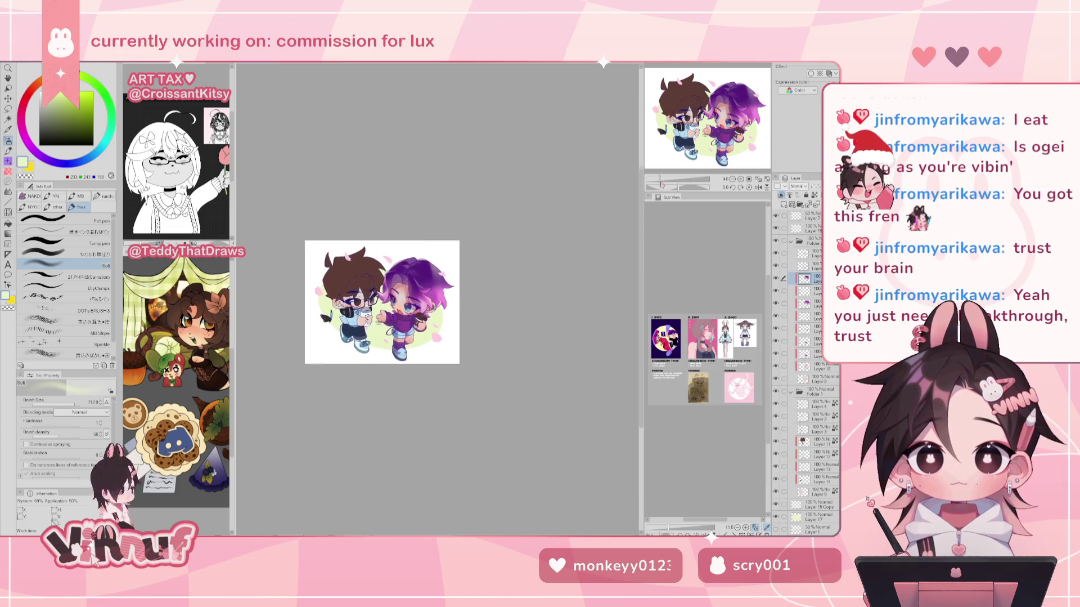
{"action": "key", "text": "ctrl+plus"}
{"action": "key", "text": "ctrl+plus"}
{"action": "key", "text": "ctrl+plus"}
{"action": "key", "text": "h"}
{"action": "key", "text": "h"}
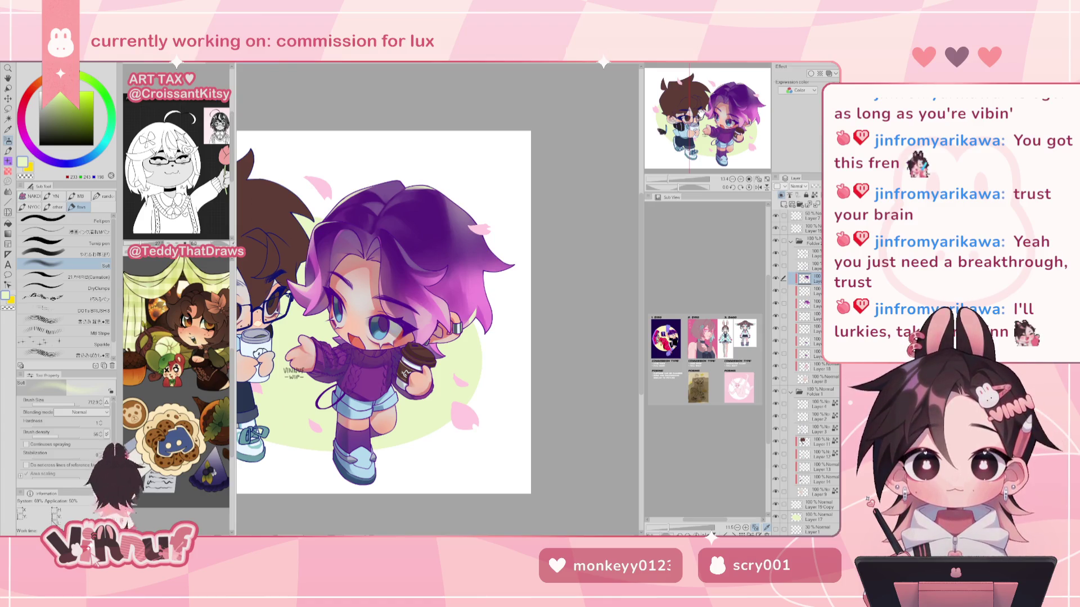
Pick dark purple with a textured blending brush, then sample the pale lime near the ear.
{"action": "left_click", "coordinate": [57, 253]}
{"action": "left_click", "coordinate": [437, 223], "text": "alt"}
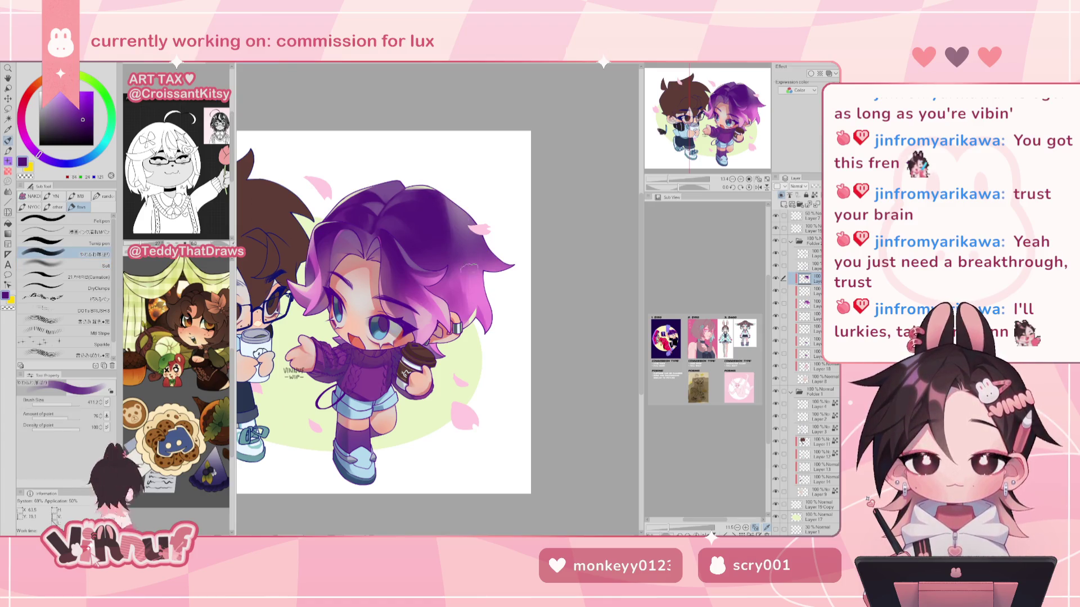
{"action": "left_click", "coordinate": [57, 277]}
{"action": "key", "text": "h"}
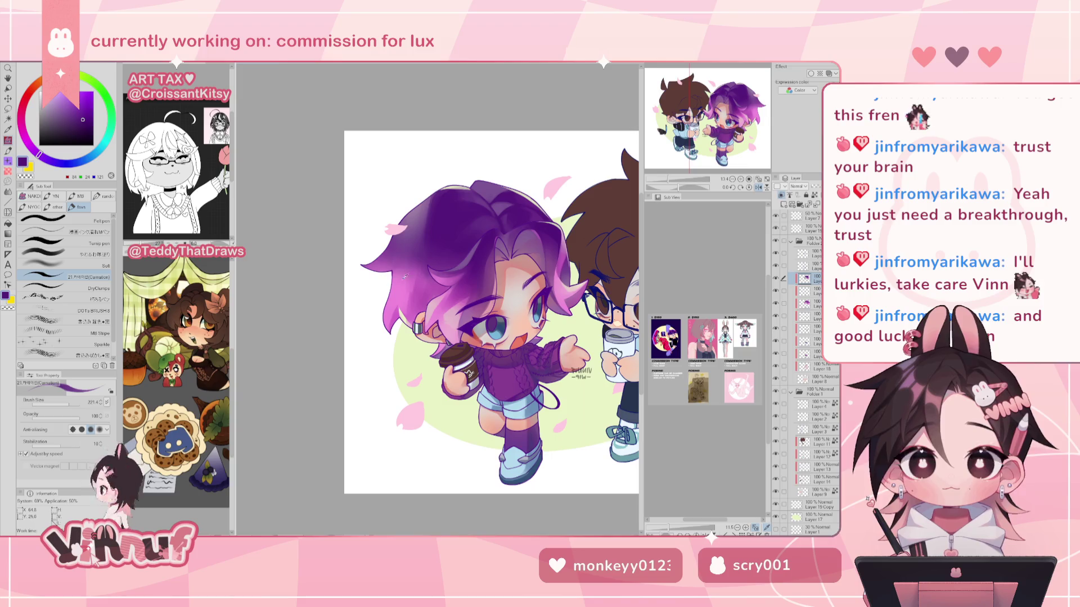
{"action": "key", "text": "h"}
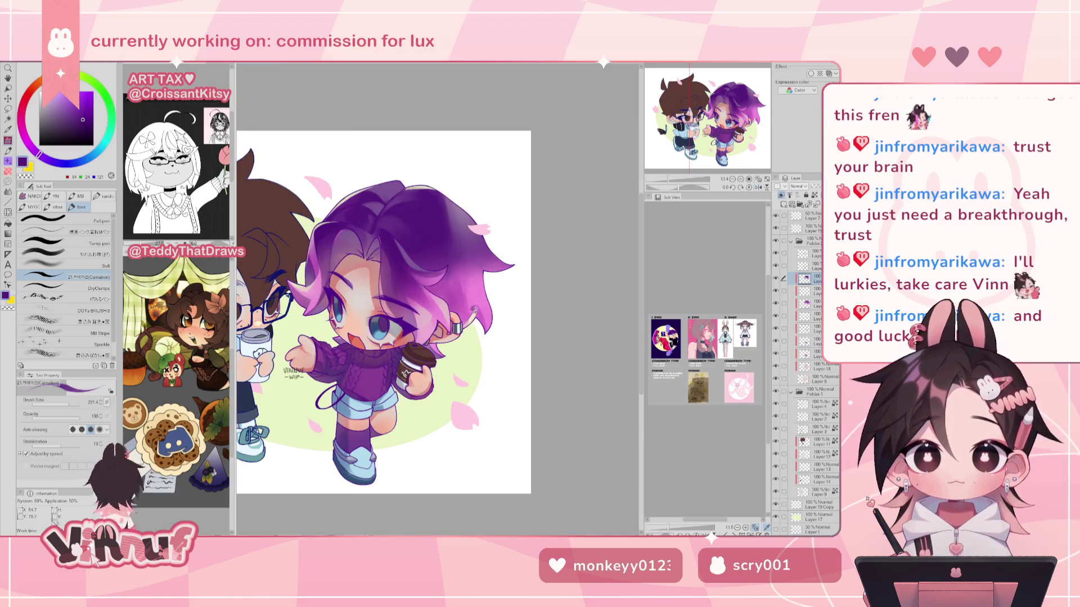
{"action": "left_click", "coordinate": [471, 320], "text": "alt"}
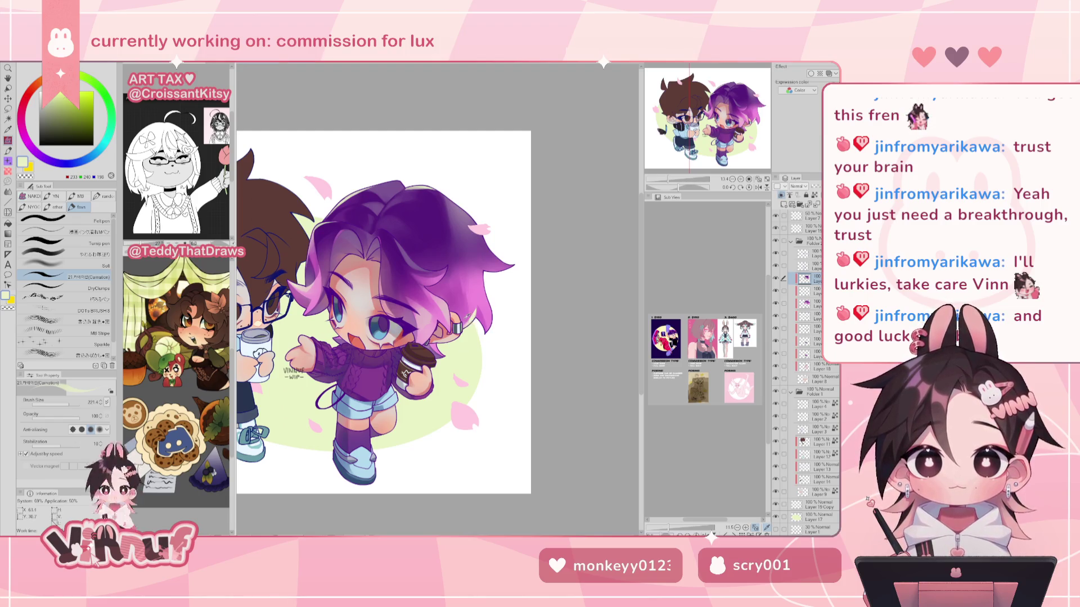
{"action": "left_click", "coordinate": [469, 318], "text": "alt"}
{"action": "left_click", "coordinate": [472, 316], "text": "alt"}
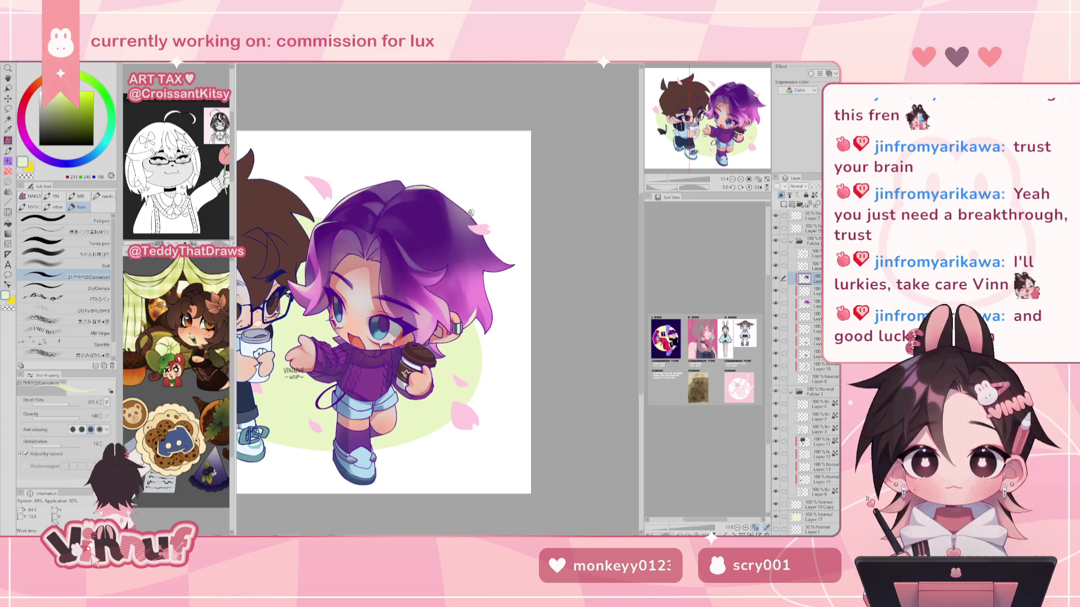
Switch to a pen brush, pick the hair purple, and auto-select the whole hair region.
{"action": "left_click", "coordinate": [96, 250]}
{"action": "key", "text": "h"}
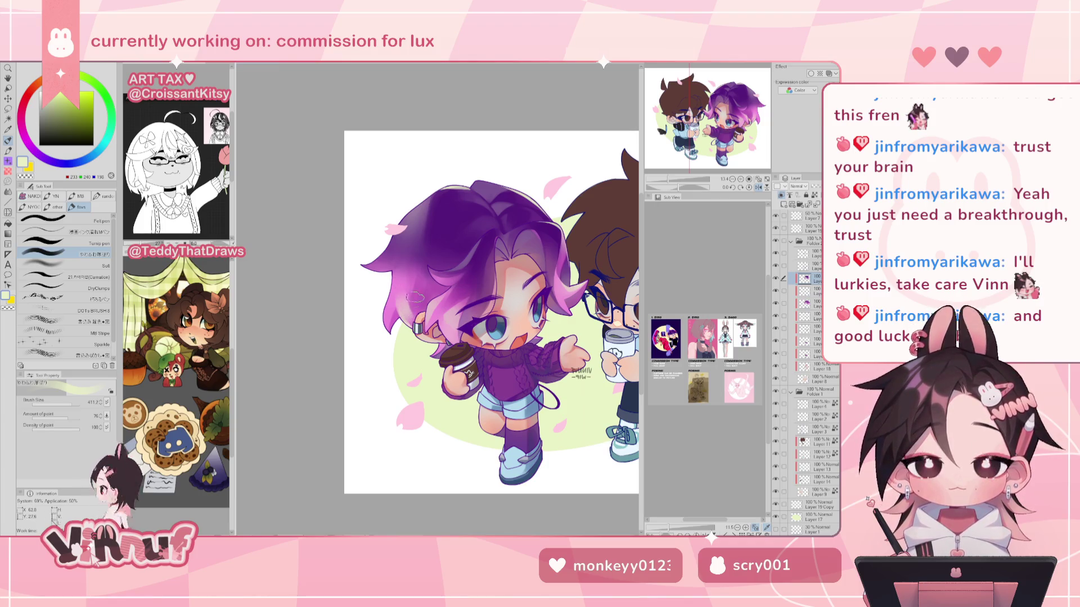
{"action": "left_click", "coordinate": [415, 295], "text": "alt"}
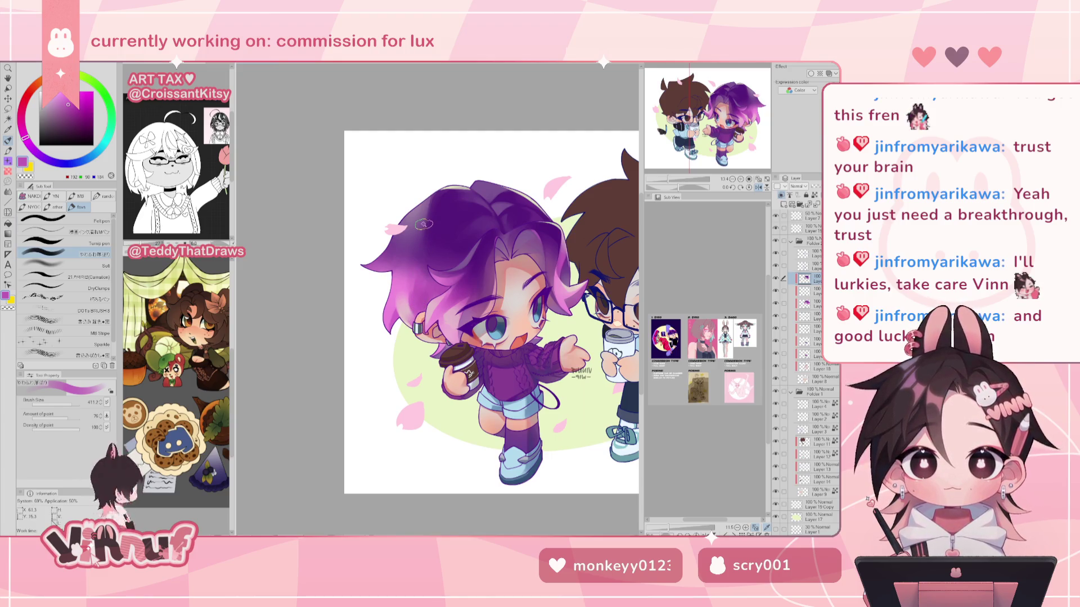
{"action": "key", "text": "w"}
{"action": "left_click", "coordinate": [401, 298]}
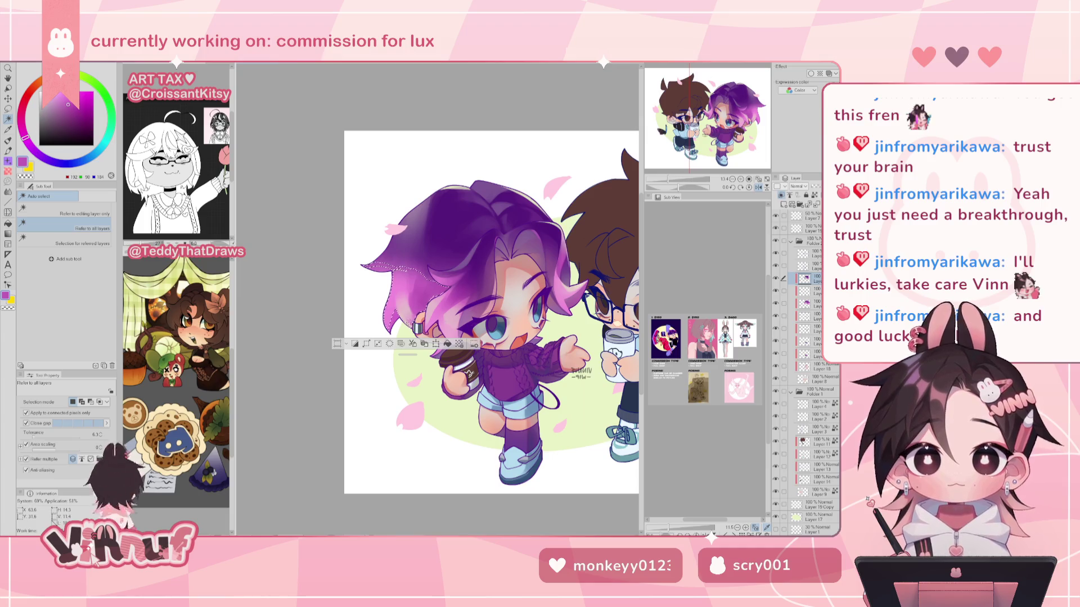
{"action": "left_click", "coordinate": [401, 314]}
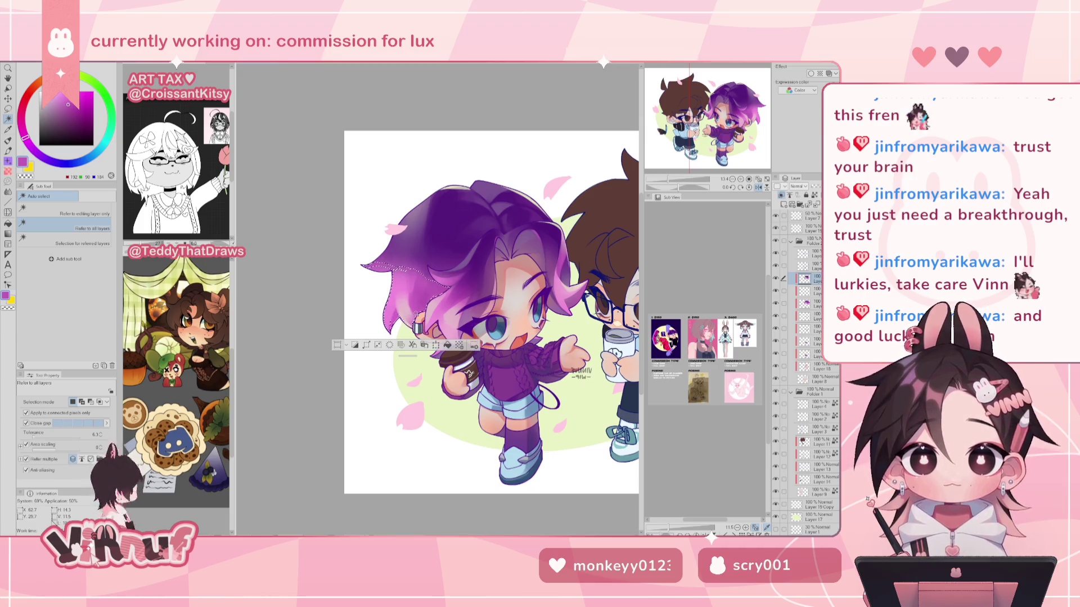
Paint the selected hair alternating pale pink and purple, then deselect it.
{"action": "key", "text": "b"}
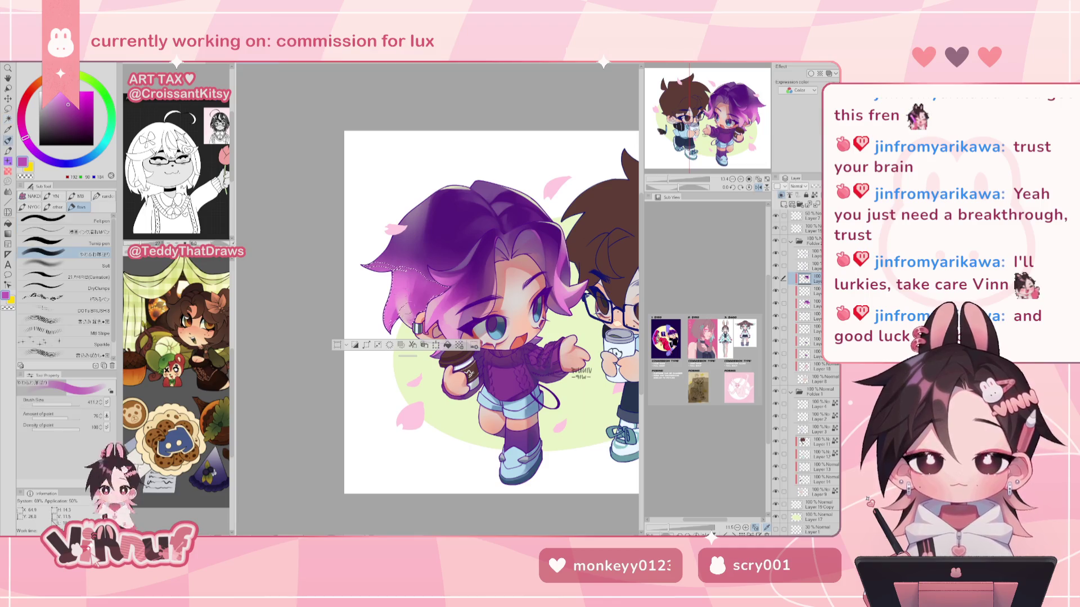
{"action": "left_click", "coordinate": [394, 291], "text": "alt"}
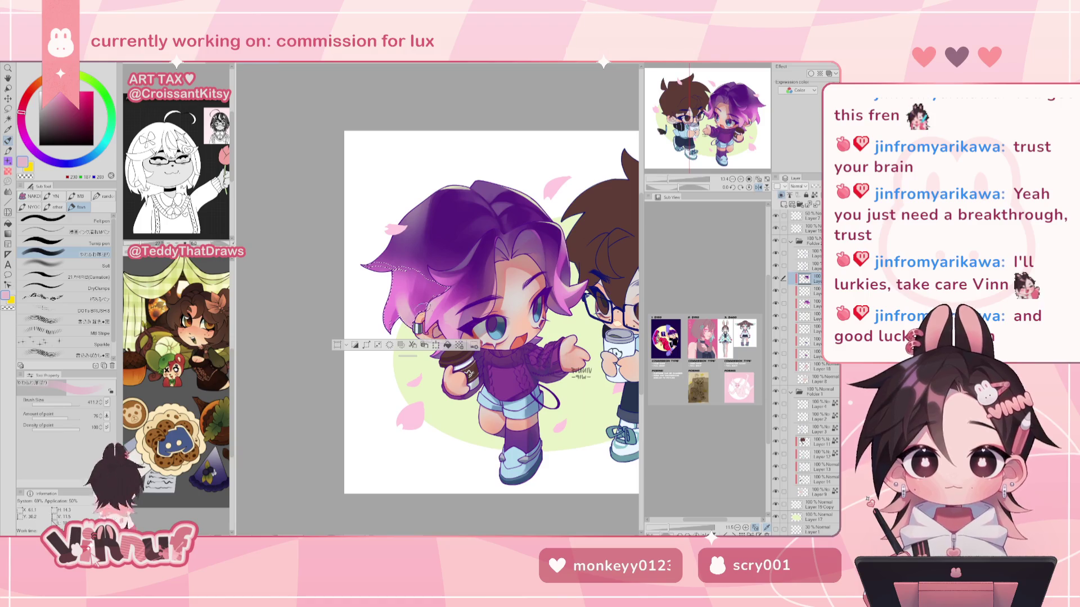
{"action": "left_click", "coordinate": [418, 316], "text": "alt"}
{"action": "left_click", "coordinate": [394, 306], "text": "alt"}
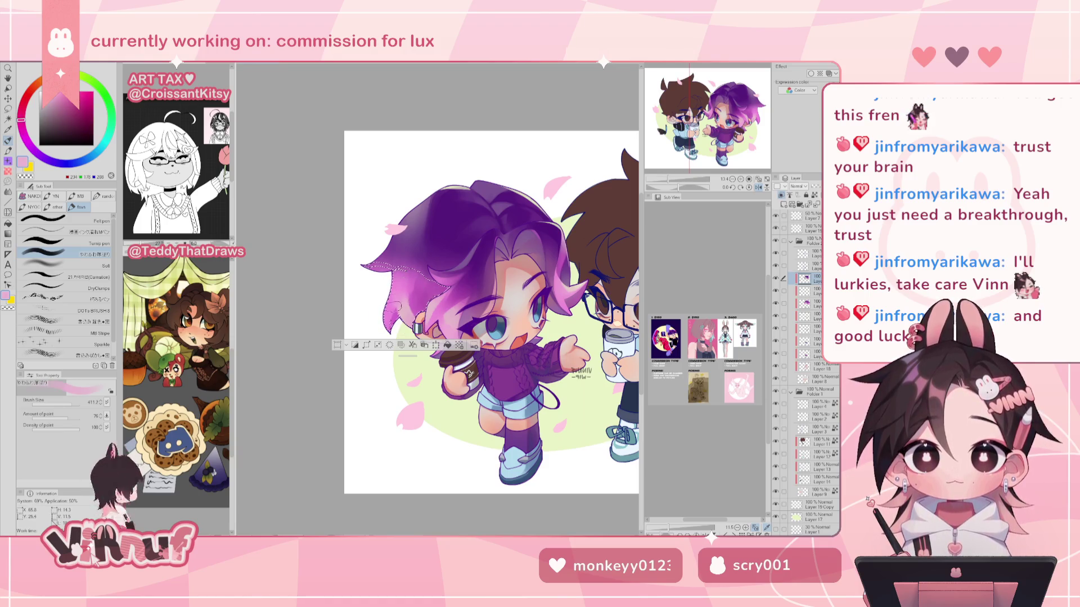
{"action": "left_click", "coordinate": [414, 296], "text": "alt"}
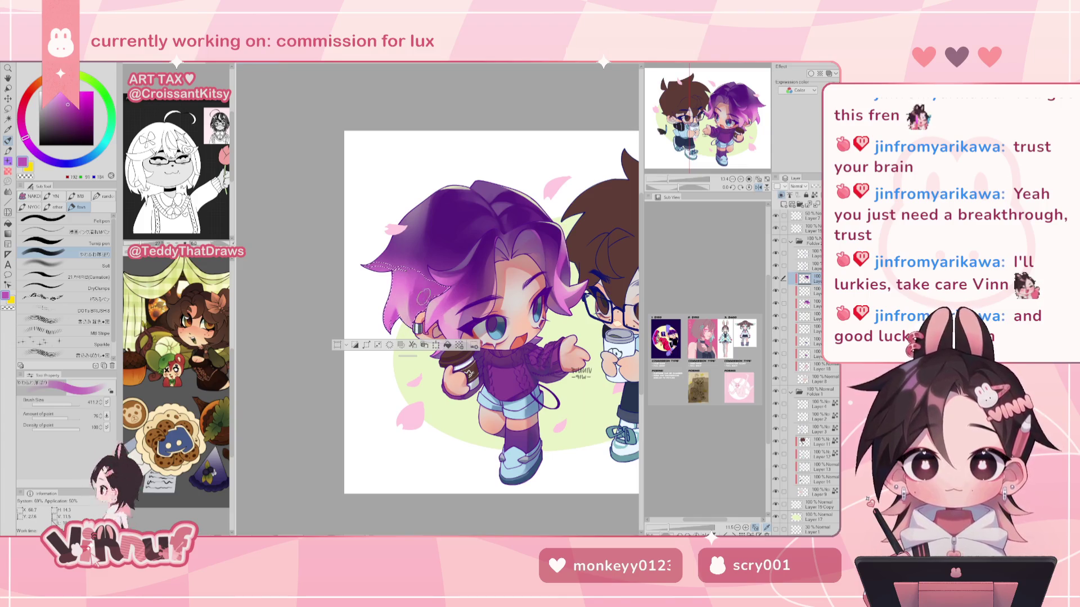
{"action": "key", "text": "ctrl+d"}
Blend lighter pink-purple into the hair with textured and soft brushes, then reframe both characters.
{"action": "key", "text": "h"}
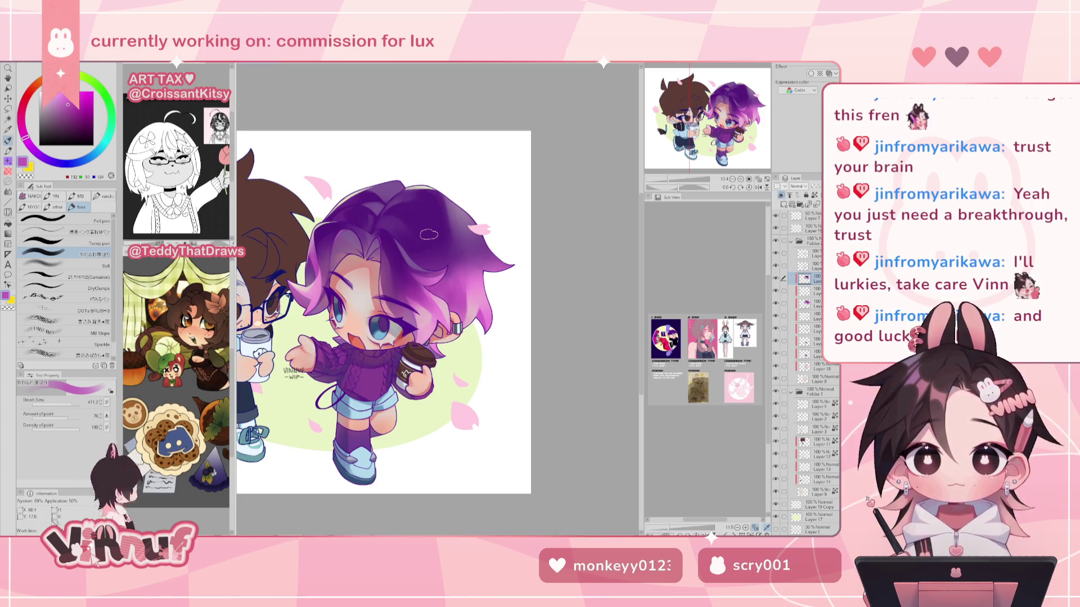
{"action": "left_click", "coordinate": [472, 281], "text": "alt"}
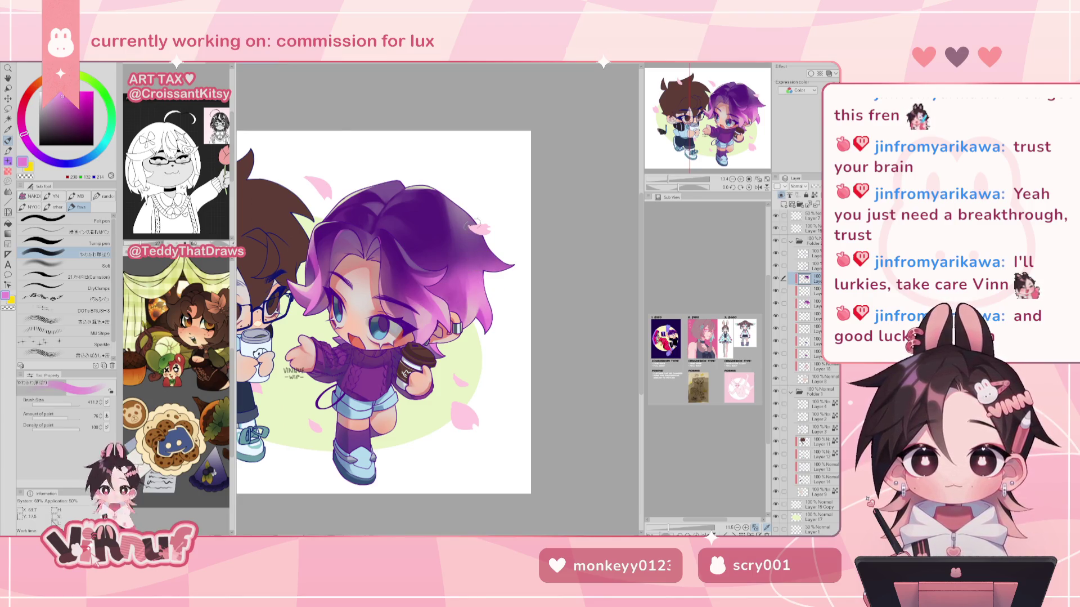
{"action": "key", "text": "h"}
{"action": "left_click", "coordinate": [62, 276]}
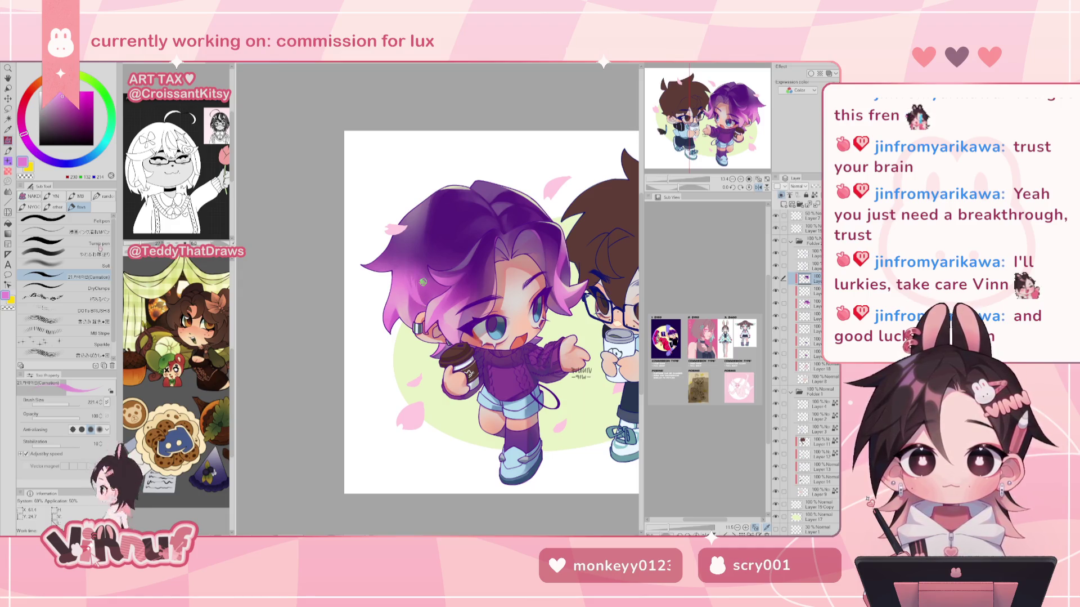
{"action": "left_click", "coordinate": [85, 254]}
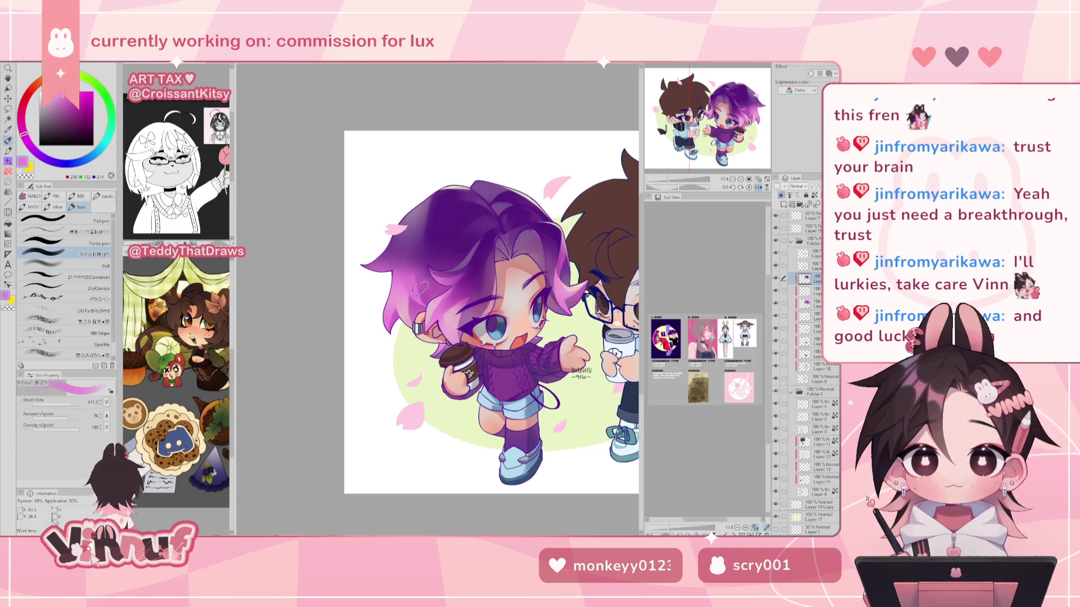
{"action": "key", "text": "h"}
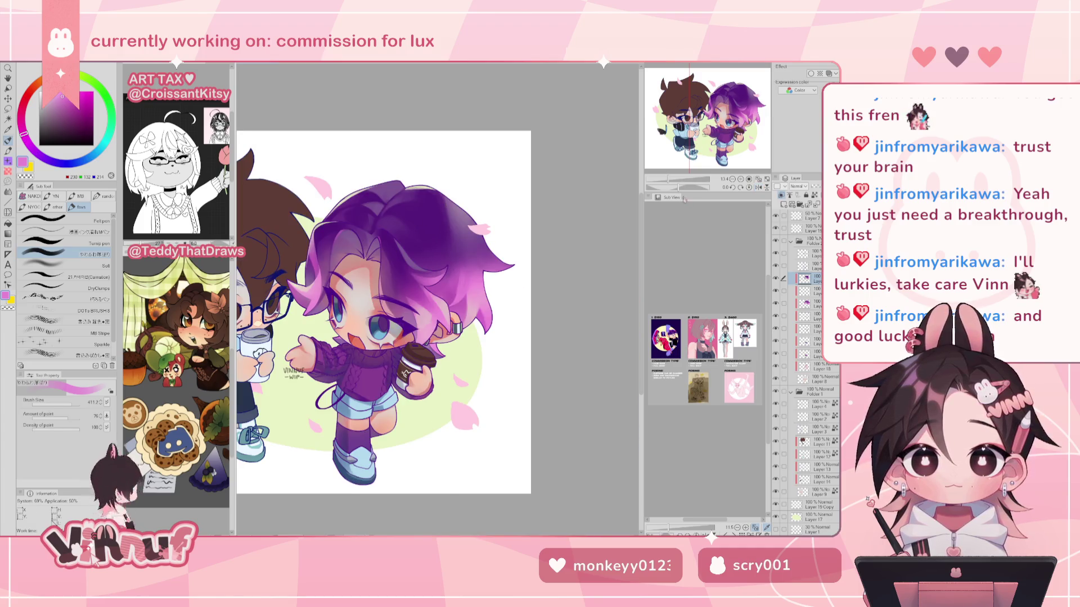
{"action": "scroll", "coordinate": [381, 311], "scroll_direction": "down", "scroll_amount": 1}
{"action": "left_click_drag", "start_coordinate": [668, 184], "coordinate": [668, 166]}
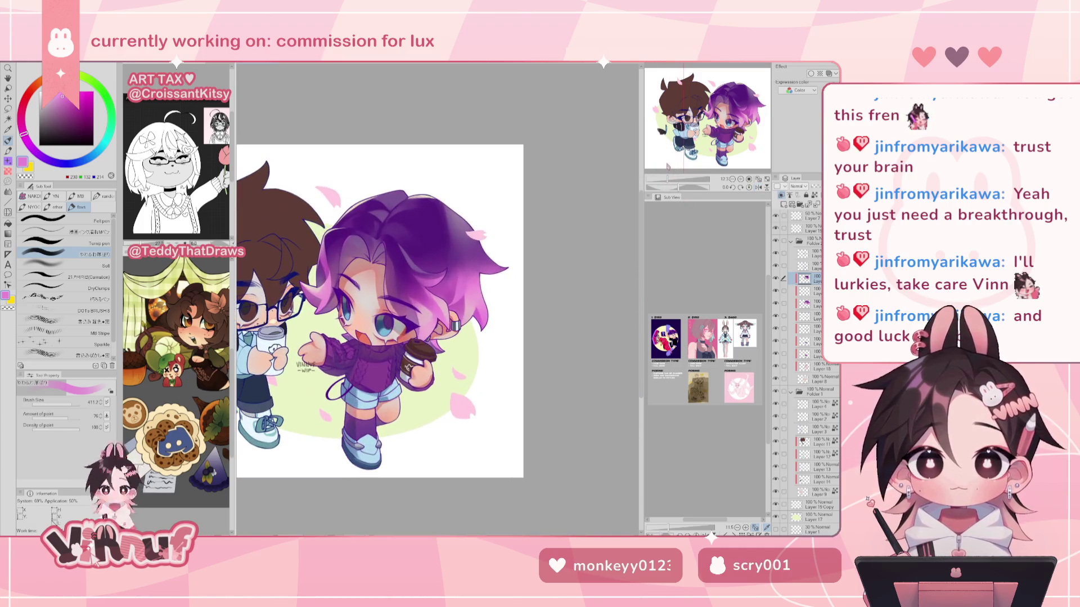
{"action": "left_click", "coordinate": [418, 283], "text": "alt"}
Paint alternating purples and pinks in the hair with the dry clumpy brush at size 168.2.
{"action": "key", "text": "h"}
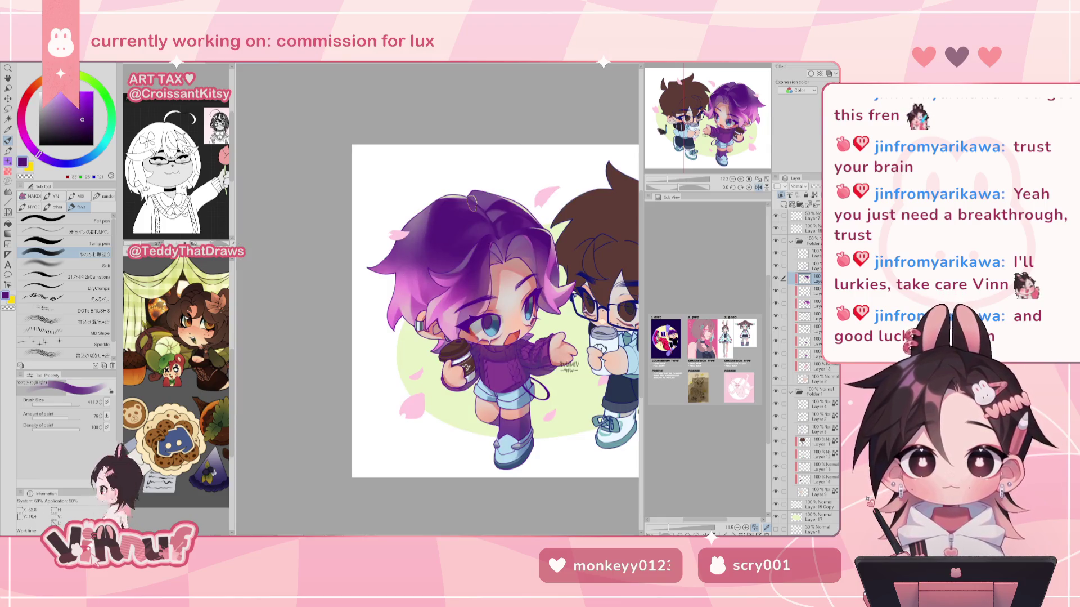
{"action": "left_click", "coordinate": [436, 289], "text": "alt"}
{"action": "left_click", "coordinate": [75, 285]}
{"action": "left_click", "coordinate": [67, 401]}
{"action": "left_click", "coordinate": [421, 261], "text": "alt"}
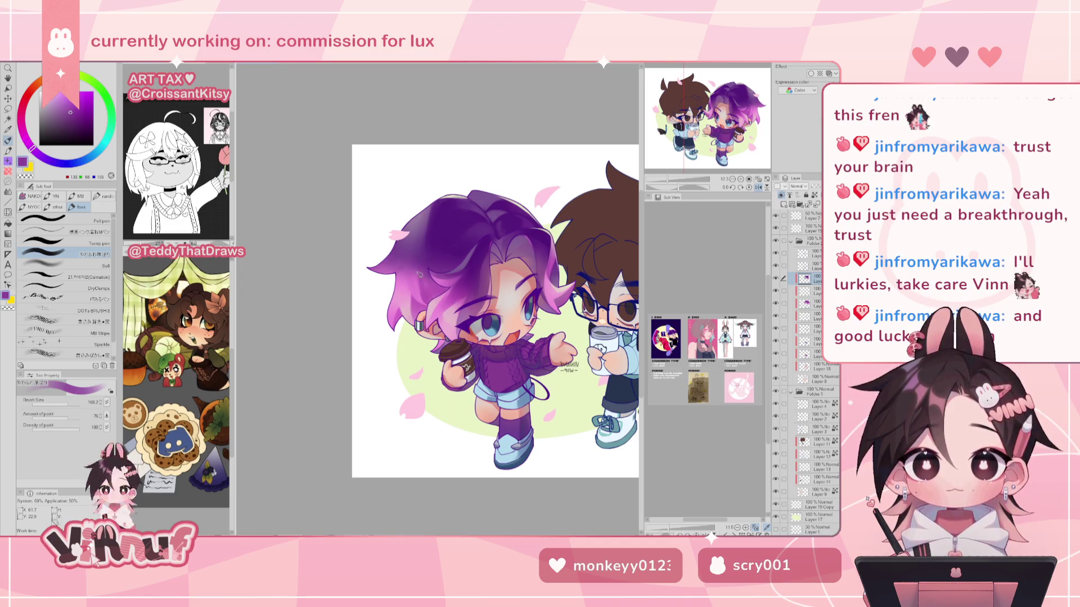
{"action": "left_click", "coordinate": [431, 301], "text": "alt"}
{"action": "left_click", "coordinate": [431, 285], "text": "alt"}
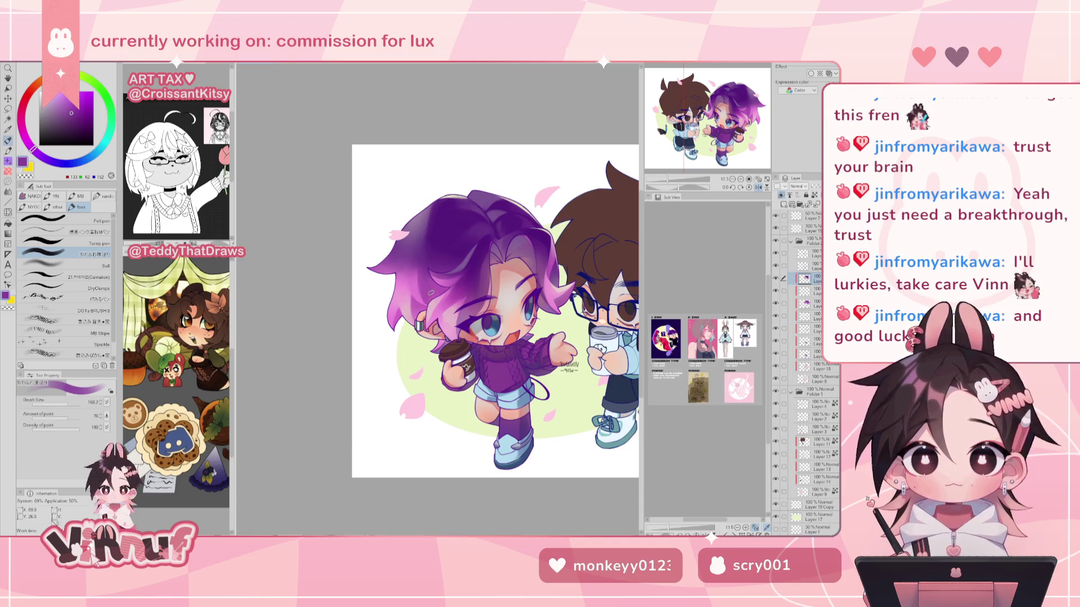
{"action": "left_click", "coordinate": [422, 293], "text": "alt"}
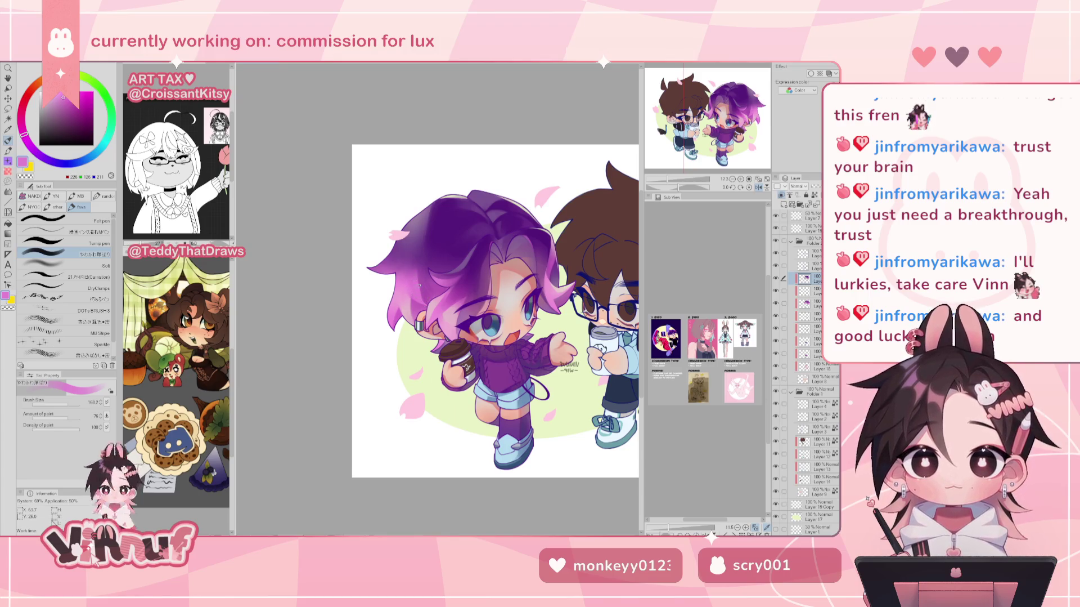
Check the hair mirrored, settle on a darker purple, then unmirror and zoom out to fit.
{"action": "key", "text": "h"}
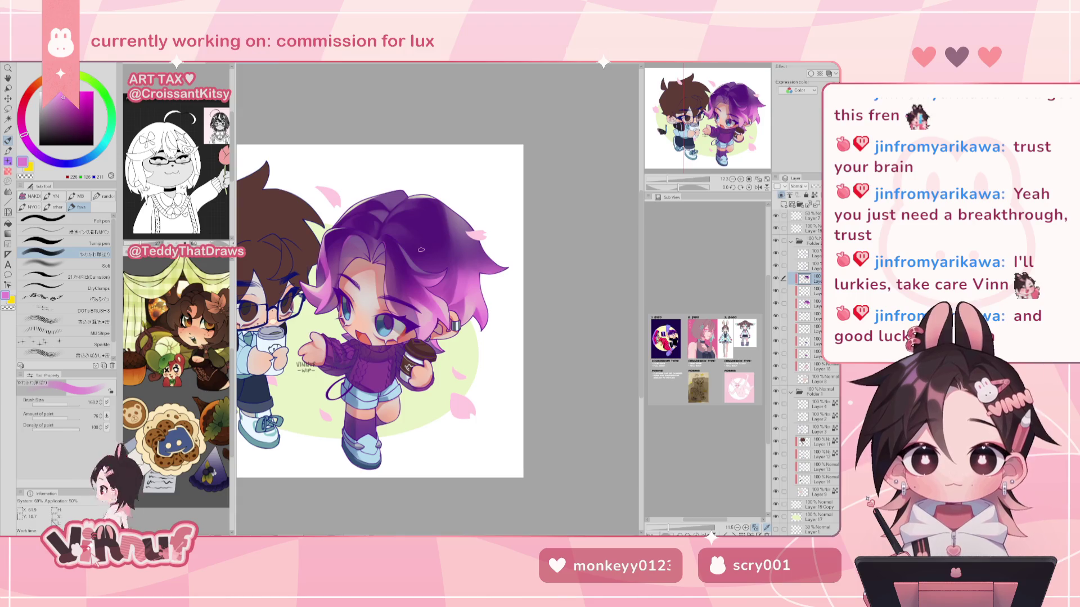
{"action": "left_click", "coordinate": [474, 268], "text": "alt"}
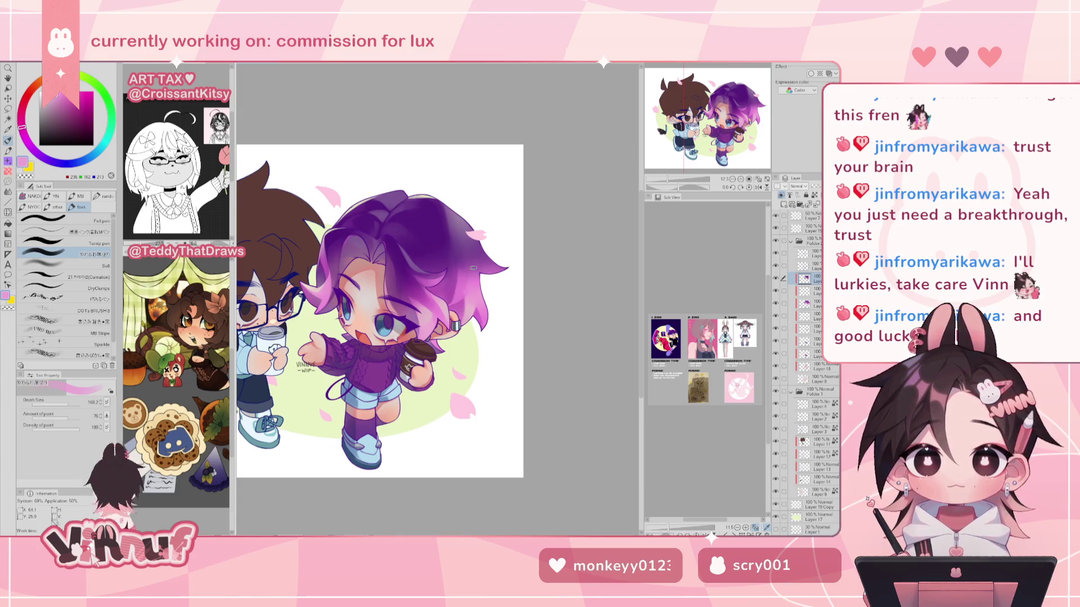
{"action": "left_click", "coordinate": [442, 292], "text": "alt"}
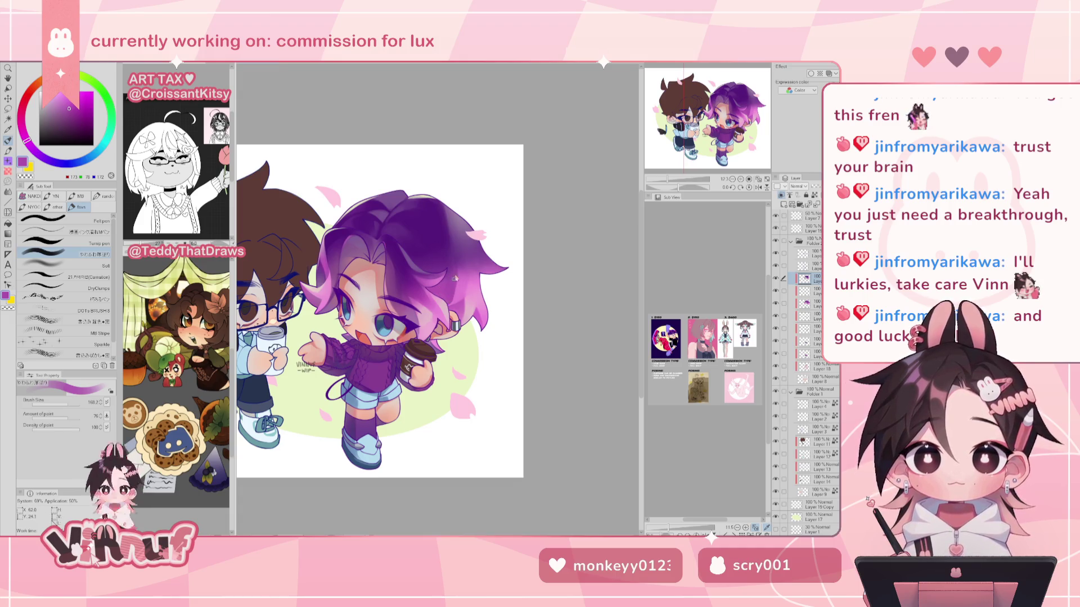
{"action": "key", "text": "h"}
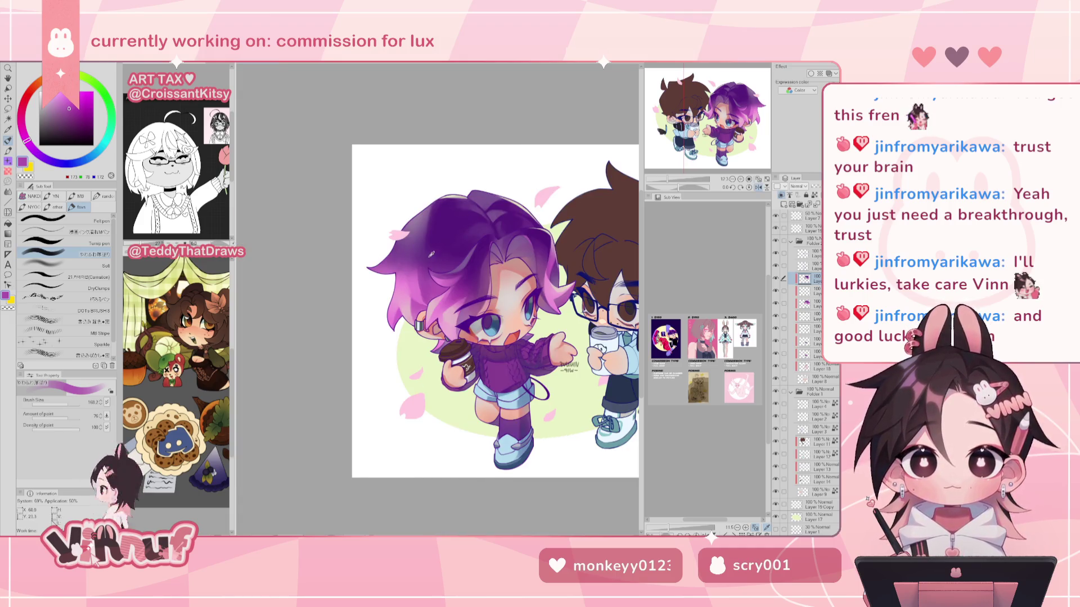
{"action": "left_click", "coordinate": [427, 274], "text": "alt"}
{"action": "left_click", "coordinate": [428, 279], "text": "alt"}
{"action": "left_click", "coordinate": [426, 276], "text": "alt"}
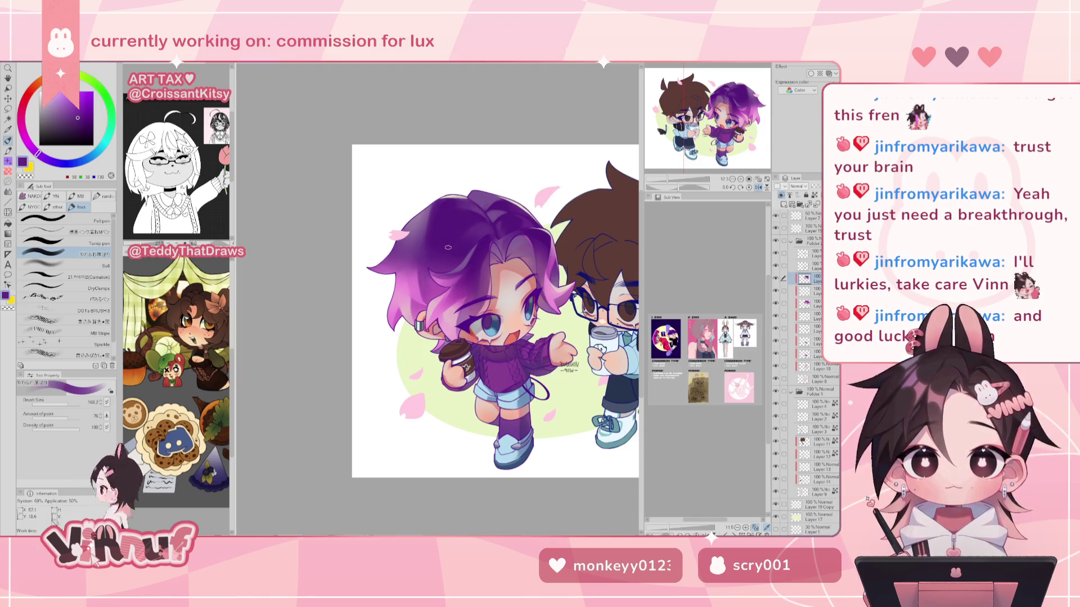
{"action": "left_click", "coordinate": [667, 179]}
{"action": "key", "text": "h"}
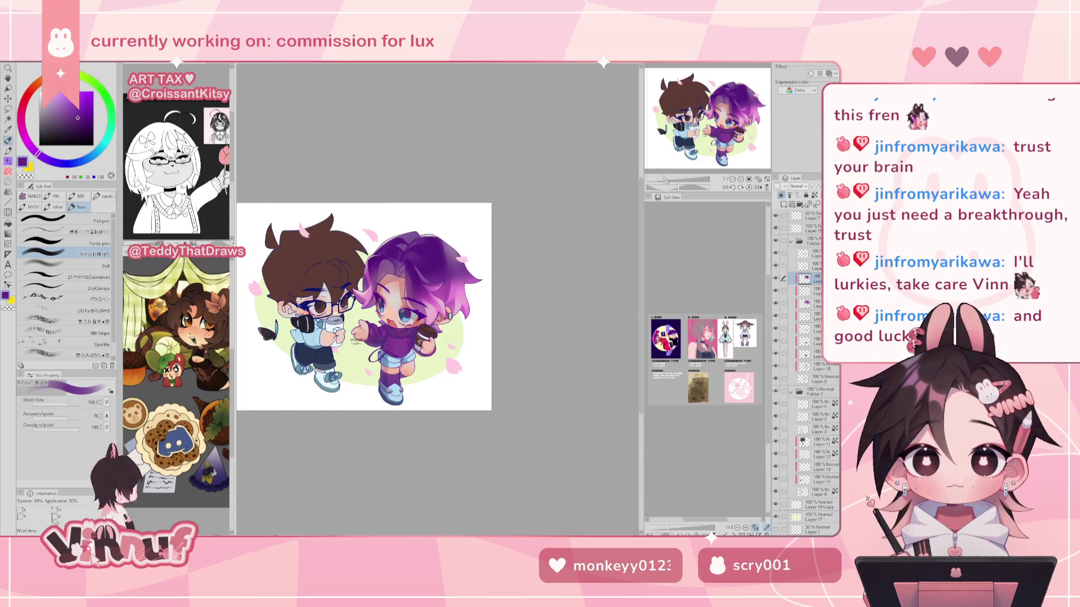
Frame the characters, select the Carnation brush and mix a light peach colour.
{"action": "left_click_drag", "start_coordinate": [664, 179], "coordinate": [671, 179]}
{"action": "left_click_drag", "start_coordinate": [709, 122], "coordinate": [731, 88]}
{"action": "left_click_drag", "start_coordinate": [671, 179], "coordinate": [669, 179]}
{"action": "left_click", "coordinate": [509, 215], "text": "alt"}
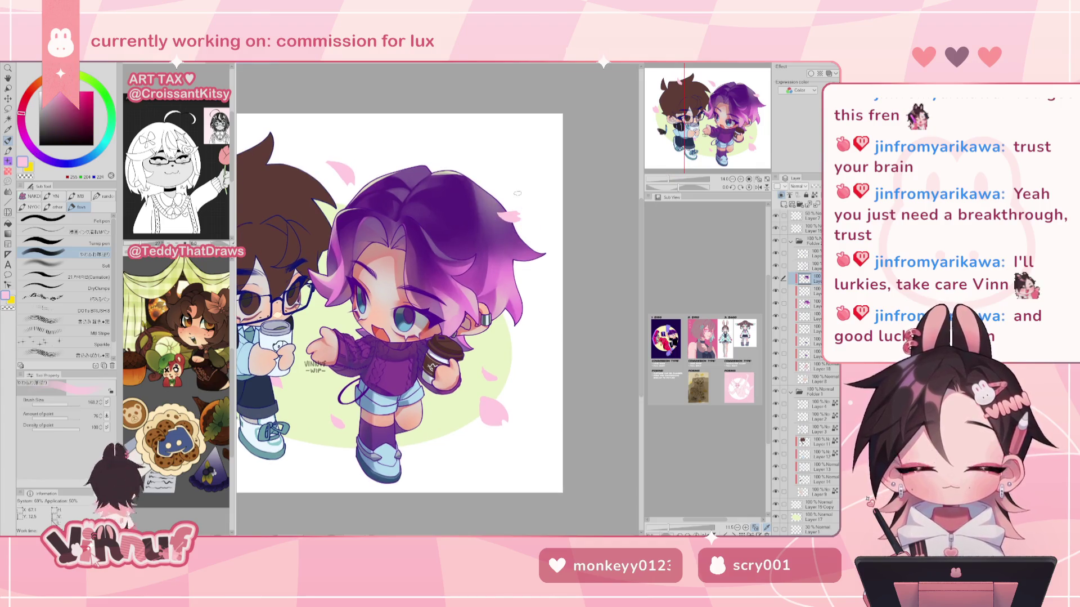
{"action": "left_click", "coordinate": [86, 277]}
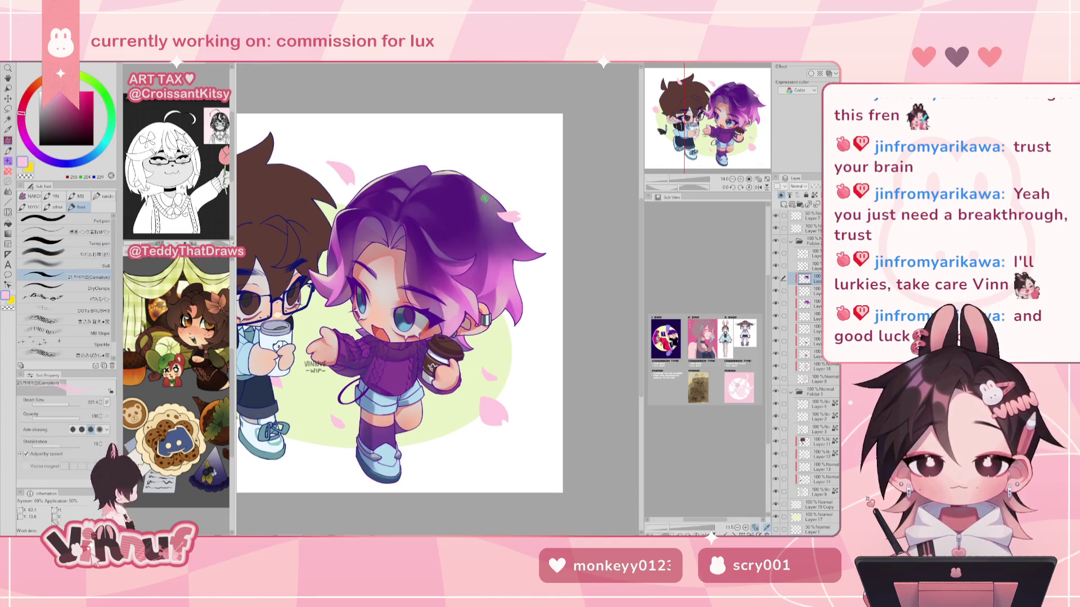
{"action": "left_click", "coordinate": [340, 169], "text": "alt"}
{"action": "left_click", "coordinate": [387, 291], "text": "alt"}
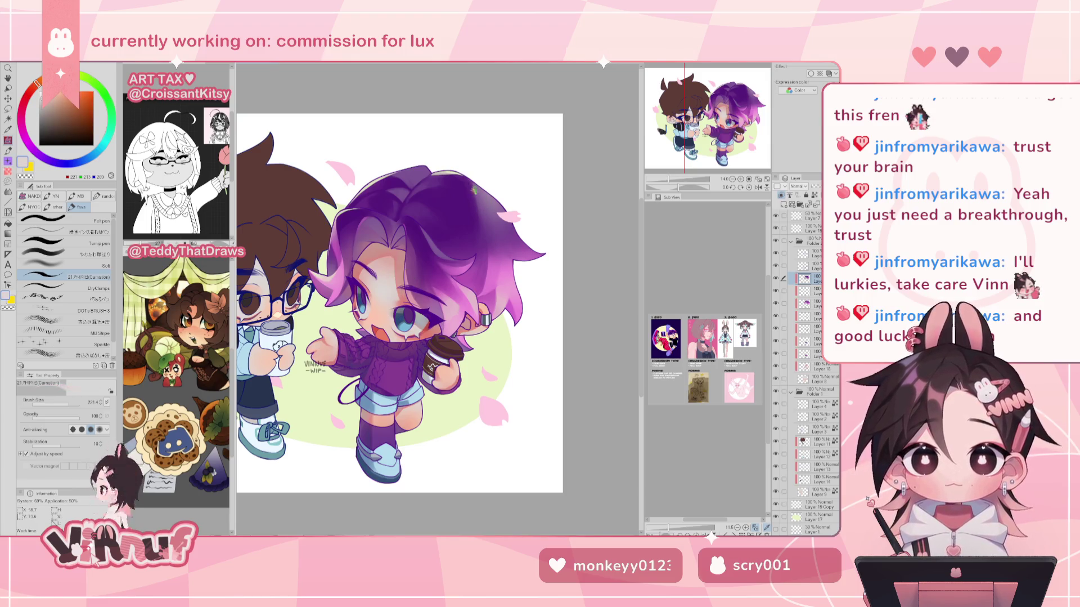
{"action": "left_click", "coordinate": [377, 304], "text": "alt"}
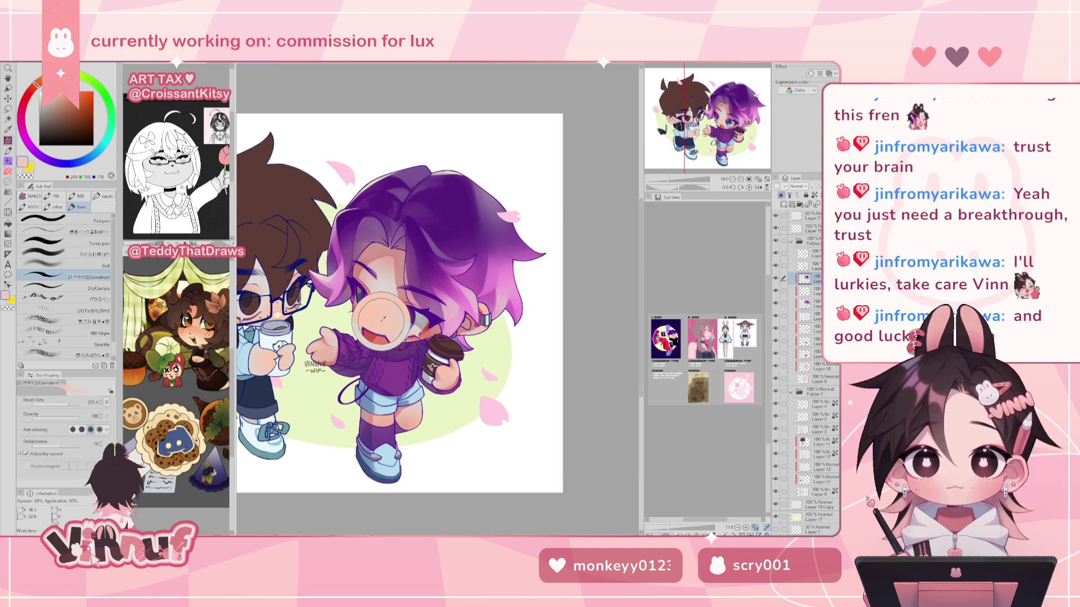
{"action": "left_click", "coordinate": [479, 162], "text": "alt"}
{"action": "left_click", "coordinate": [480, 162], "text": "alt"}
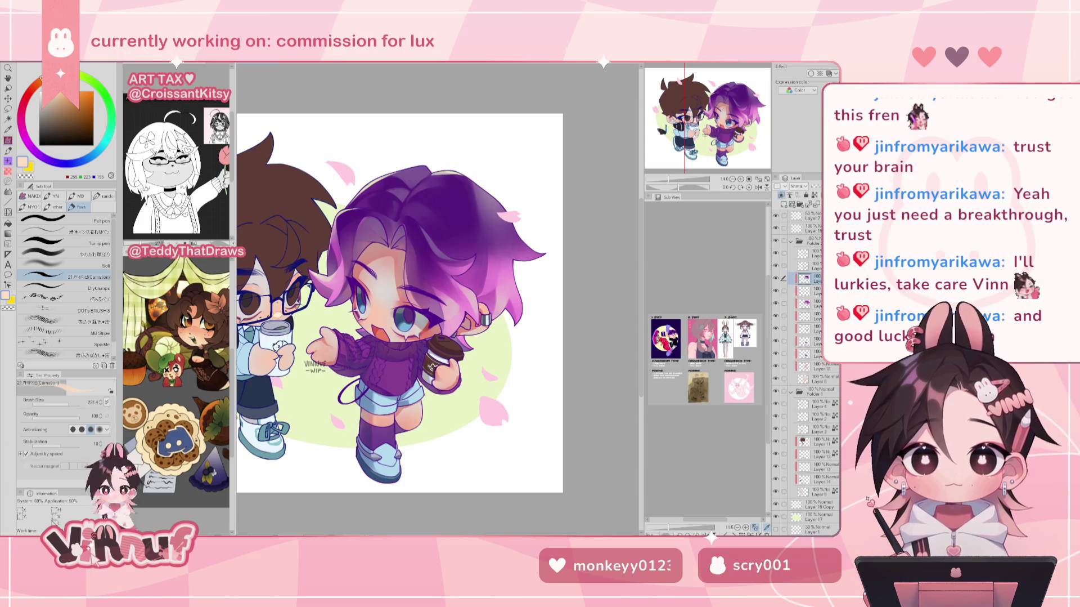
Paint peach touches and a streak down the purple hair, checking it mirrored.
{"action": "left_click_drag", "start_coordinate": [476, 192], "coordinate": [468, 203]}
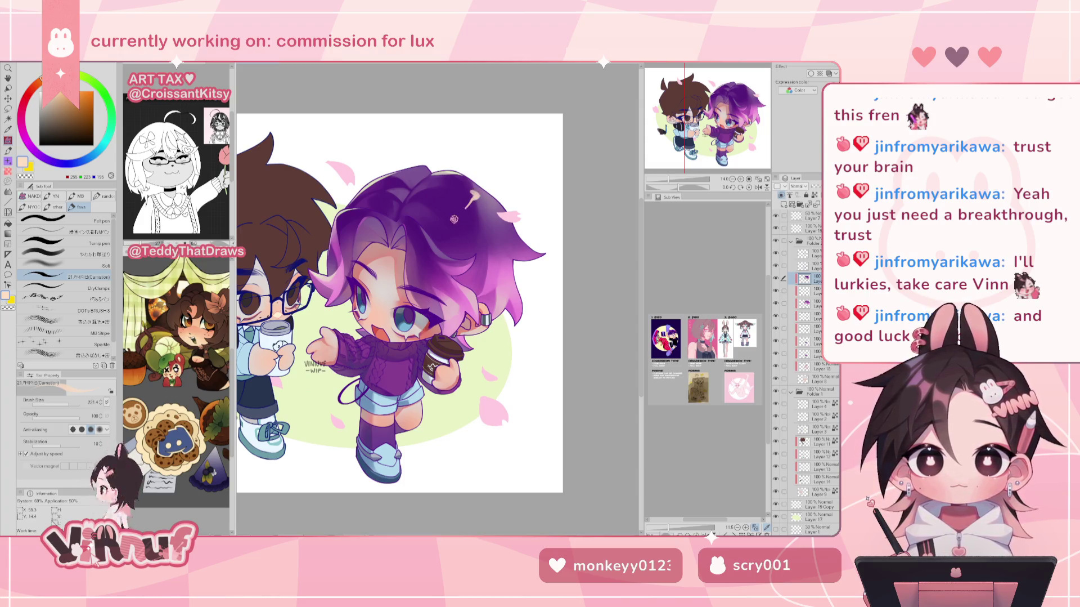
{"action": "key", "text": "h"}
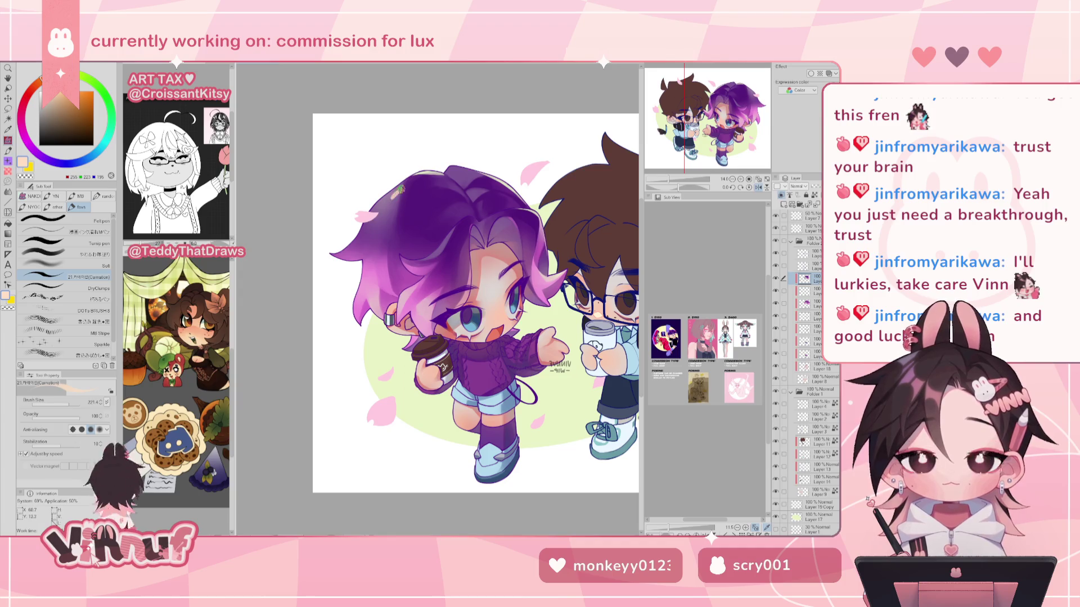
{"action": "left_click_drag", "start_coordinate": [392, 200], "coordinate": [425, 228]}
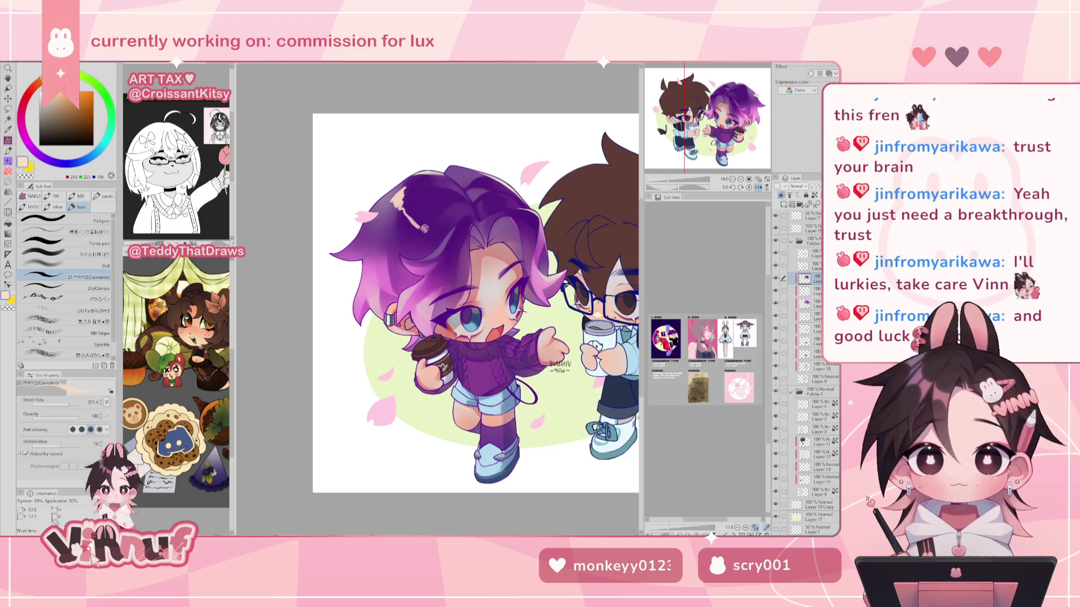
{"action": "key", "text": "h"}
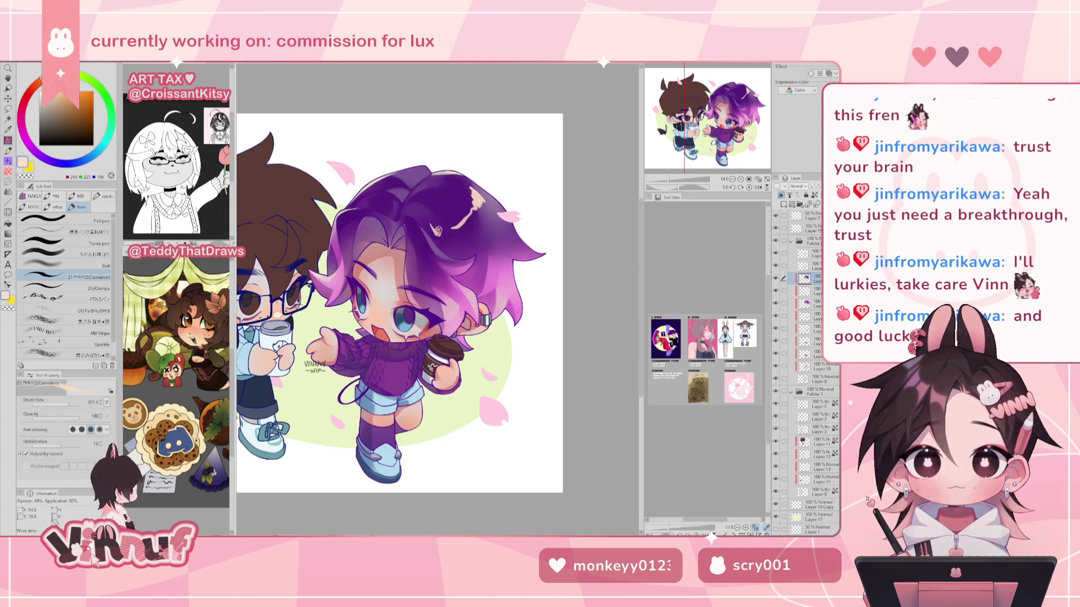
Cover the peach patches with purple, then sample the lime background and petal pink.
{"action": "key", "text": "h"}
{"action": "key", "text": "h"}
{"action": "left_click_drag", "start_coordinate": [484, 191], "coordinate": [442, 230]}
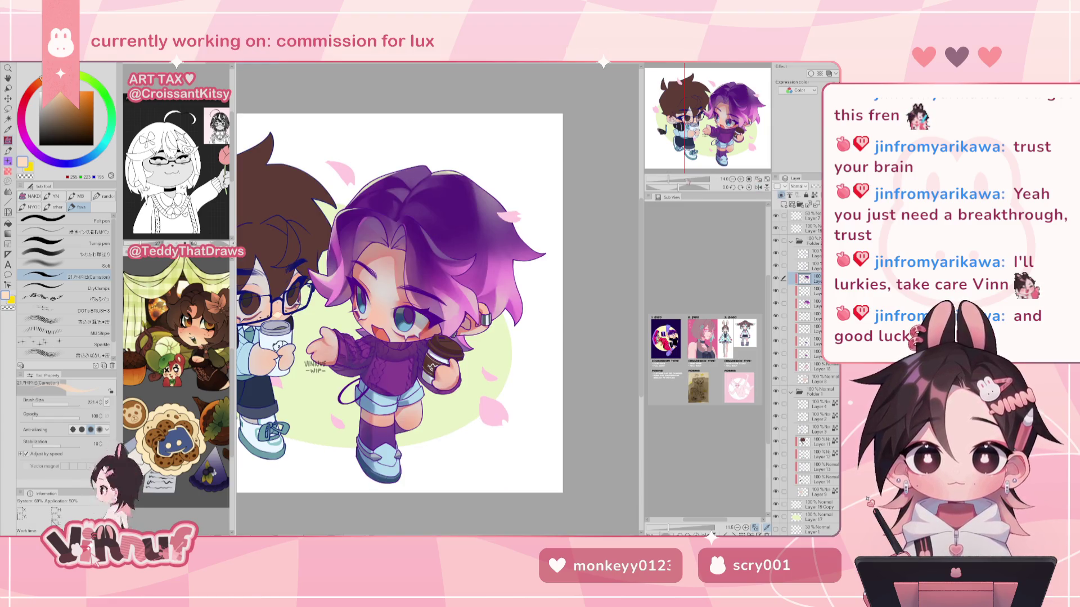
{"action": "left_click", "coordinate": [495, 335], "text": "alt"}
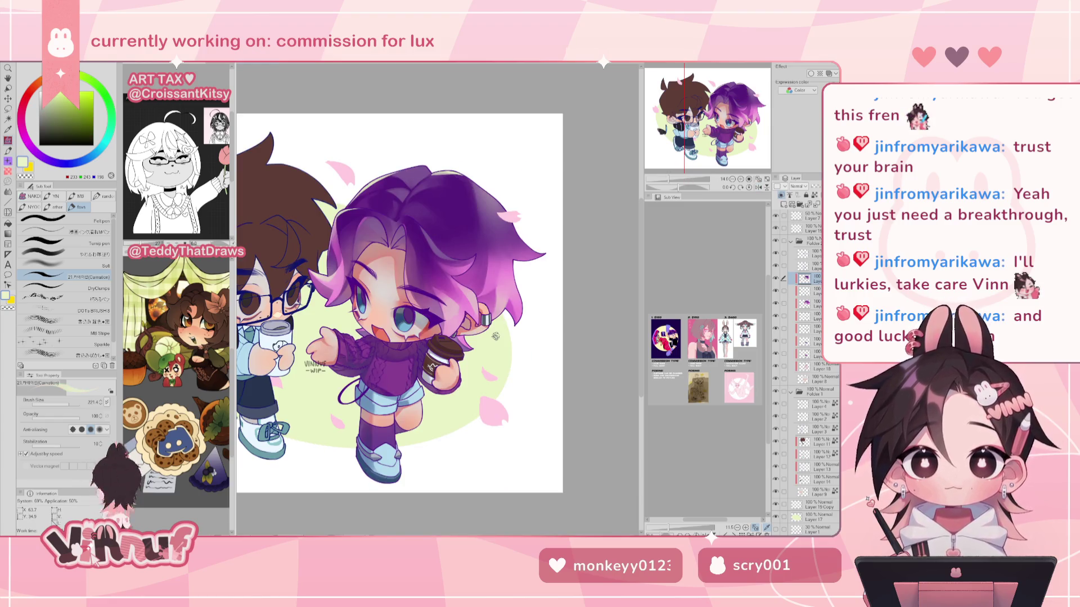
{"action": "left_click", "coordinate": [512, 216], "text": "alt"}
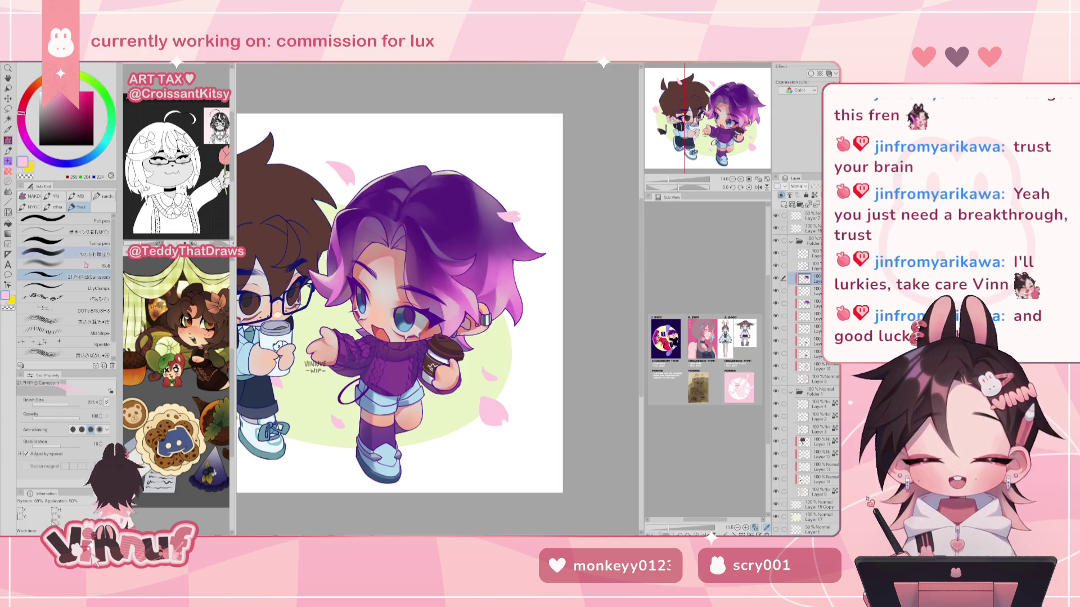
{"action": "left_click", "coordinate": [89, 232]}
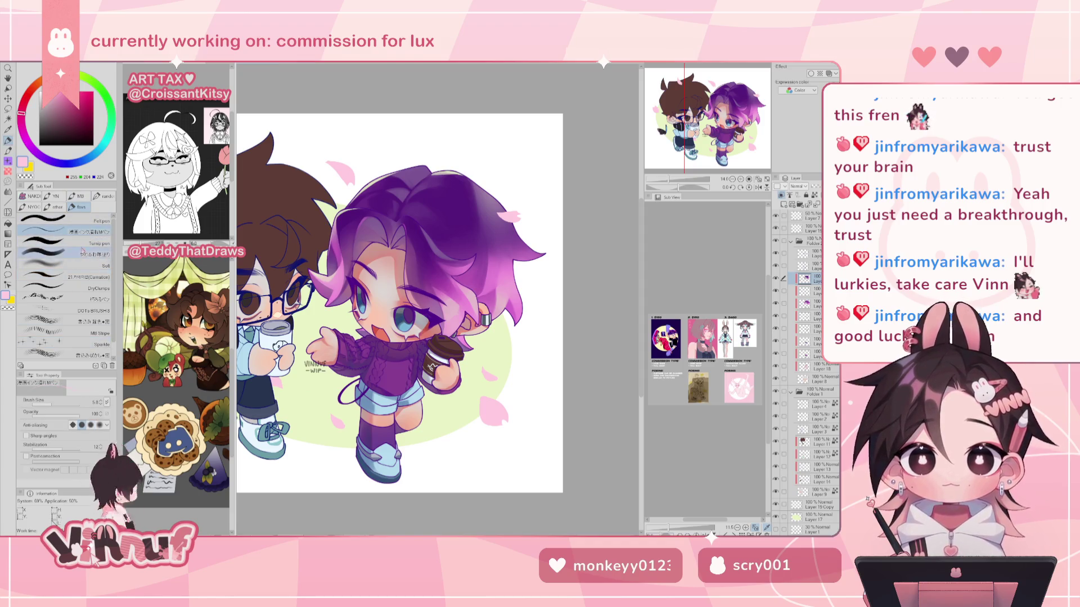
Set the DryClumps brush to 20.1 and try white hair highlights, undoing them.
{"action": "left_click", "coordinate": [97, 288]}
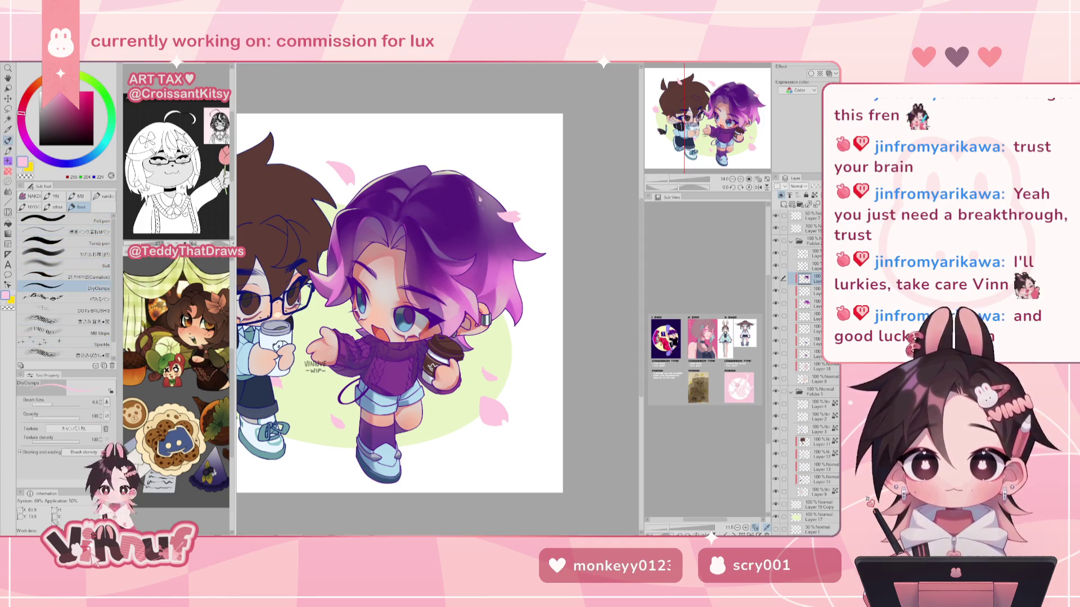
{"action": "left_click_drag", "start_coordinate": [453, 185], "coordinate": [471, 193]}
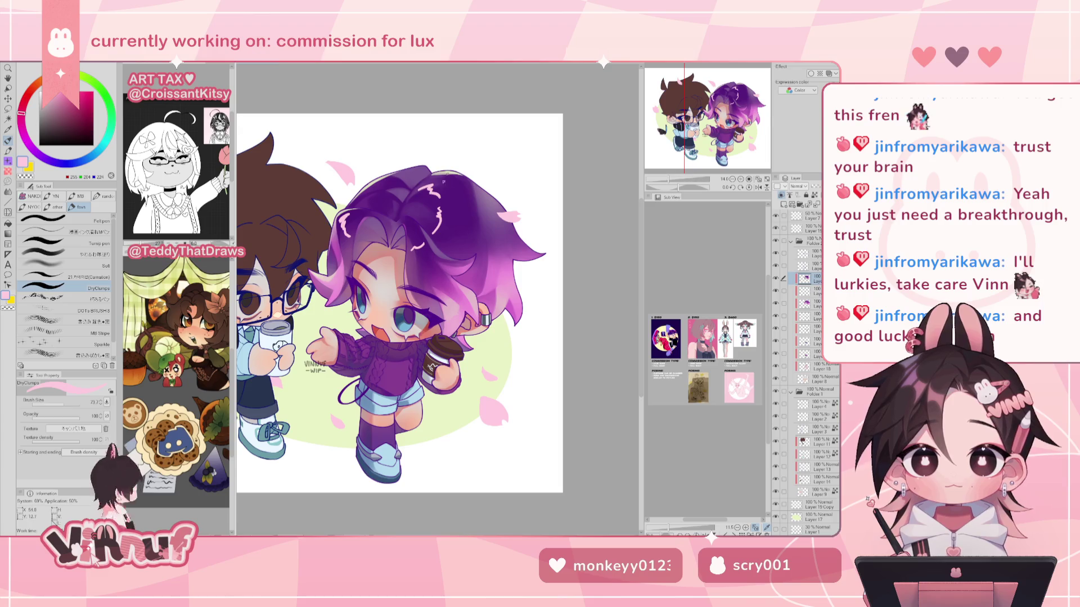
{"action": "key", "text": "ctrl+z"}
{"action": "key", "text": "ctrl+z"}
{"action": "key", "text": "ctrl+z"}
{"action": "left_click_drag", "start_coordinate": [463, 184], "coordinate": [450, 219]}
{"action": "key", "text": "ctrl+z"}
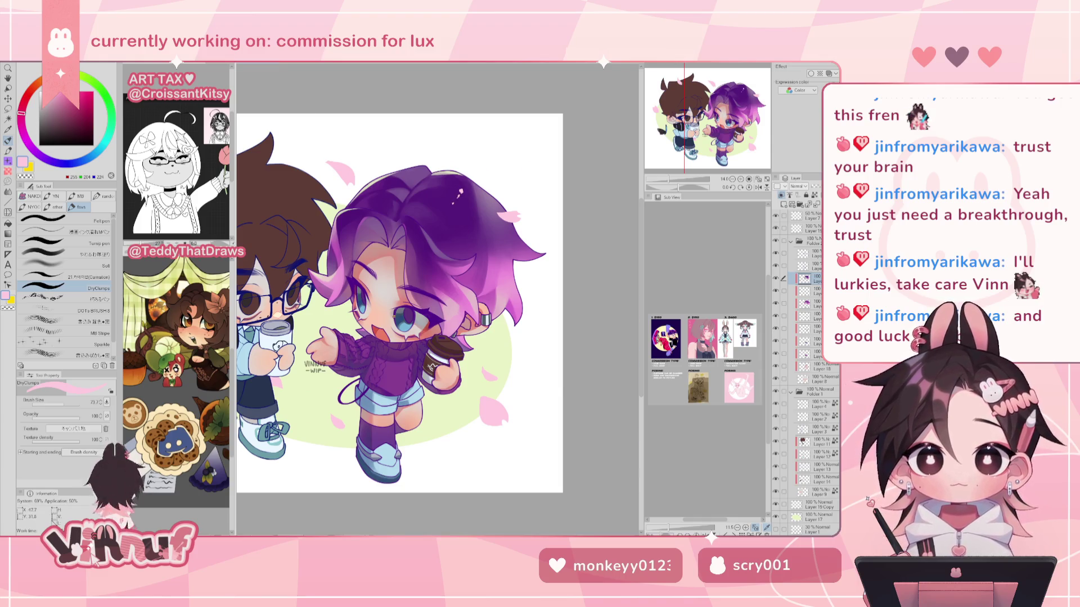
{"action": "key", "text": "h"}
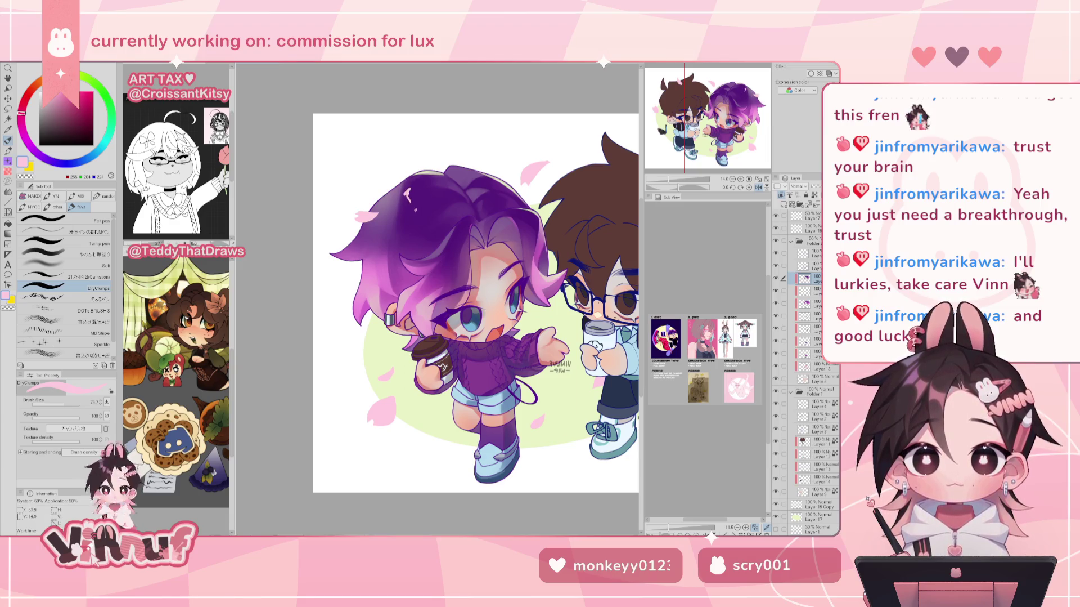
{"action": "left_click_drag", "start_coordinate": [417, 208], "coordinate": [434, 227]}
{"action": "key", "text": "h"}
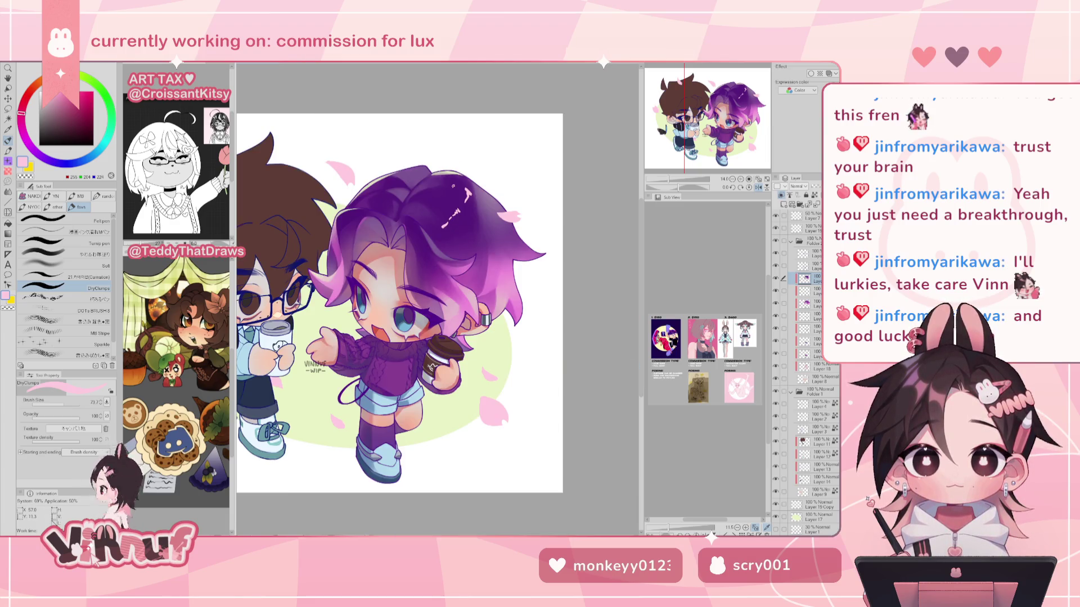
{"action": "key", "text": "ctrl+z"}
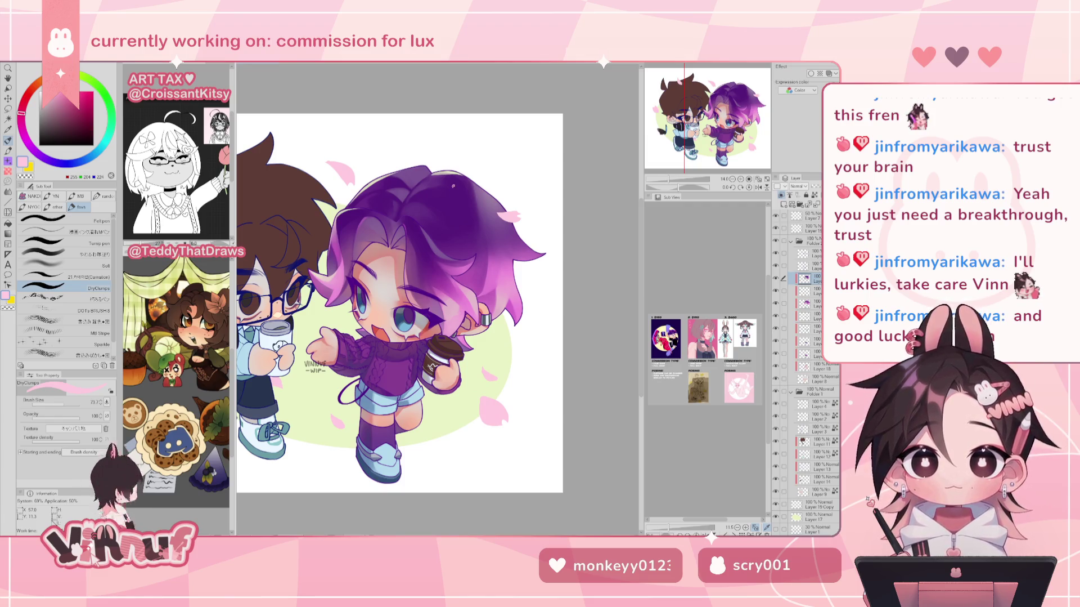
Compare with a layer toggled, try and undo longer curved highlight strands, then zoom out.
{"action": "left_click", "coordinate": [777, 278]}
{"action": "left_click", "coordinate": [777, 278]}
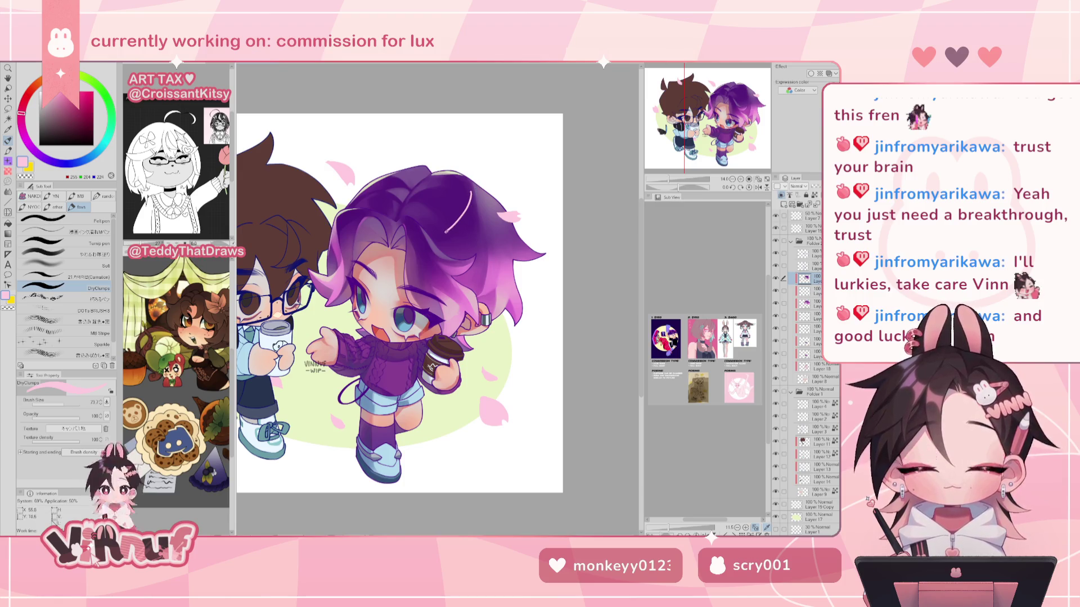
{"action": "left_click_drag", "start_coordinate": [471, 196], "coordinate": [449, 232]}
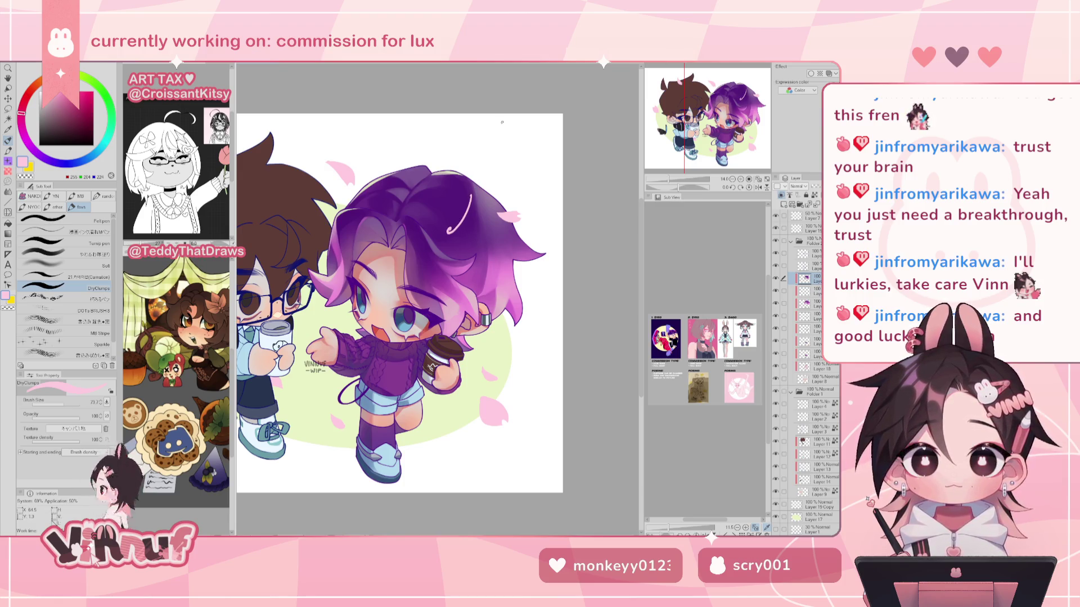
{"action": "key", "text": "ctrl+z"}
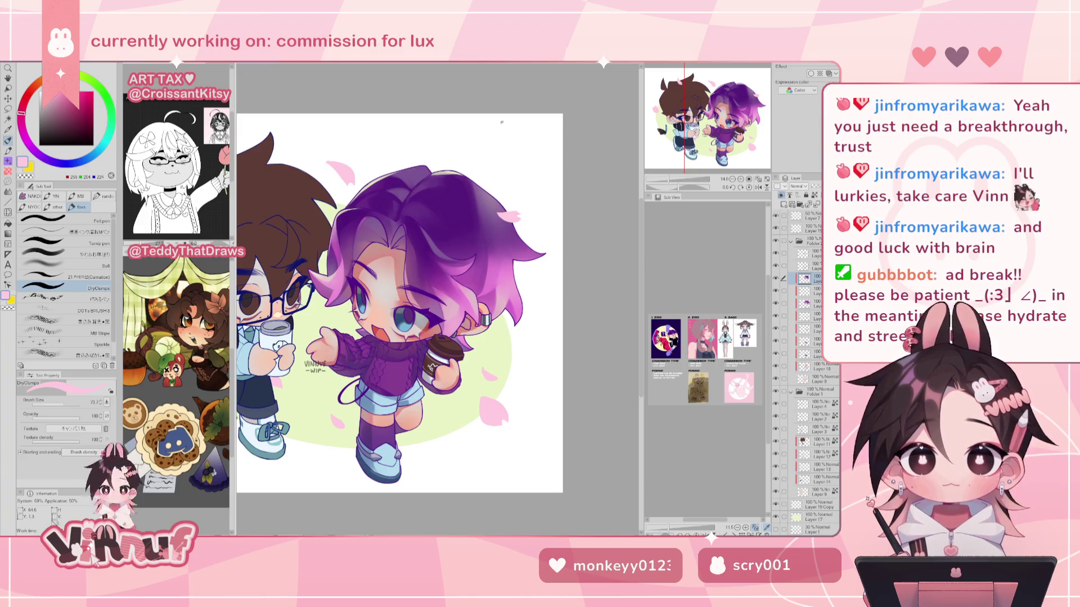
{"action": "left_click_drag", "start_coordinate": [454, 230], "coordinate": [475, 189]}
{"action": "key", "text": "ctrl+z"}
{"action": "key", "text": "ctrl+minus"}
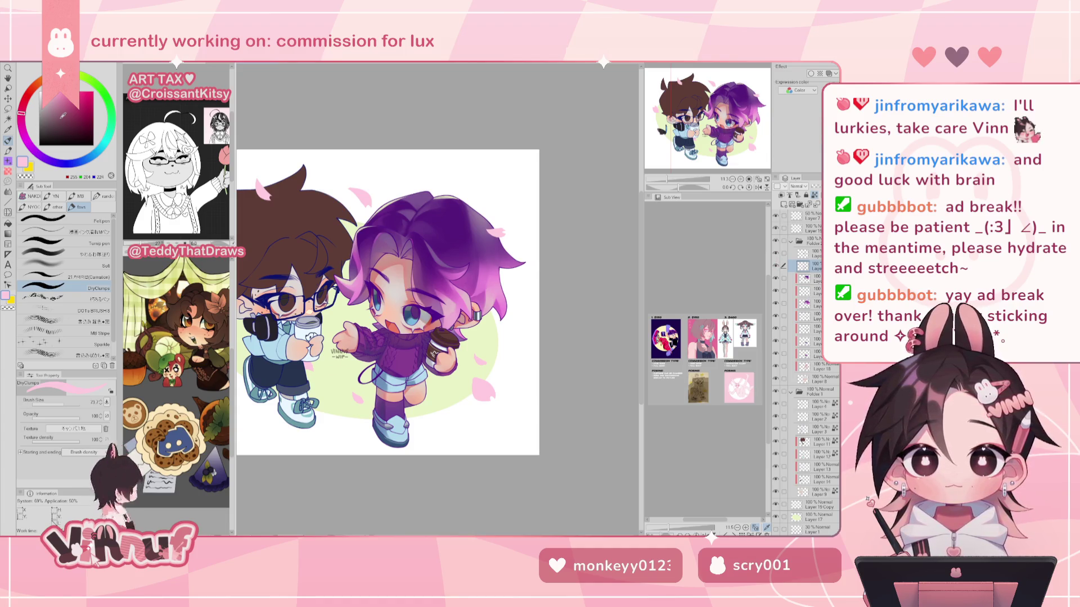
{"action": "scroll", "coordinate": [428, 254], "scroll_direction": "up", "scroll_amount": 3}
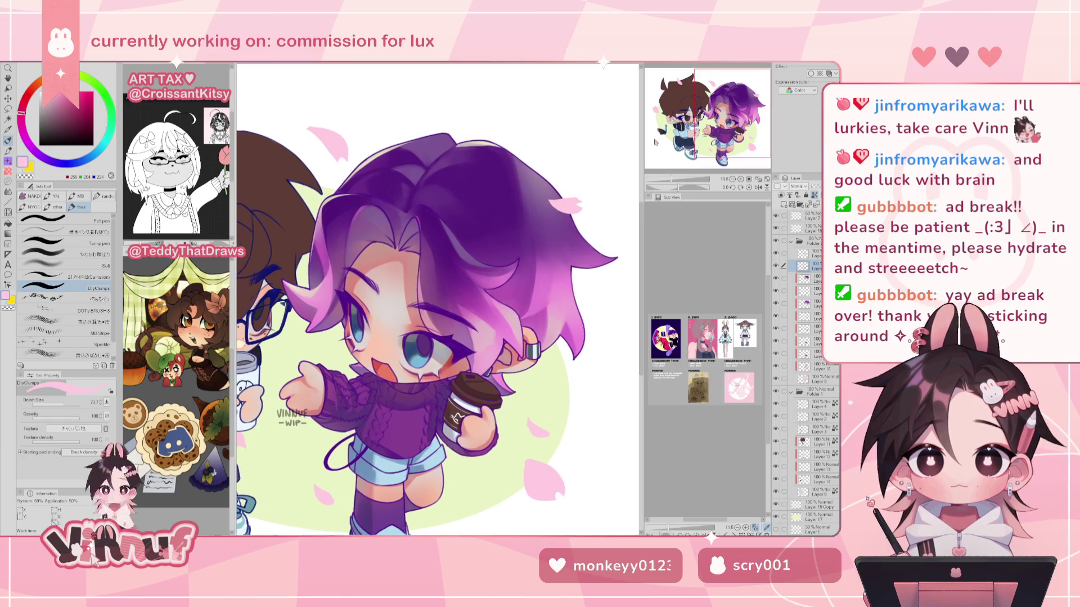
Sample the hair's dark purple and set up a soft airbrush enlarged to about 665.
{"action": "left_click", "coordinate": [493, 160], "text": "alt"}
{"action": "left_click", "coordinate": [62, 254]}
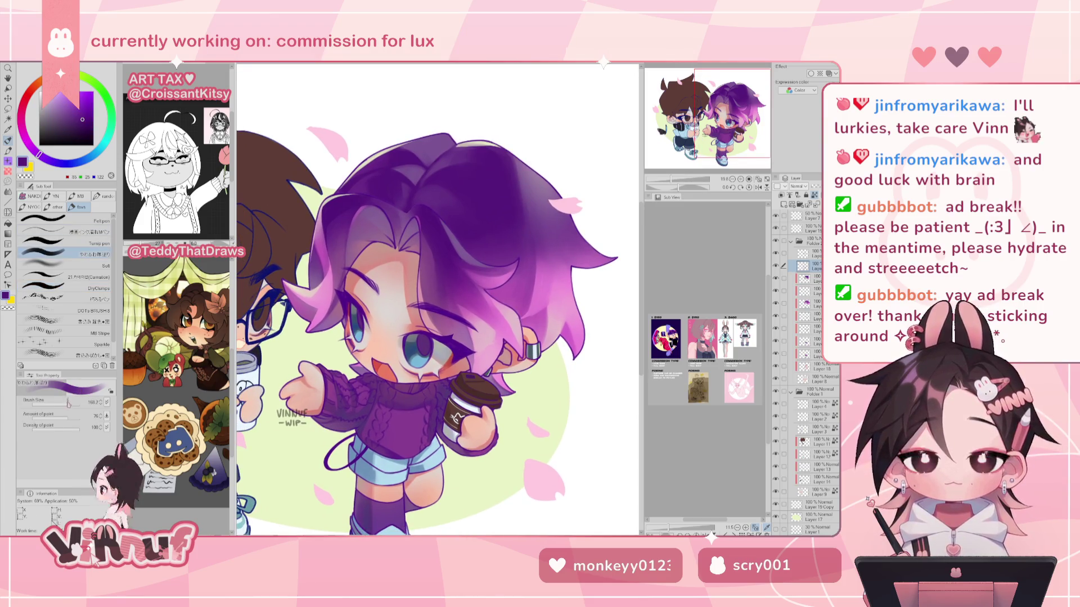
{"action": "left_click_drag", "start_coordinate": [72, 403], "coordinate": [84, 403]}
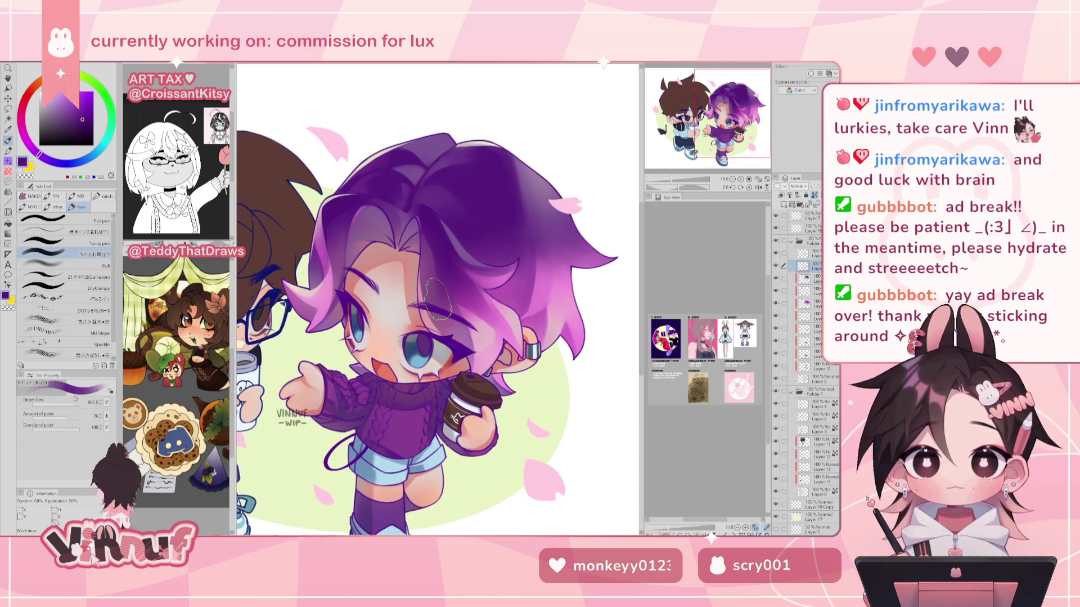
{"action": "left_click", "coordinate": [537, 171], "text": "alt"}
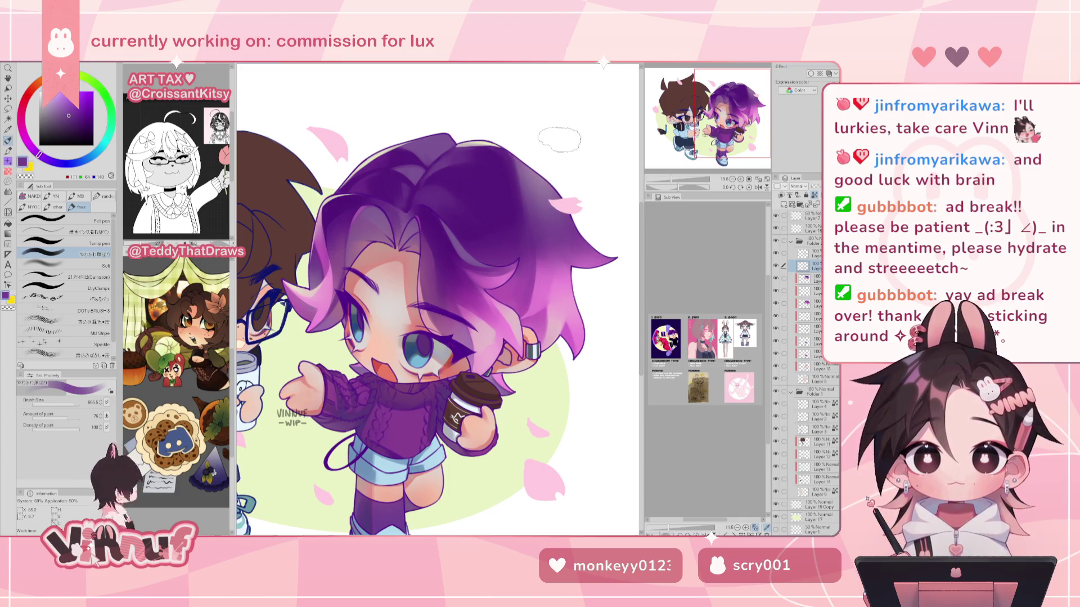
{"action": "left_click", "coordinate": [104, 246]}
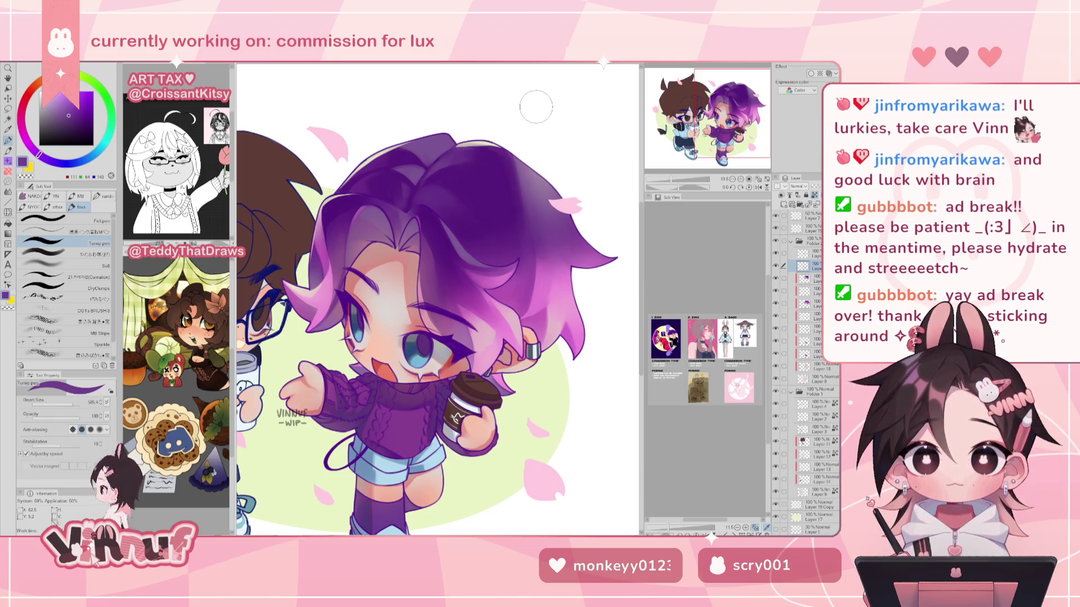
{"action": "left_click", "coordinate": [520, 147], "text": "alt"}
{"action": "left_click", "coordinate": [86, 253]}
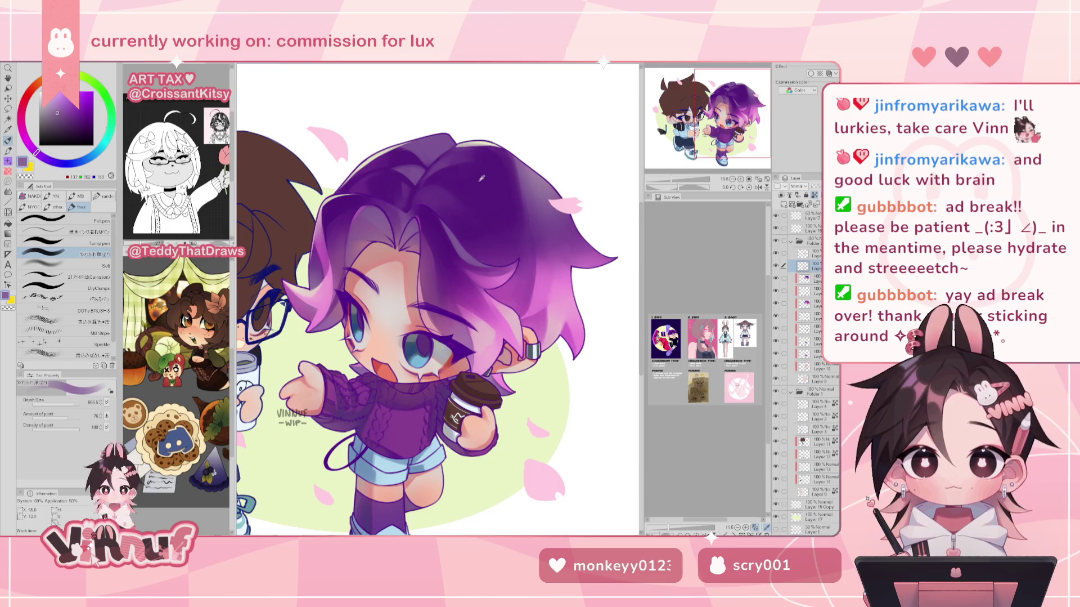
Paint darker and lighter purple shading, adding pink-purple toward the hair tips.
{"action": "left_click", "coordinate": [531, 160], "text": "alt"}
{"action": "left_click", "coordinate": [438, 159], "text": "alt"}
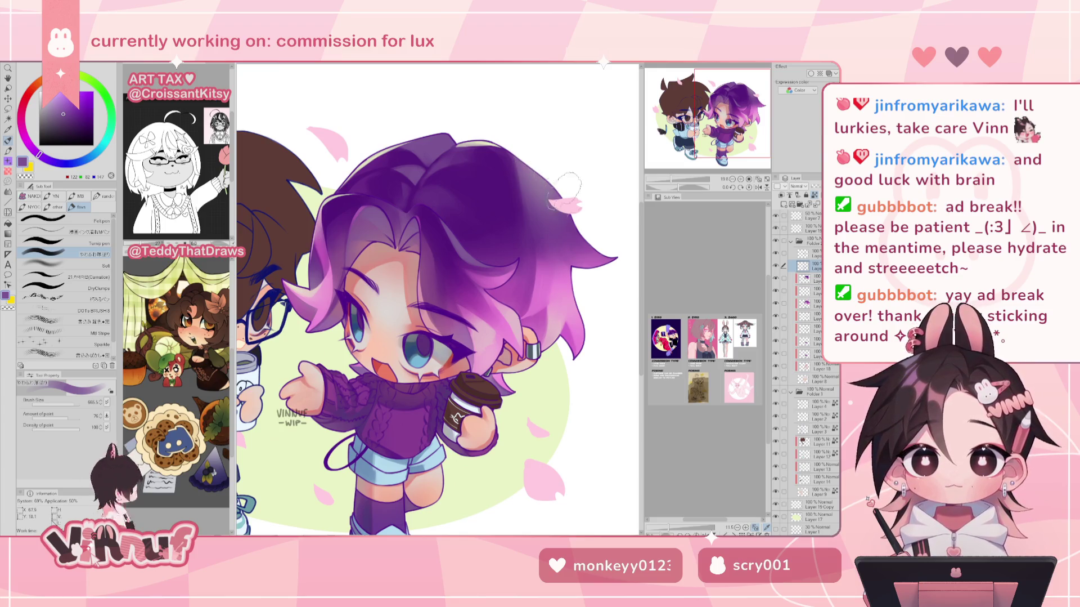
{"action": "left_click", "coordinate": [568, 248], "text": "alt"}
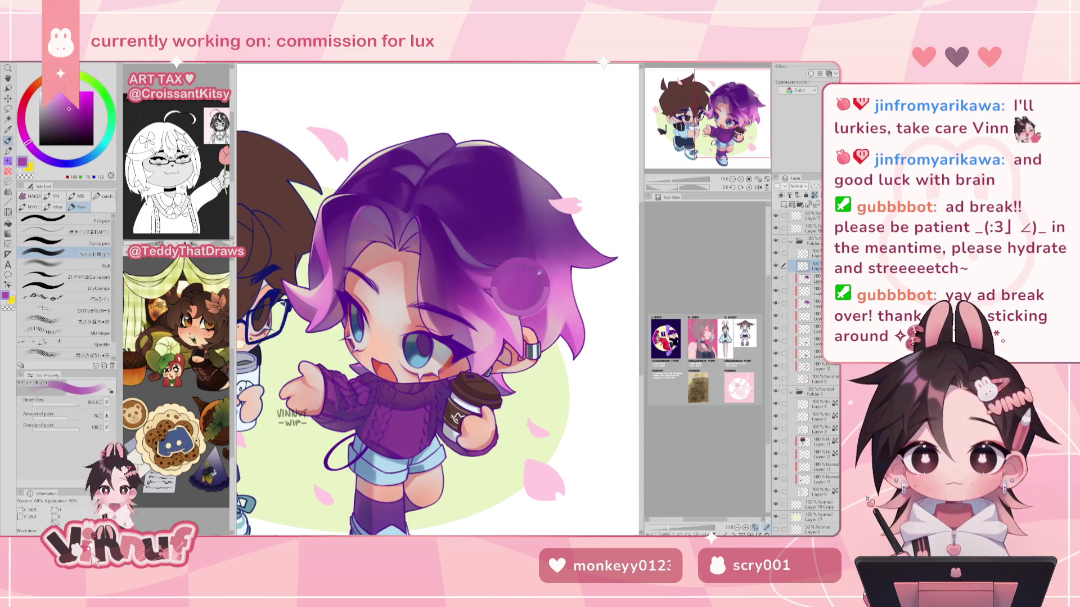
{"action": "left_click", "coordinate": [585, 241], "text": "alt"}
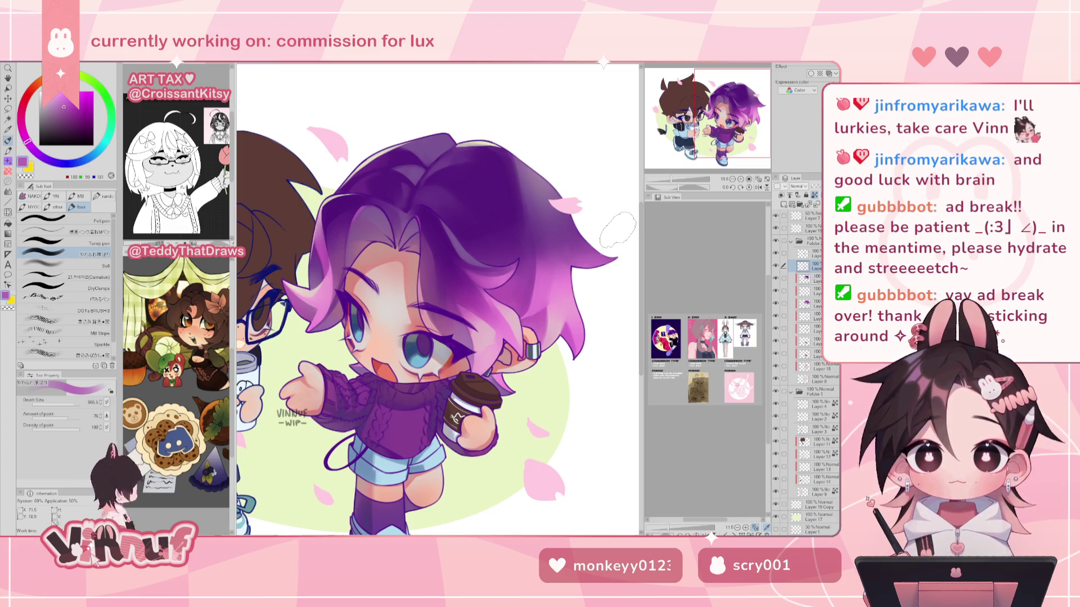
{"action": "left_click", "coordinate": [520, 171], "text": "alt"}
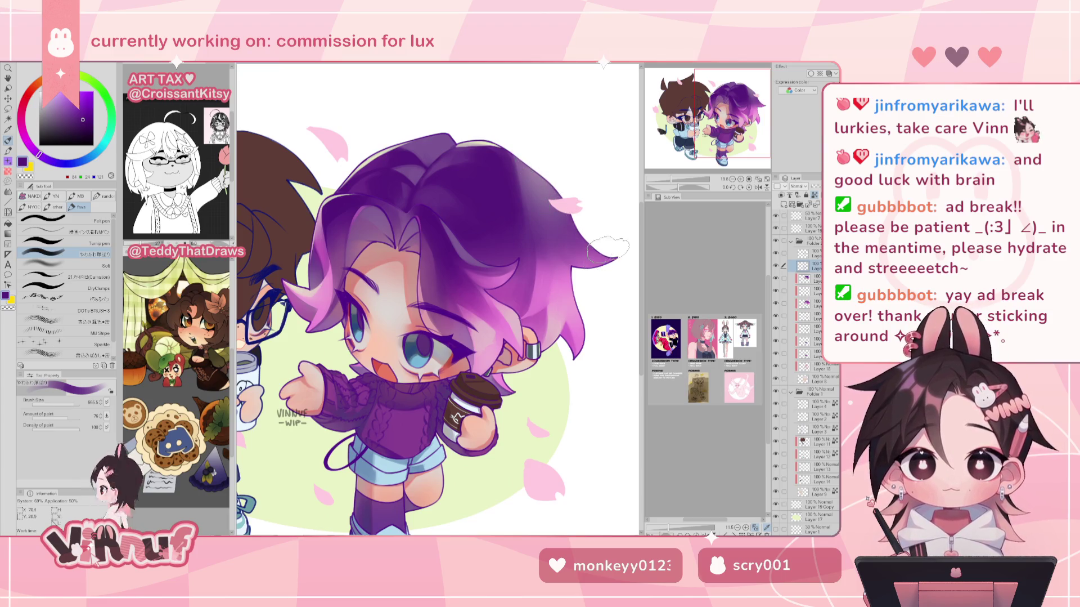
Blend pink and magenta into the hair tips, finishing with light pink near the ear.
{"action": "left_click", "coordinate": [591, 256], "text": "alt"}
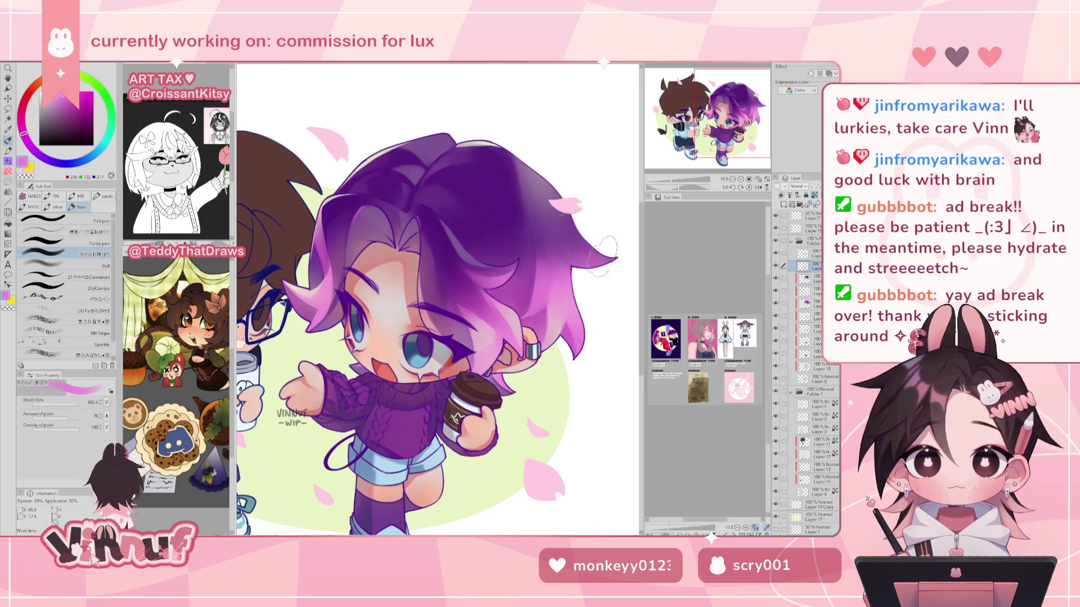
{"action": "left_click", "coordinate": [585, 236], "text": "alt"}
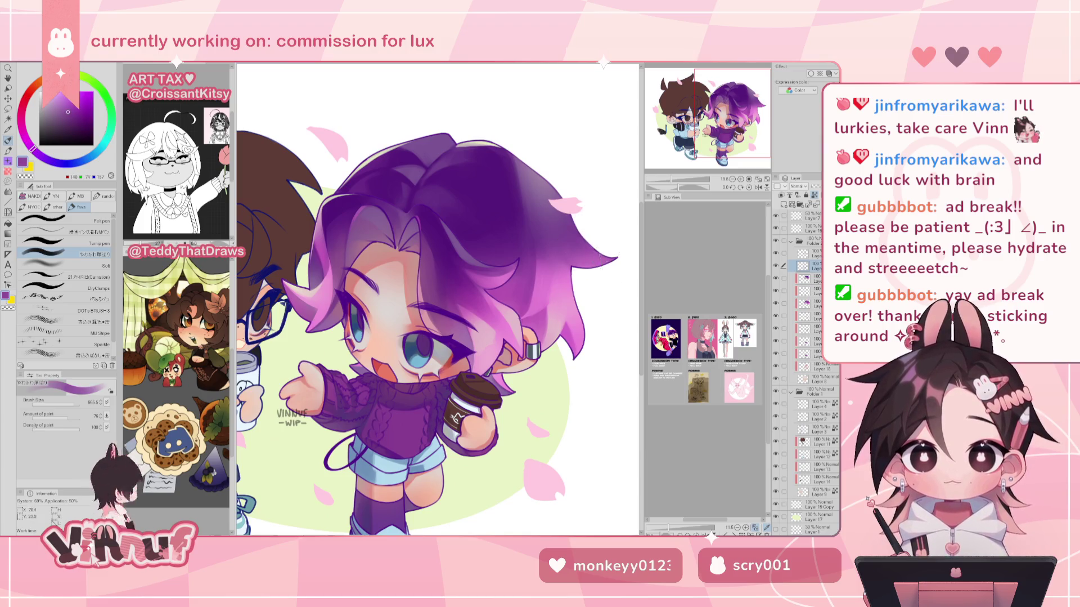
{"action": "left_click", "coordinate": [591, 271], "text": "alt"}
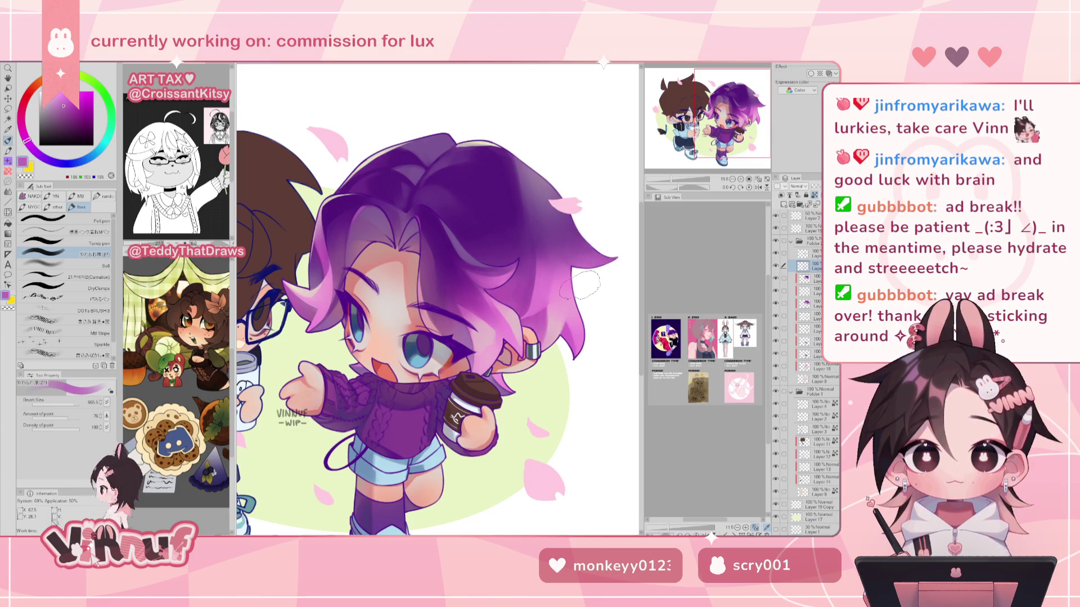
{"action": "left_click", "coordinate": [573, 309], "text": "alt"}
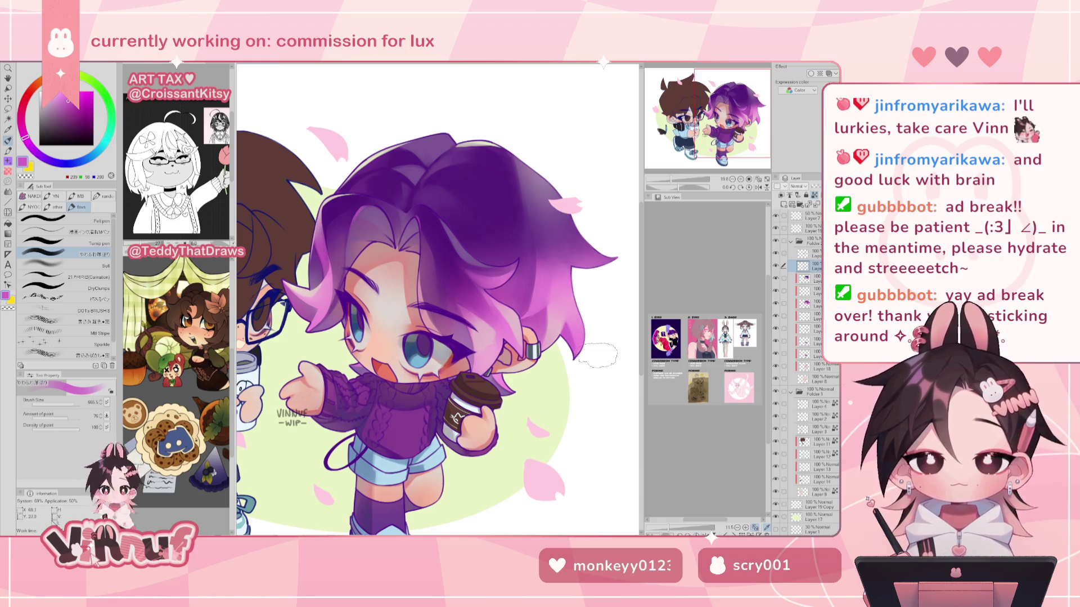
{"action": "left_click", "coordinate": [565, 337], "text": "alt"}
{"action": "left_click", "coordinate": [525, 299], "text": "alt"}
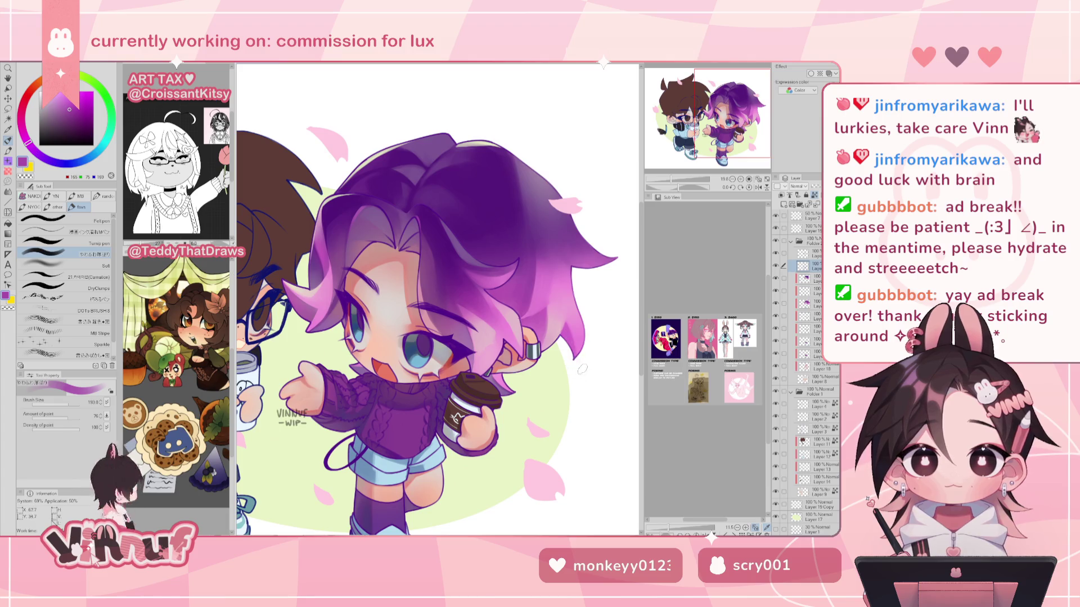
{"action": "left_click", "coordinate": [551, 341], "text": "alt"}
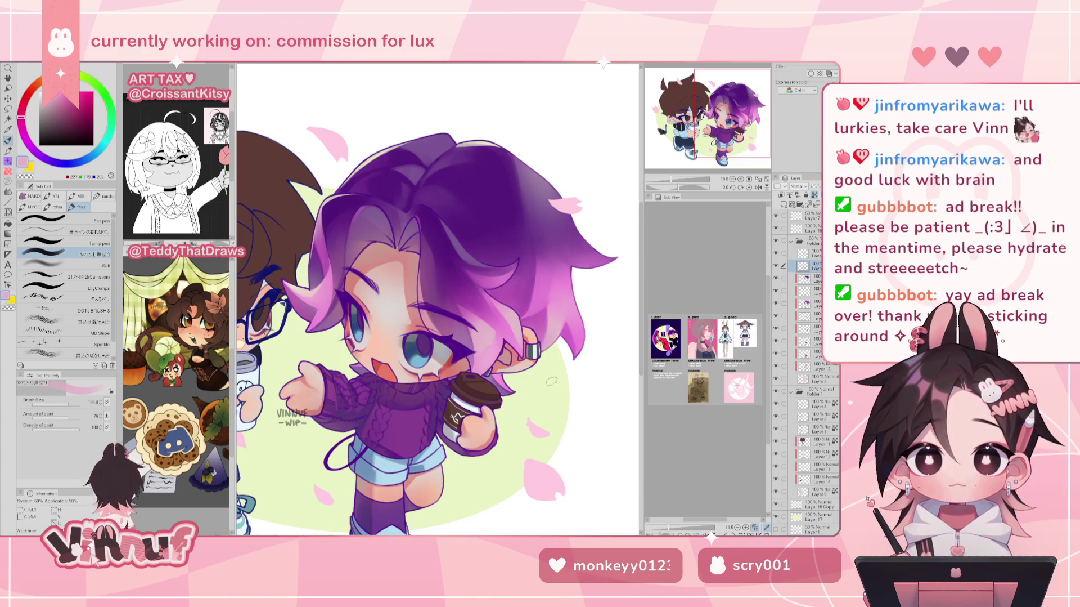
{"action": "scroll", "coordinate": [534, 266], "scroll_direction": "down", "scroll_amount": 3}
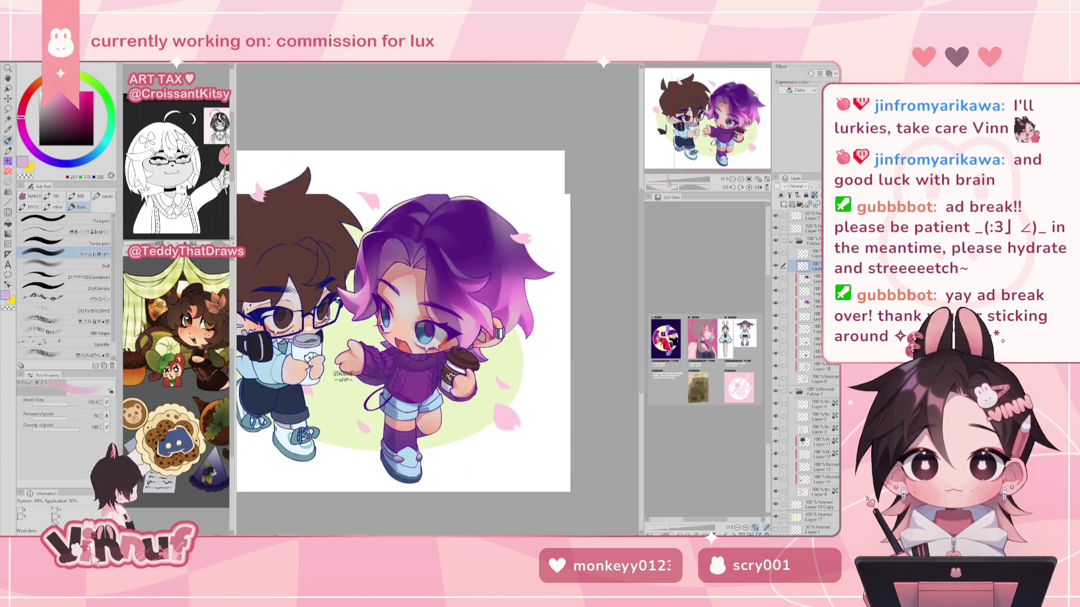
{"action": "left_click_drag", "start_coordinate": [465, 180], "coordinate": [426, 197]}
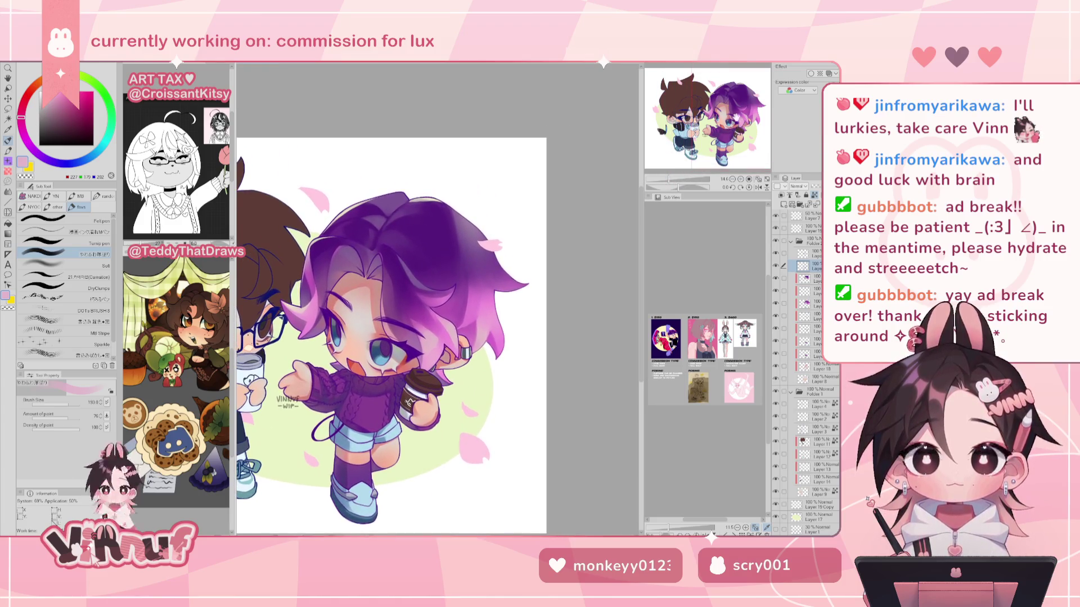
{"action": "left_click", "coordinate": [428, 196], "text": "alt"}
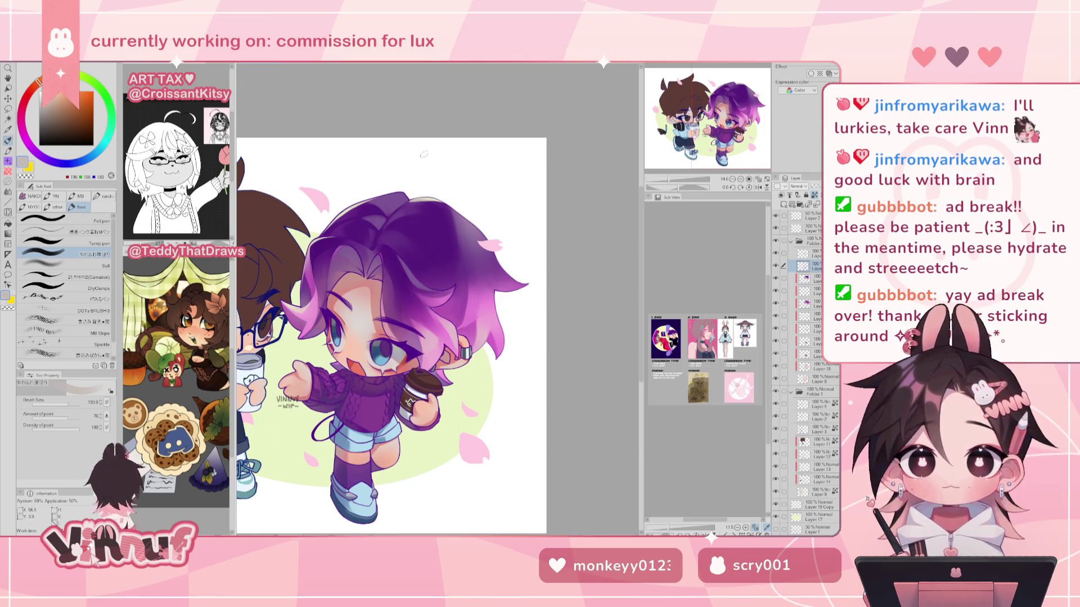
{"action": "left_click", "coordinate": [410, 191], "text": "alt"}
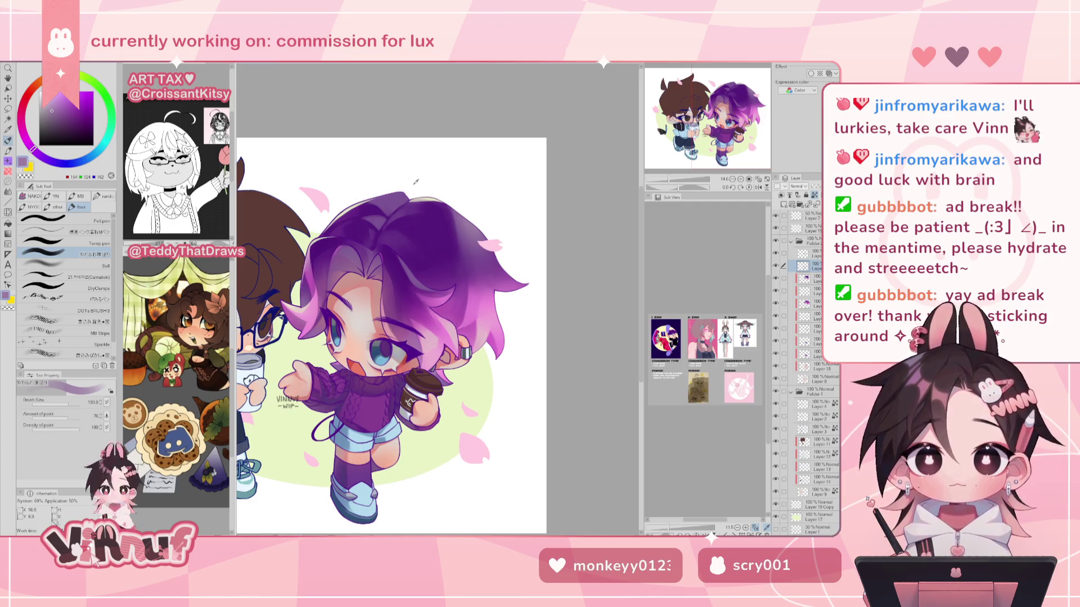
{"action": "left_click", "coordinate": [425, 196], "text": "alt"}
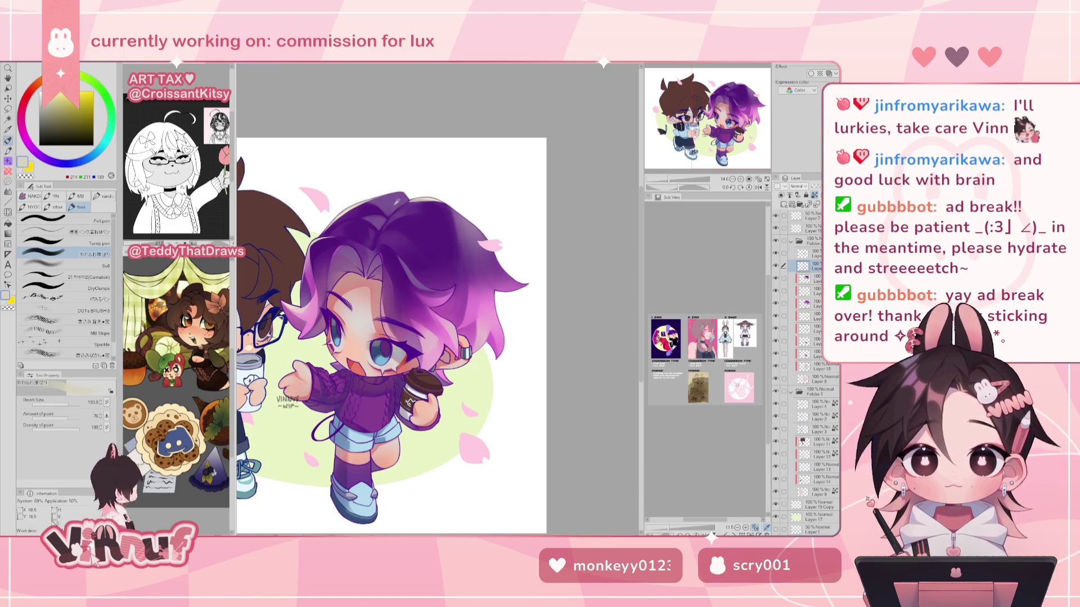
{"action": "left_click", "coordinate": [437, 226], "text": "alt"}
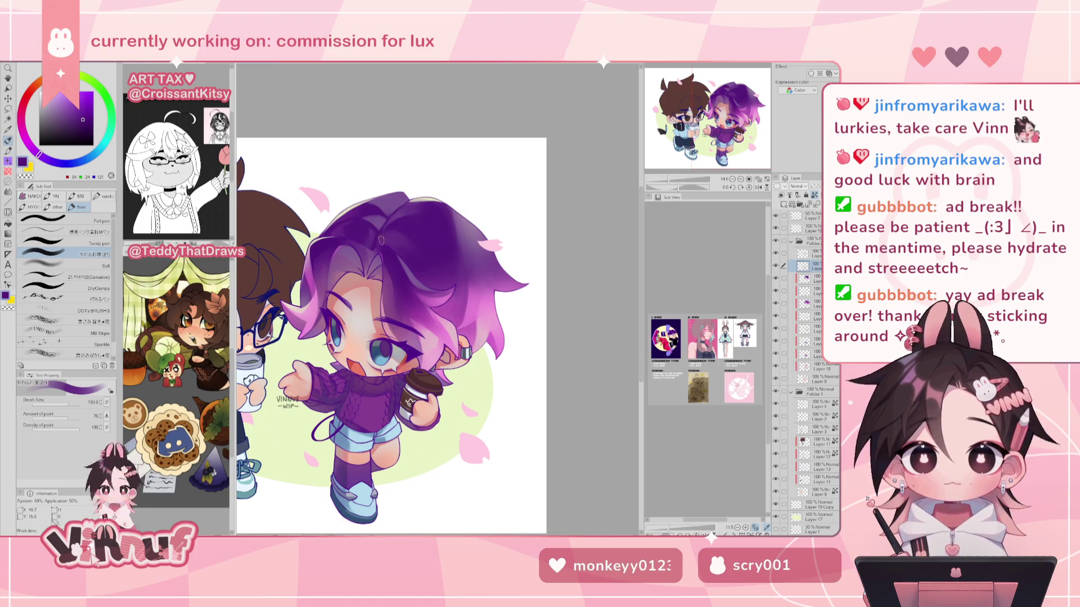
{"action": "left_click", "coordinate": [473, 311], "text": "alt"}
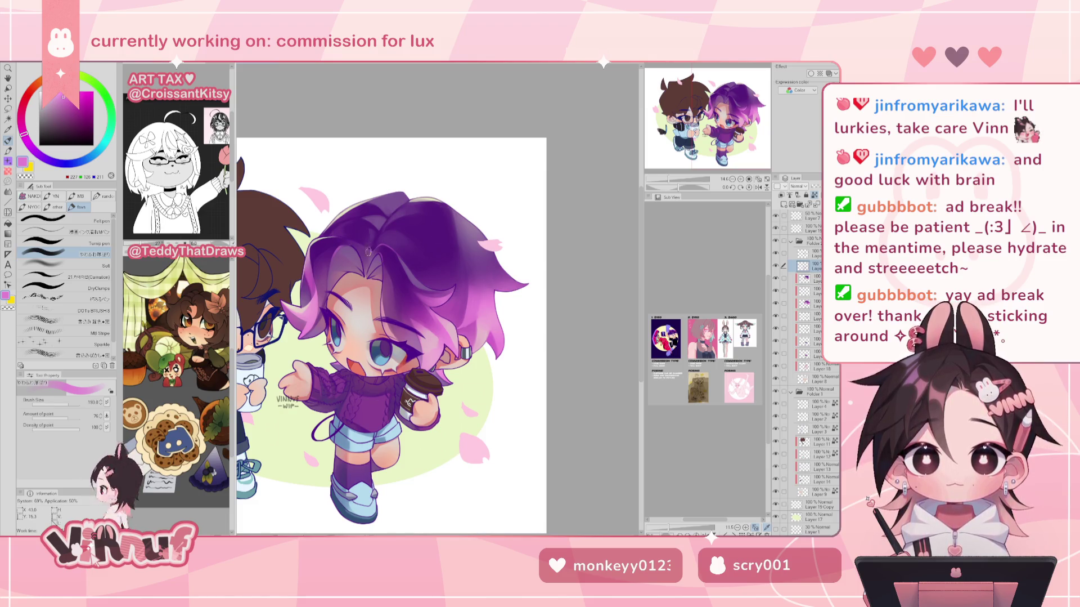
{"action": "key", "text": "h"}
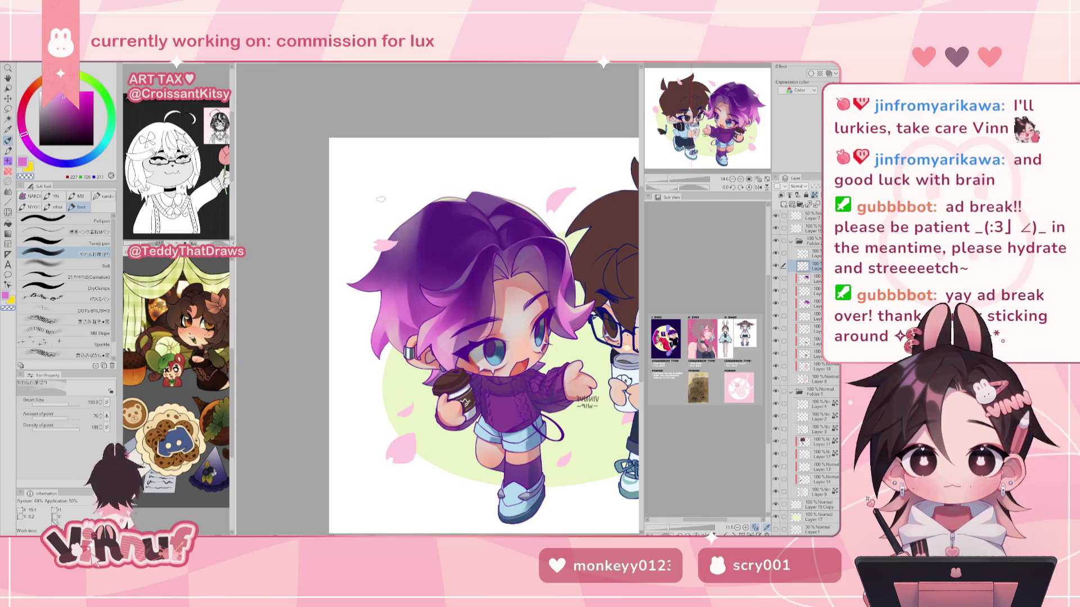
Restore the normal view and paint dark, mid and bright purples with soft pink over the hair.
{"action": "key", "text": "h"}
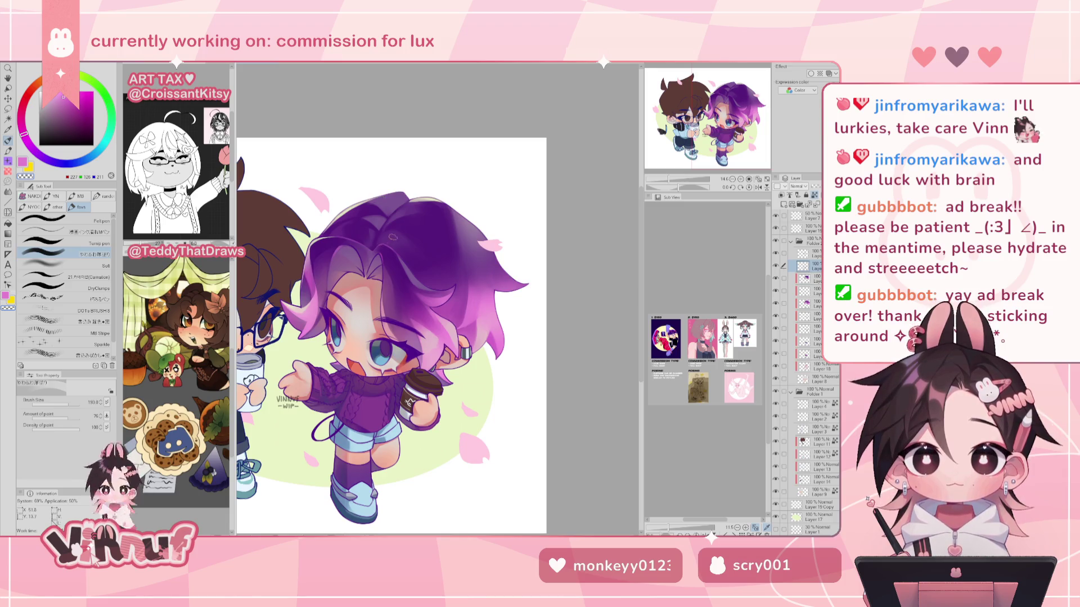
{"action": "left_click", "coordinate": [355, 245], "text": "alt"}
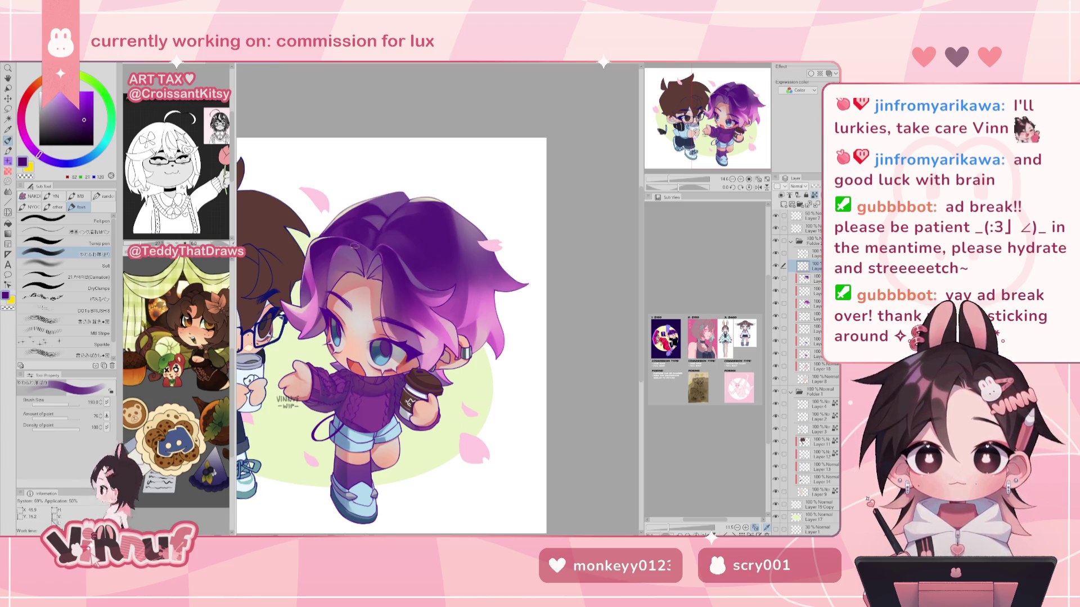
{"action": "left_click", "coordinate": [363, 253], "text": "alt"}
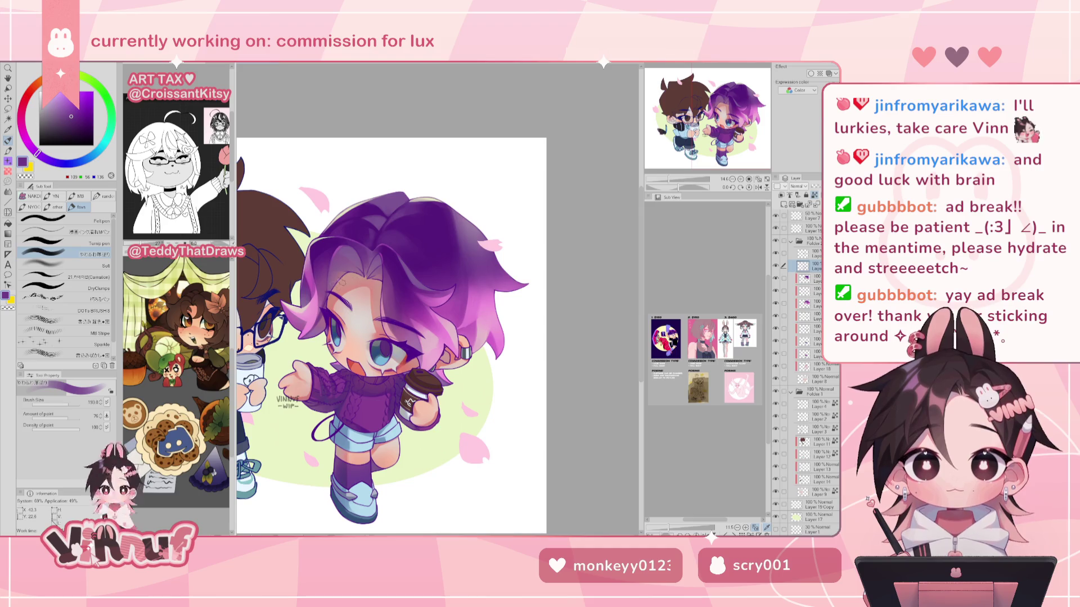
{"action": "left_click", "coordinate": [390, 309], "text": "alt"}
{"action": "left_click", "coordinate": [385, 300], "text": "alt"}
{"action": "left_click", "coordinate": [385, 302], "text": "alt"}
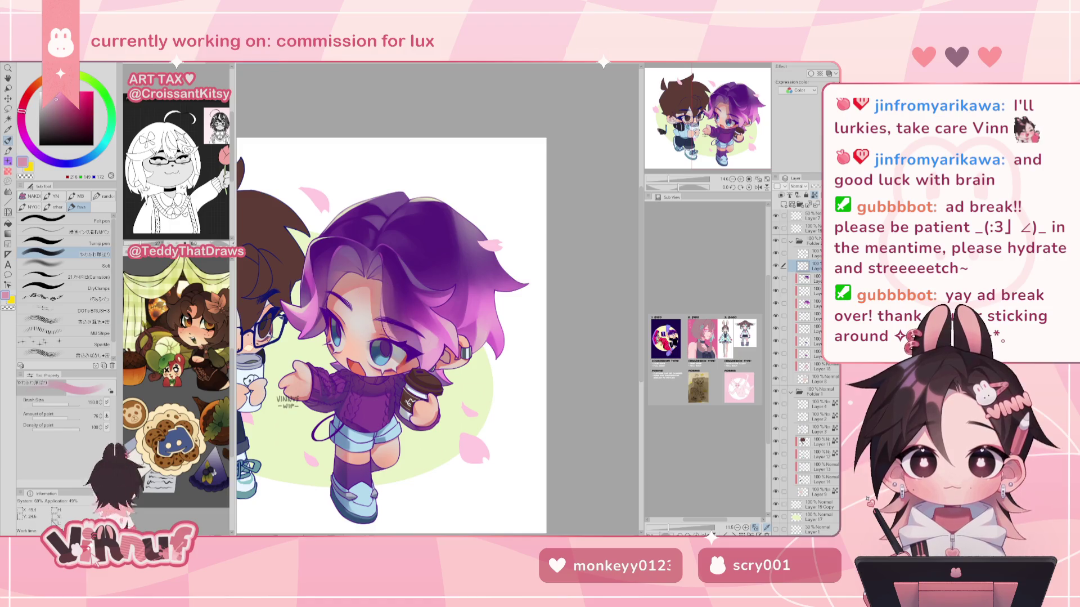
{"action": "left_click", "coordinate": [439, 323], "text": "alt"}
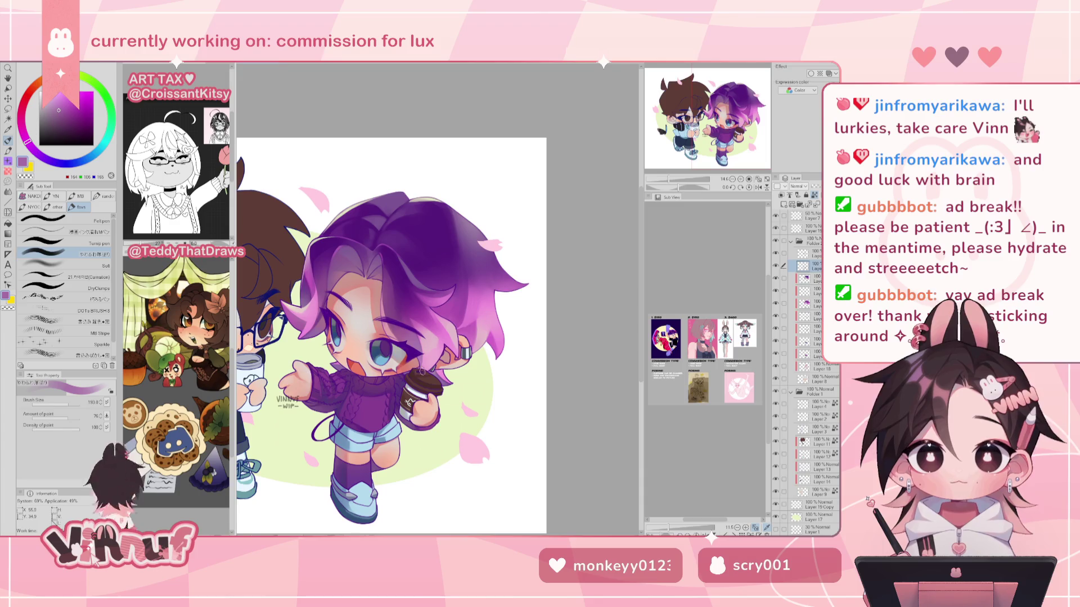
Add bright pink, muted purple and dark purple shading to the hair.
{"action": "left_click", "coordinate": [451, 374], "text": "alt"}
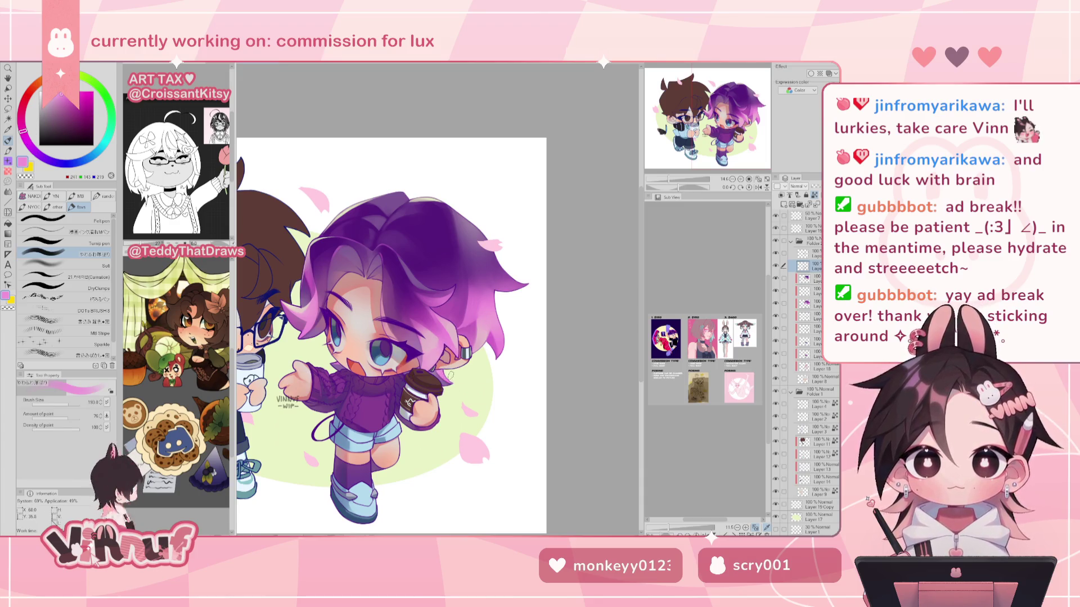
{"action": "left_click", "coordinate": [451, 385], "text": "alt"}
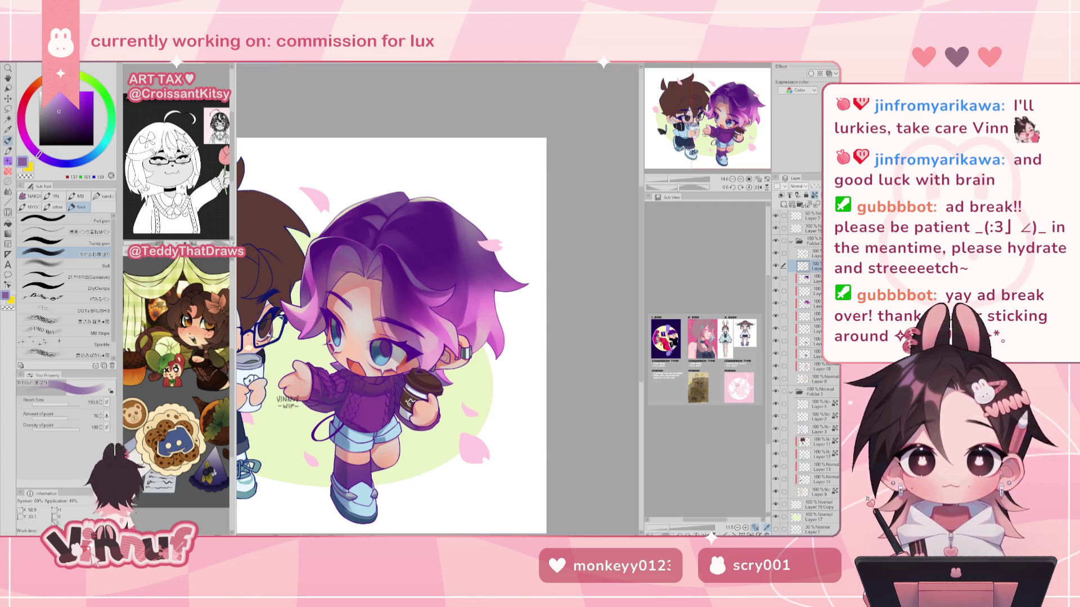
{"action": "left_click", "coordinate": [441, 275], "text": "alt"}
{"action": "left_click", "coordinate": [427, 286], "text": "alt"}
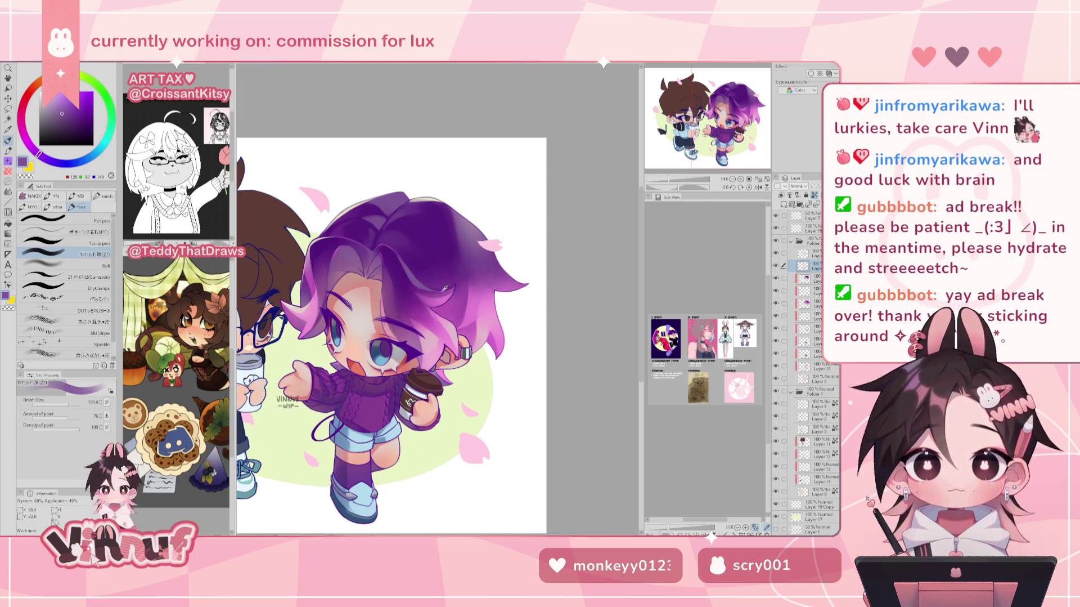
{"action": "left_click", "coordinate": [453, 276], "text": "alt"}
{"action": "left_click", "coordinate": [435, 282], "text": "alt"}
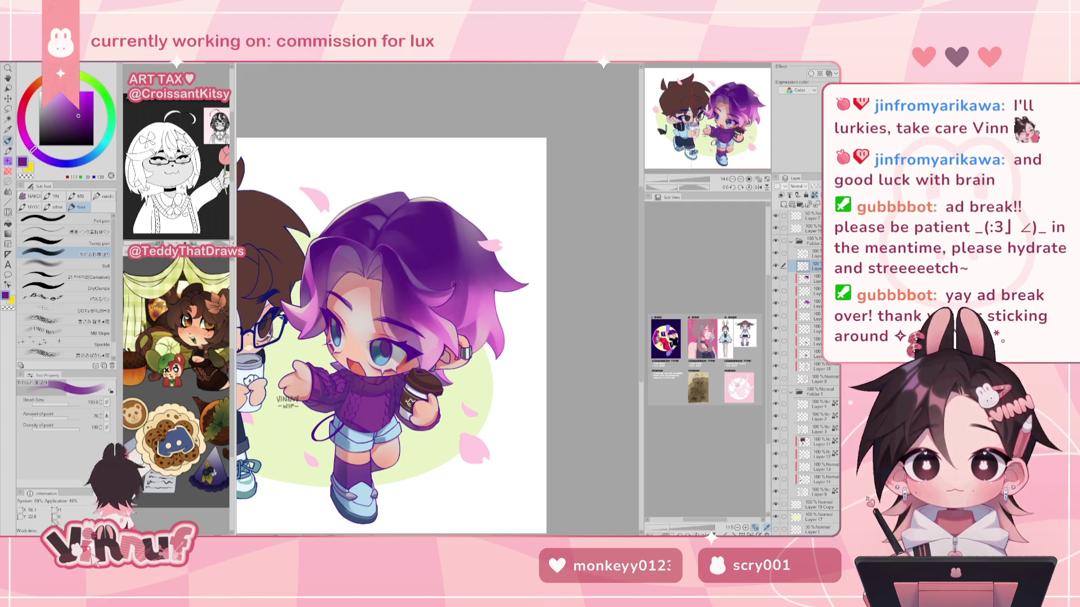
Check the hair in mirrored view while adding light pink and pink-purple highlights.
{"action": "key", "text": "h"}
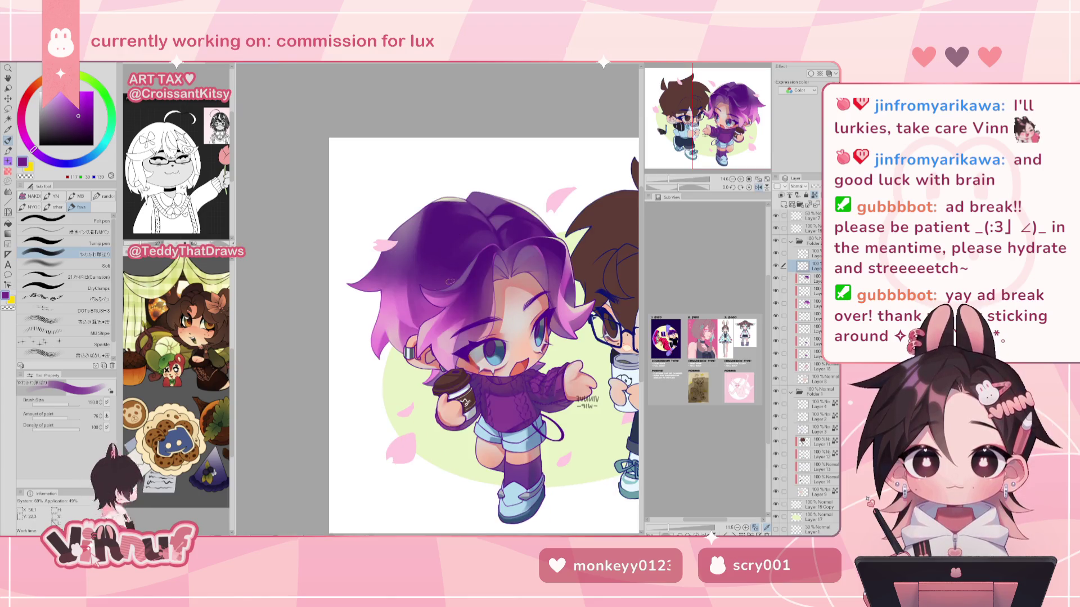
{"action": "left_click", "coordinate": [444, 308], "text": "alt"}
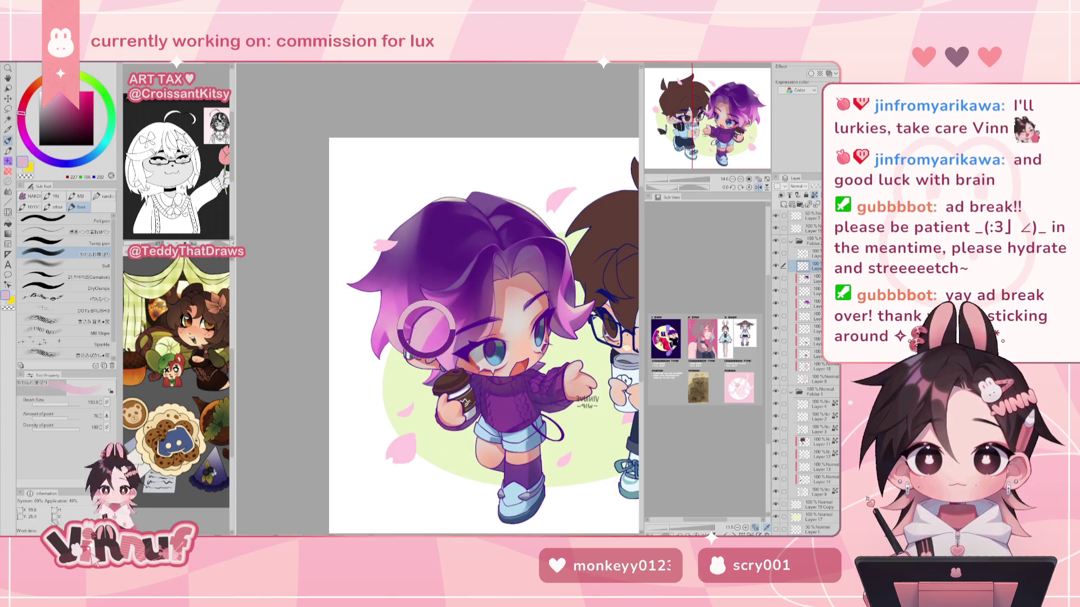
{"action": "key", "text": "h"}
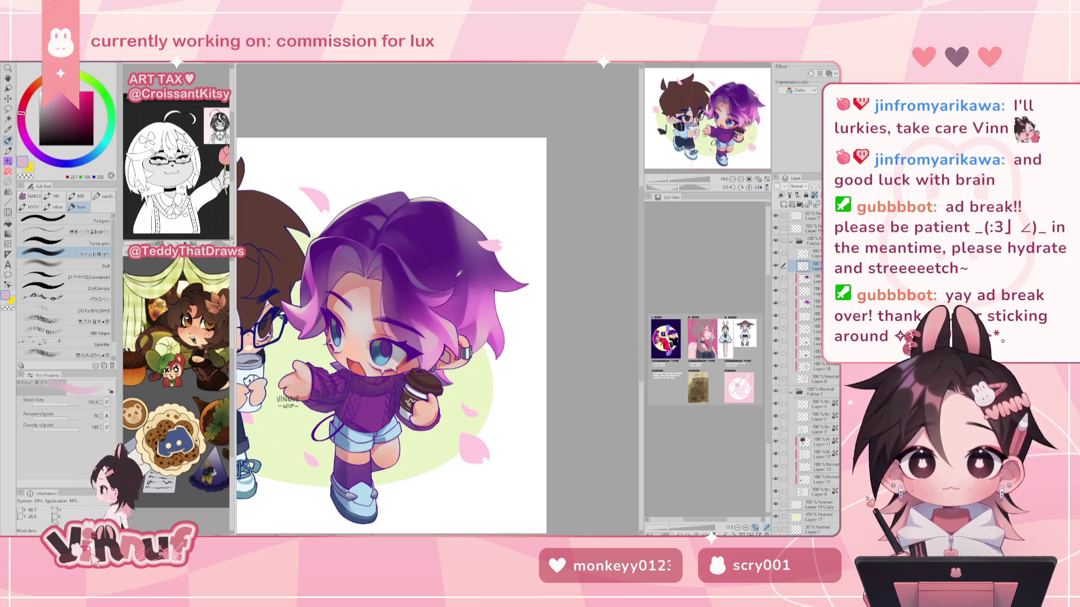
{"action": "left_click", "coordinate": [472, 309], "text": "alt"}
{"action": "key", "text": "h"}
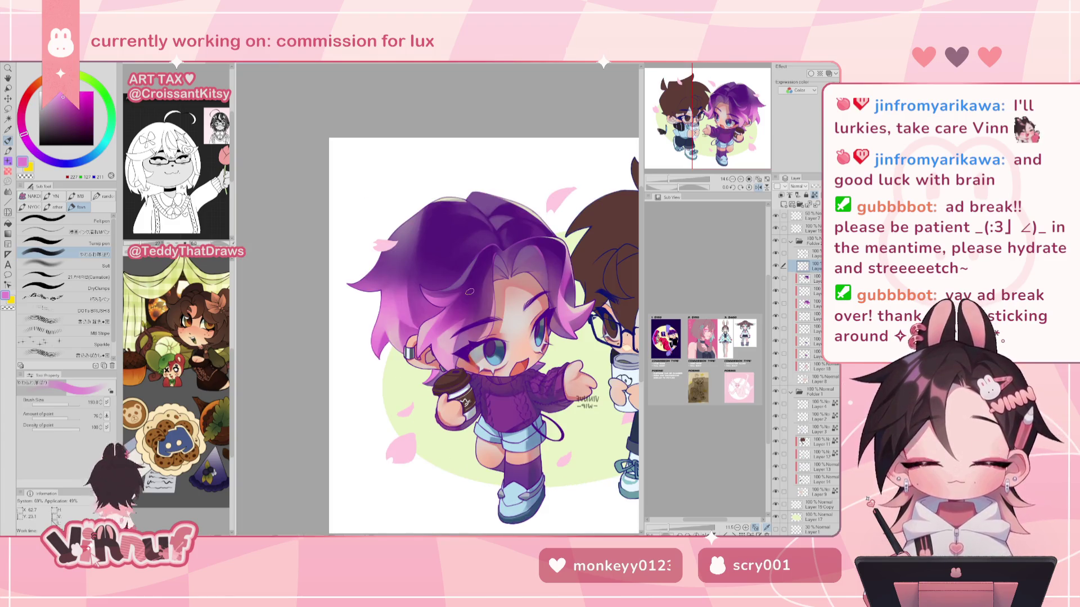
{"action": "left_click", "coordinate": [389, 326], "text": "alt"}
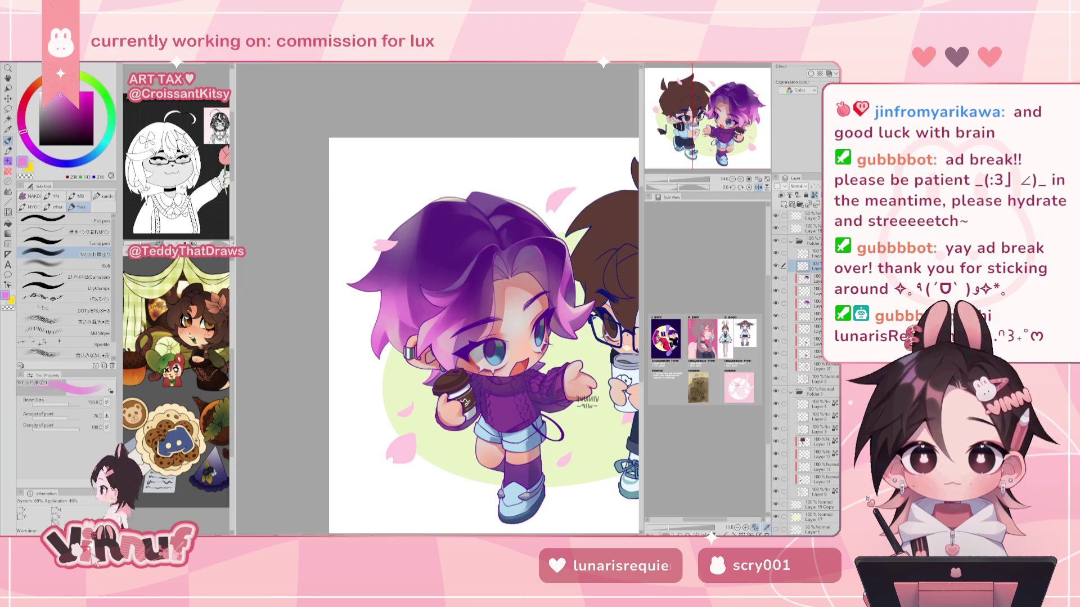
{"action": "scroll", "coordinate": [605, 236], "scroll_direction": "up", "scroll_amount": 1}
{"action": "scroll", "coordinate": [605, 236], "scroll_direction": "up", "scroll_amount": 1}
{"action": "scroll", "coordinate": [605, 236], "scroll_direction": "up", "scroll_amount": 1}
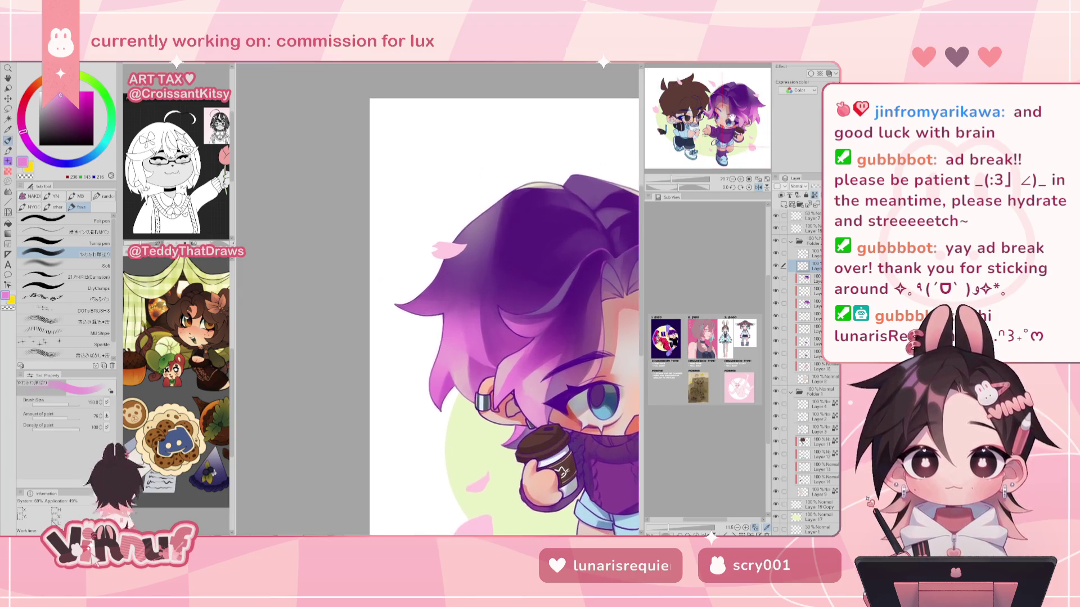
{"action": "scroll", "coordinate": [605, 236], "scroll_direction": "up", "scroll_amount": 1}
{"action": "left_click_drag", "start_coordinate": [374, 324], "coordinate": [393, 292]}
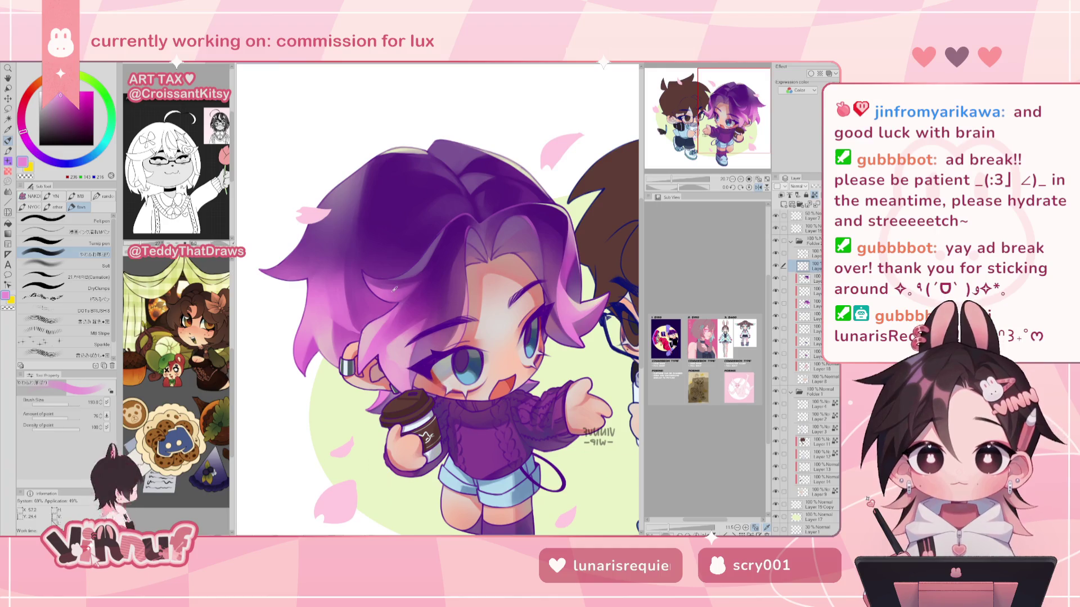
Paint pink-purple and light pink at the crown, touching up with pale beige skin tone.
{"action": "left_click", "coordinate": [392, 293], "text": "alt"}
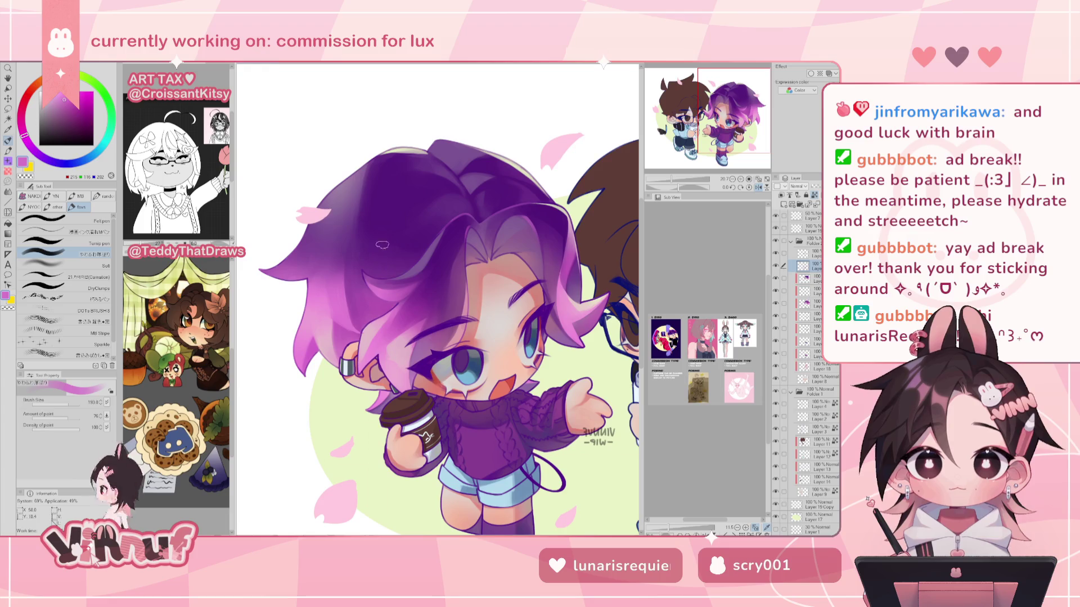
{"action": "left_click", "coordinate": [374, 297], "text": "alt"}
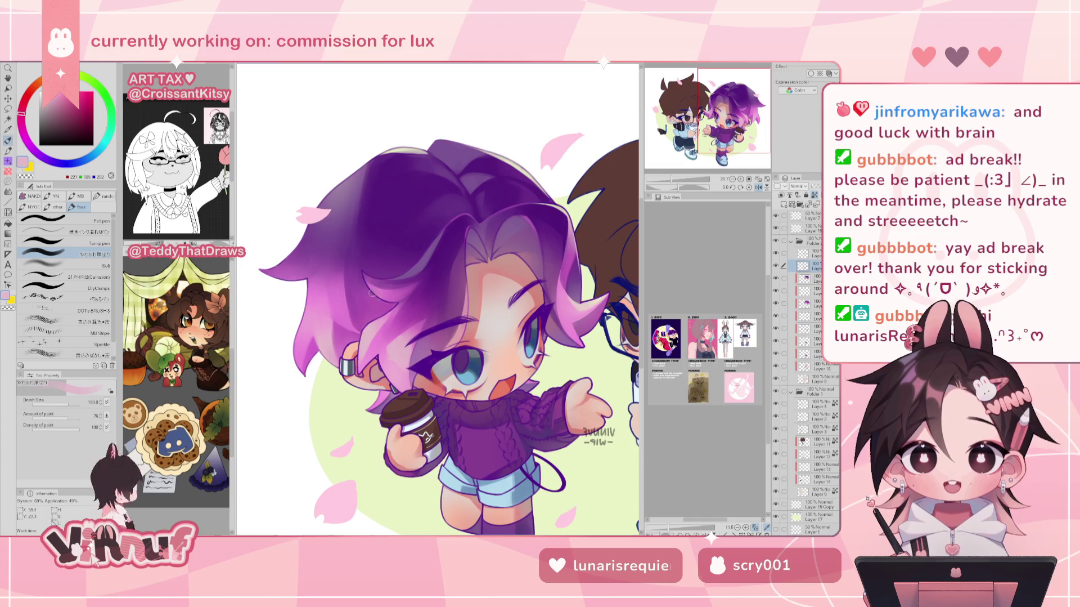
{"action": "left_click", "coordinate": [588, 303], "text": "alt"}
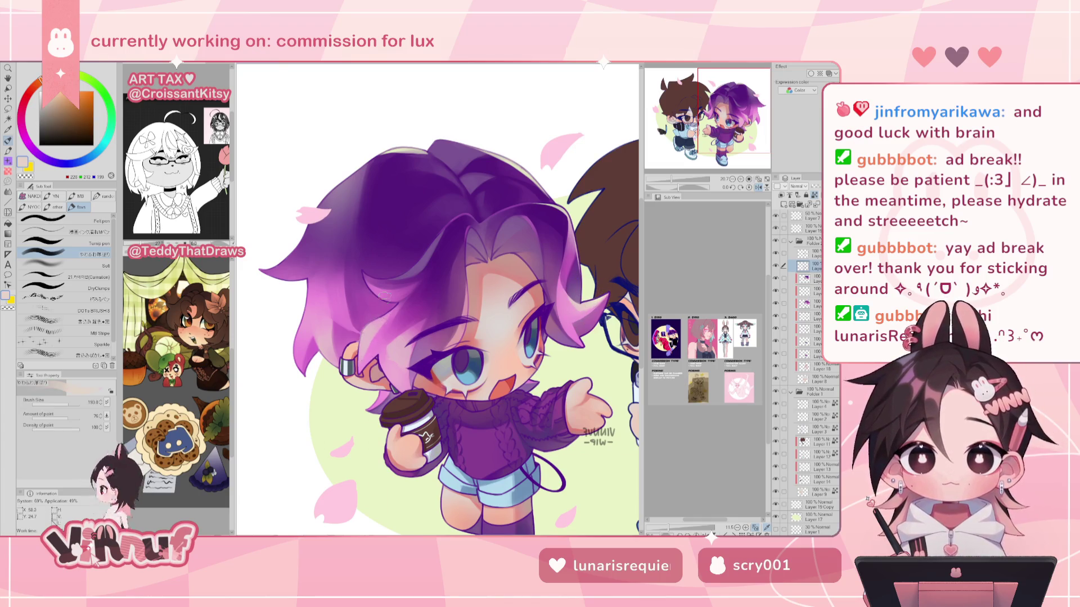
{"action": "key", "text": "h"}
{"action": "left_click", "coordinate": [505, 329], "text": "alt"}
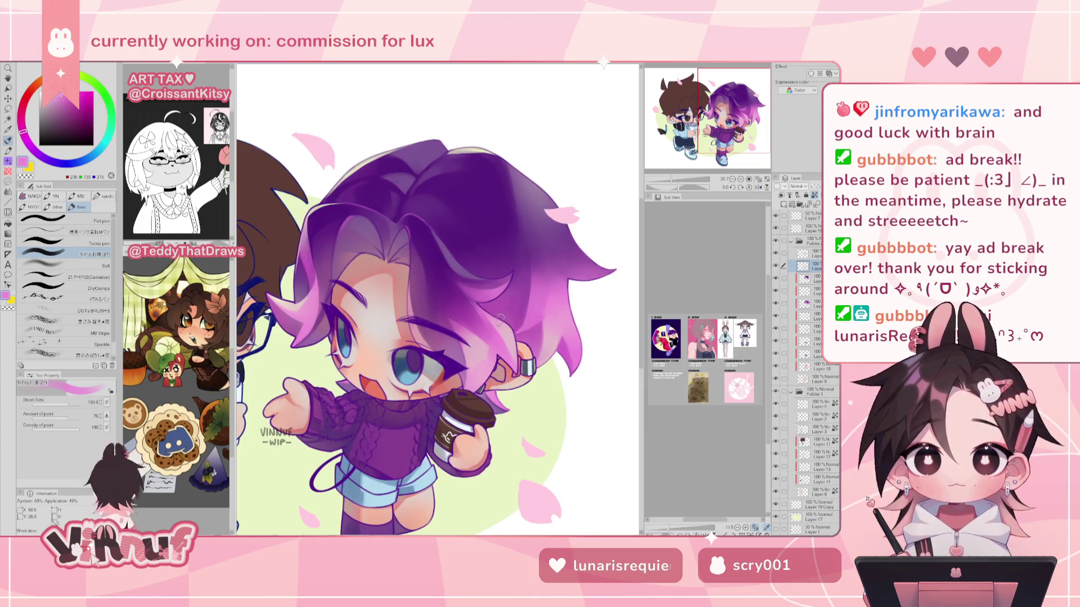
{"action": "key", "text": "h"}
{"action": "left_click", "coordinate": [360, 341], "text": "alt"}
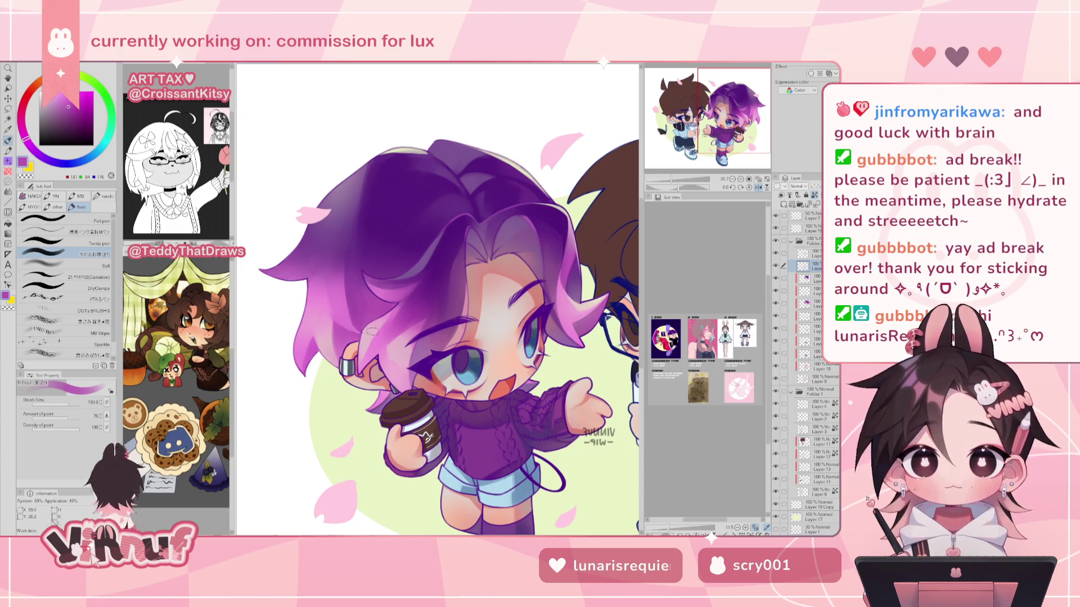
Deepen hair shadows with dark purple, then add brighter pink-purple and lighter purple.
{"action": "left_click", "coordinate": [388, 260], "text": "alt"}
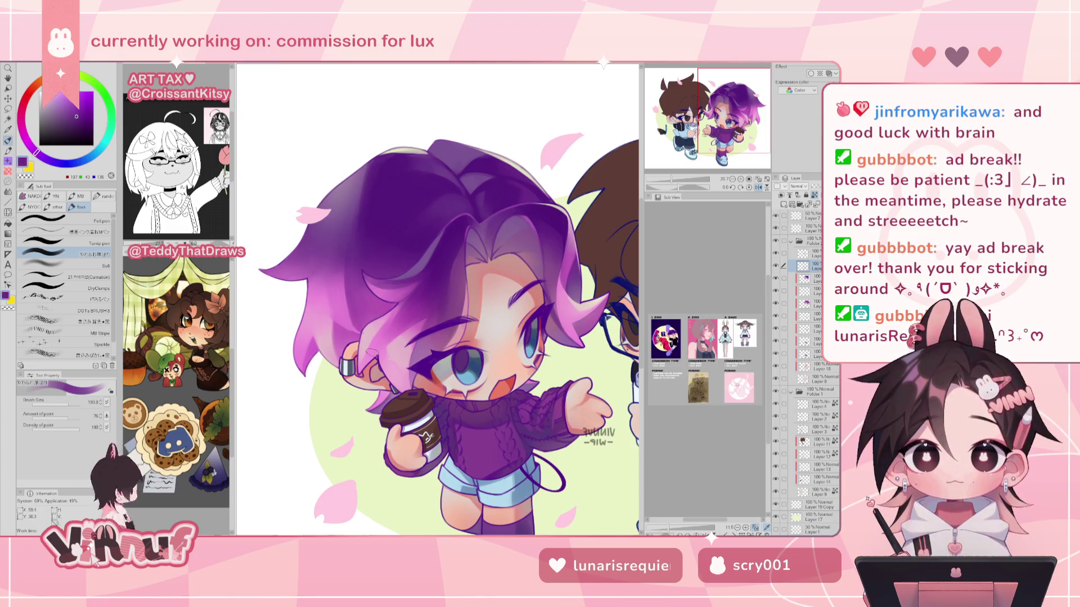
{"action": "left_click", "coordinate": [368, 294], "text": "alt"}
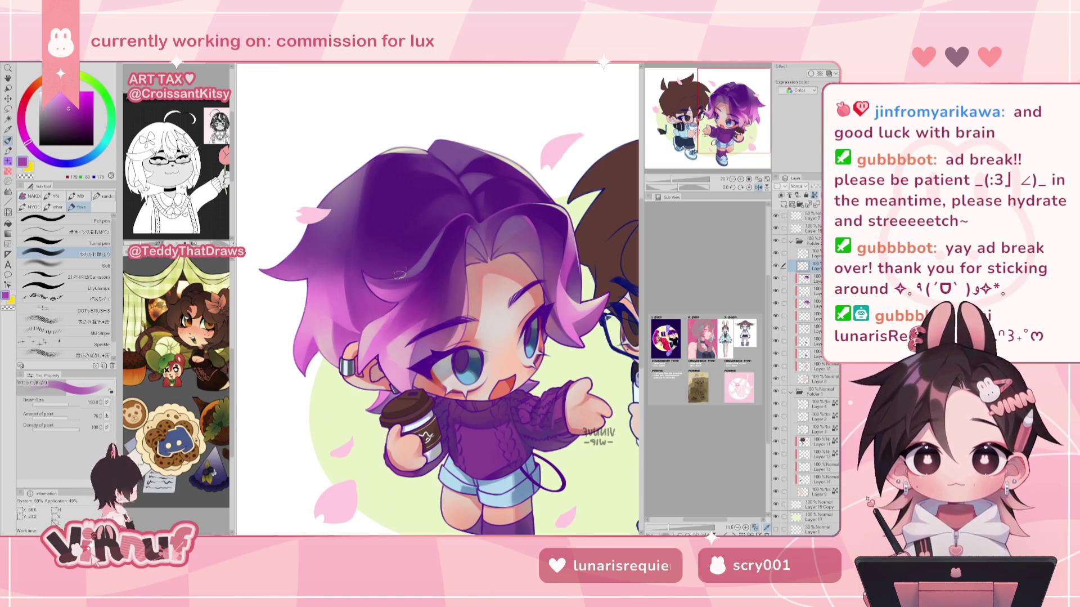
{"action": "left_click", "coordinate": [402, 215], "text": "alt"}
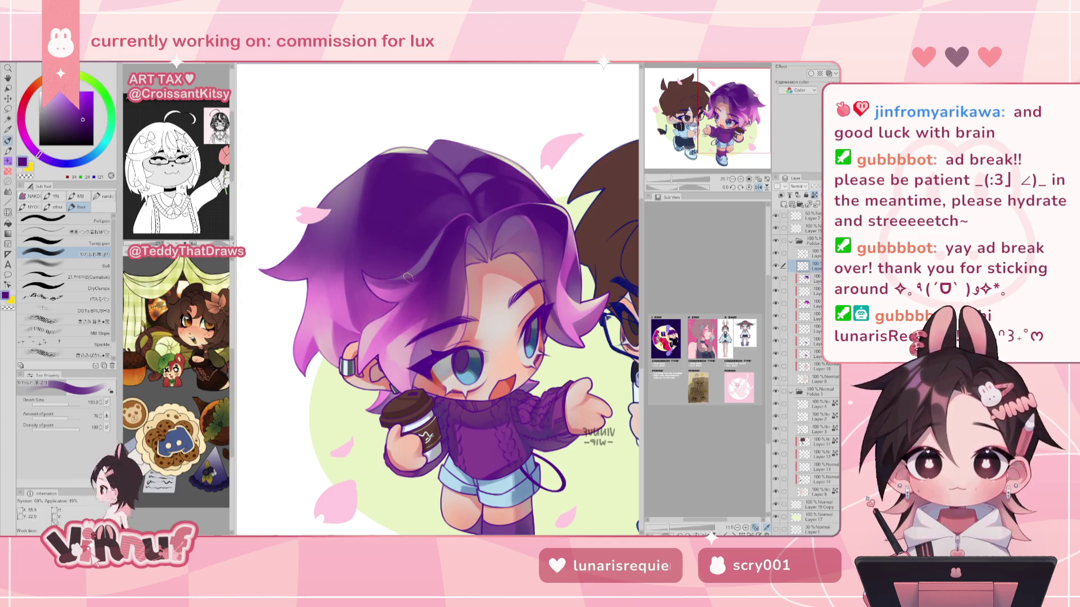
{"action": "left_click", "coordinate": [416, 299], "text": "alt"}
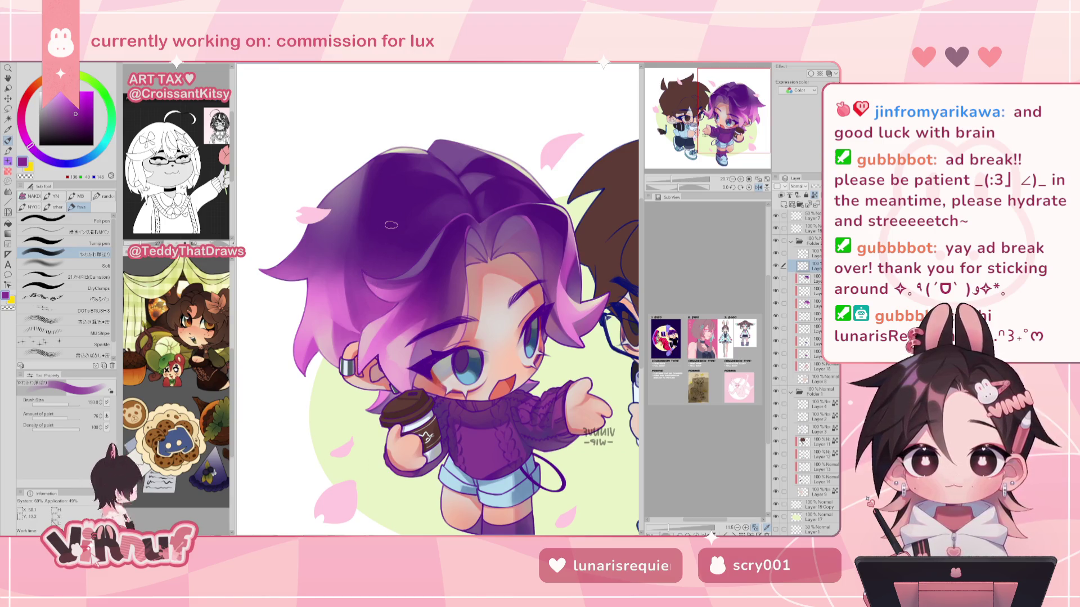
{"action": "key", "text": "ctrl+minus"}
Zoom in on the purple-haired character's head and select the layer below.
{"action": "key", "text": "h"}
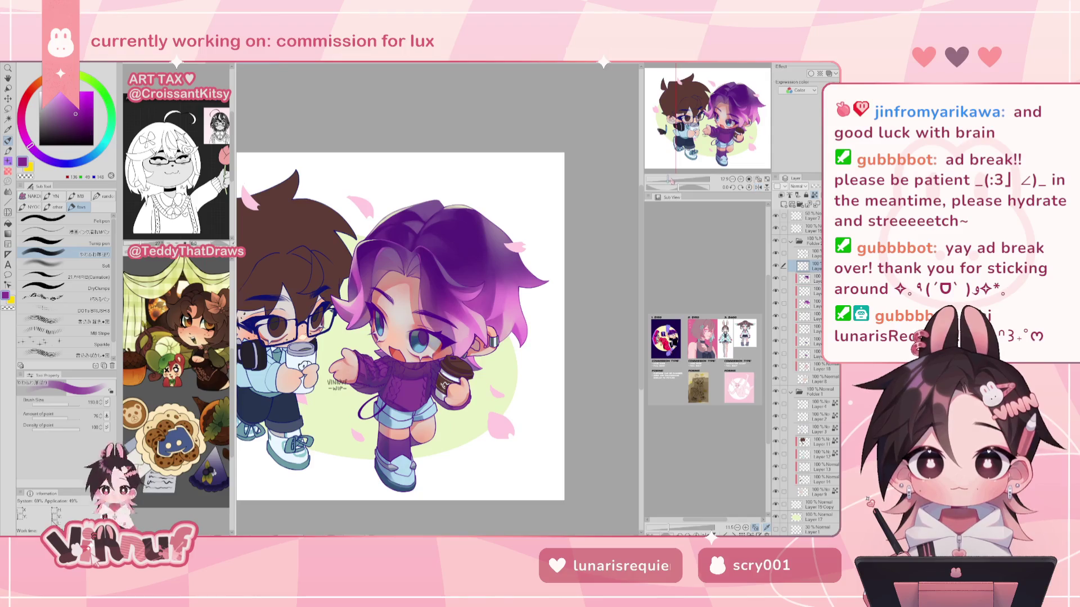
{"action": "key", "text": "ctrl+plus"}
{"action": "key", "text": "ctrl+plus"}
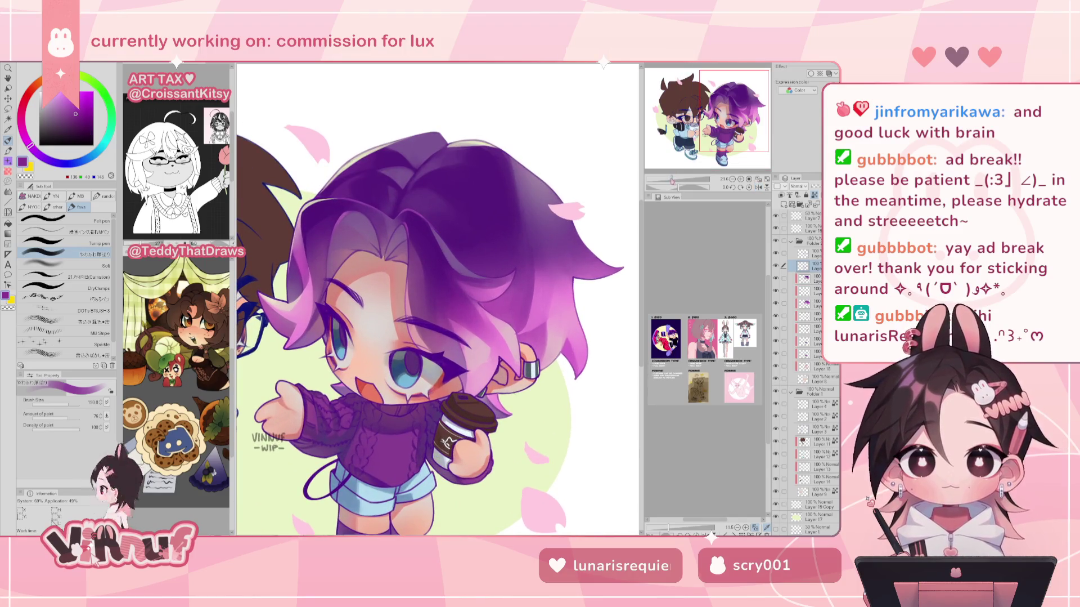
{"action": "key", "text": "ctrl+plus"}
{"action": "key", "text": "ctrl+minus"}
{"action": "key", "text": "ctrl+plus"}
{"action": "scroll", "coordinate": [437, 299], "scroll_direction": "right", "scroll_amount": 3}
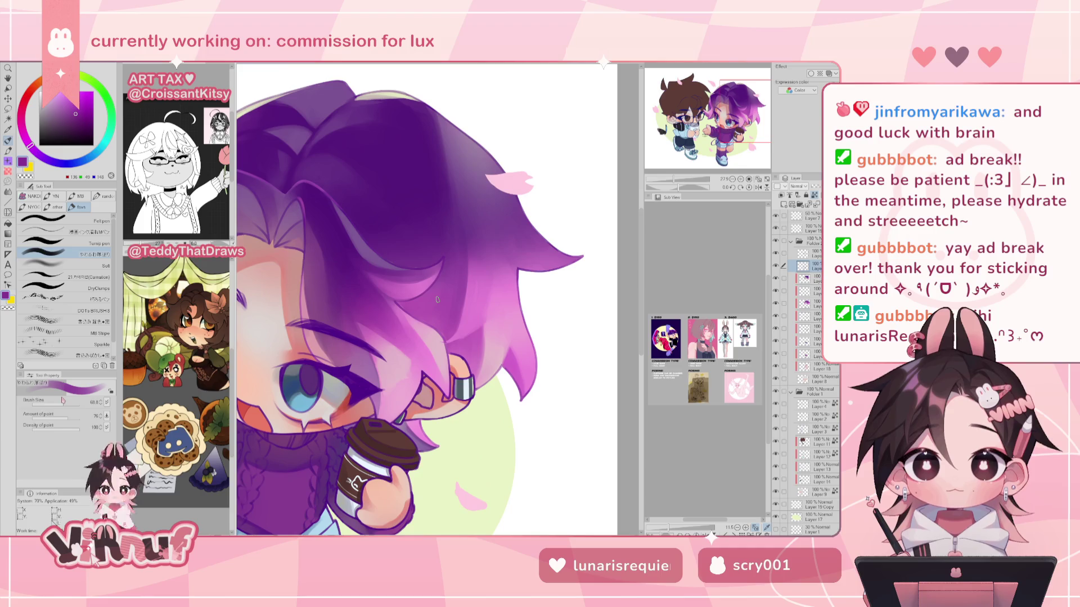
{"action": "left_click", "coordinate": [810, 277]}
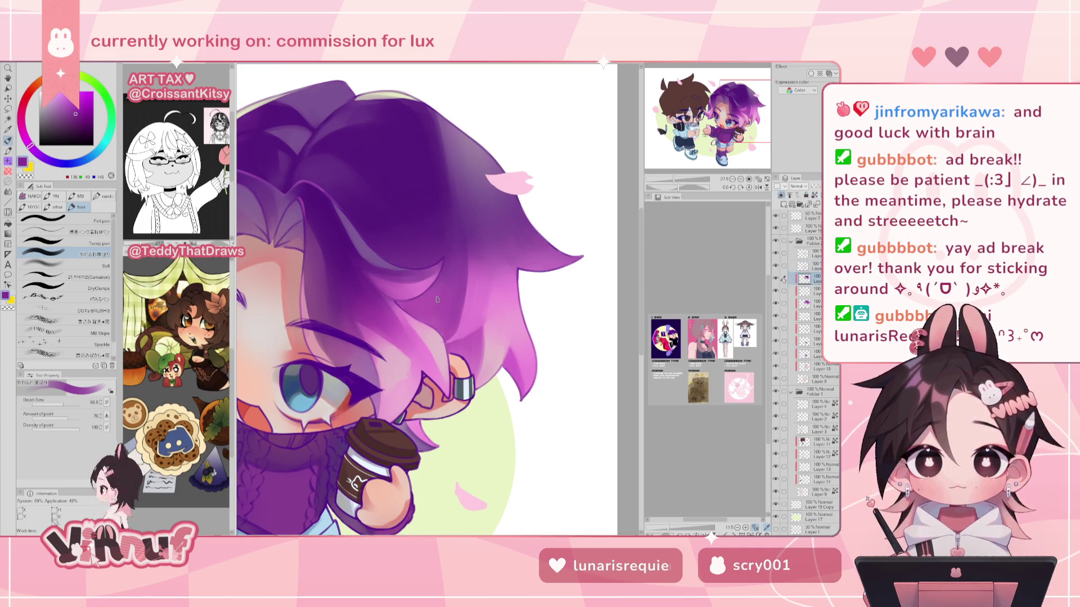
Eyedrop dark, mid and lighter hair purples to paint smoother shading across the top.
{"action": "left_click", "coordinate": [372, 228], "text": "alt"}
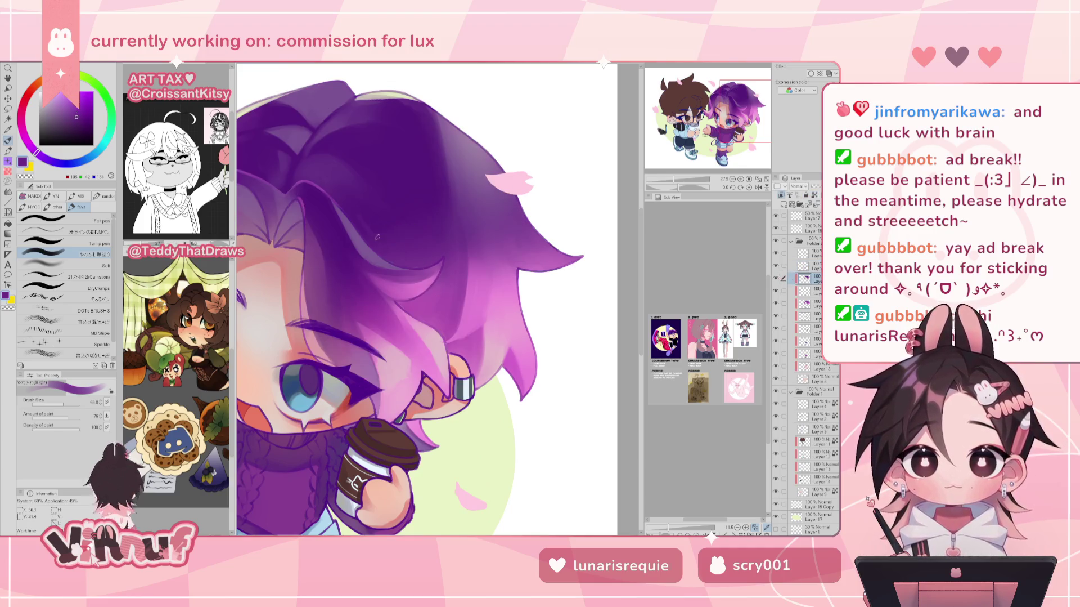
{"action": "left_click", "coordinate": [394, 256], "text": "alt"}
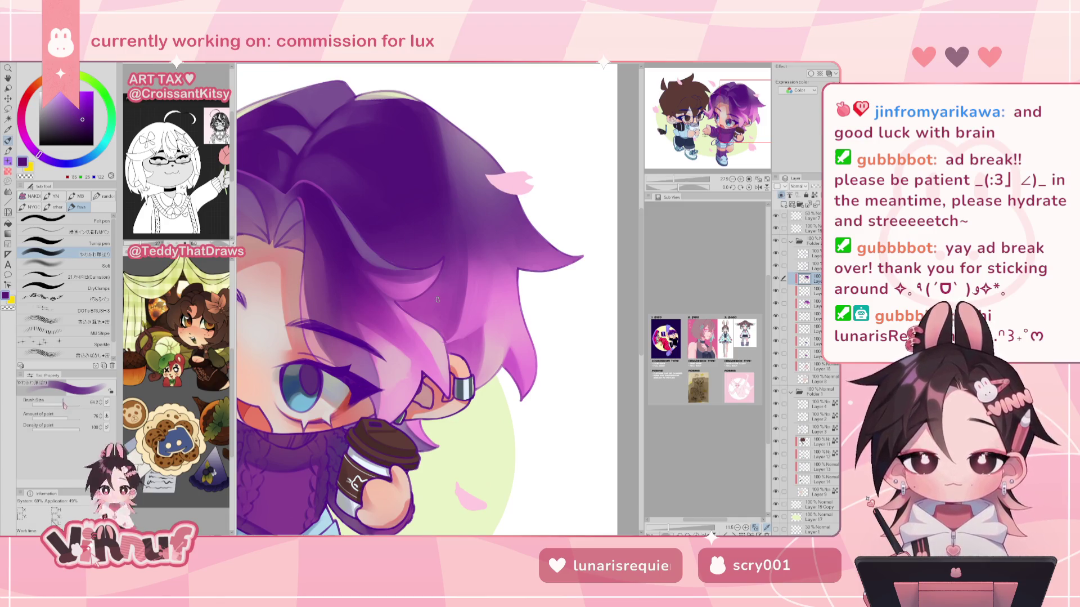
{"action": "left_click", "coordinate": [374, 229], "text": "alt"}
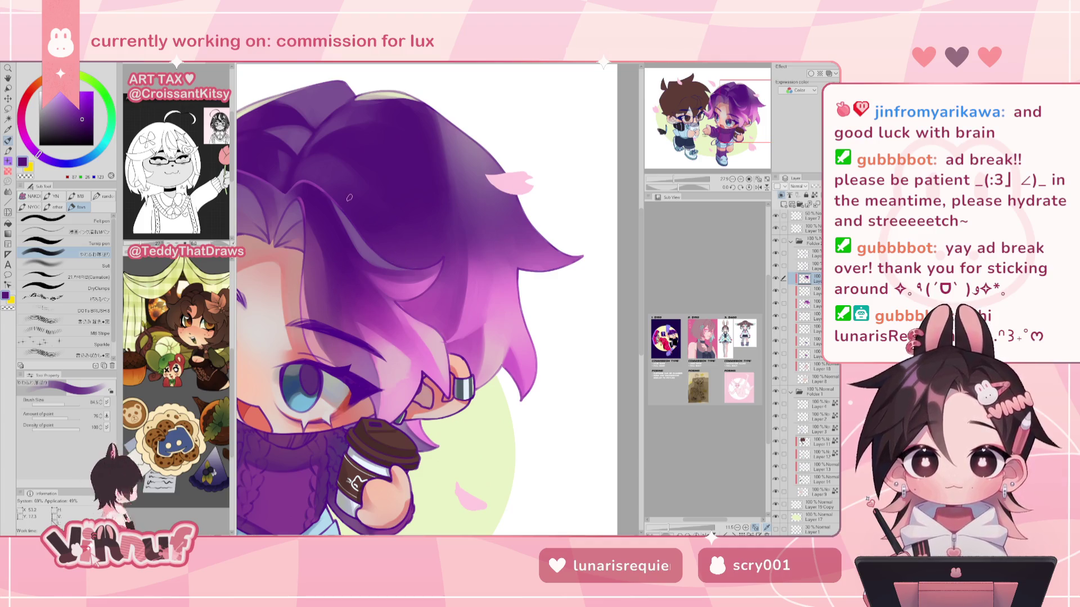
{"action": "left_click", "coordinate": [413, 266], "text": "alt"}
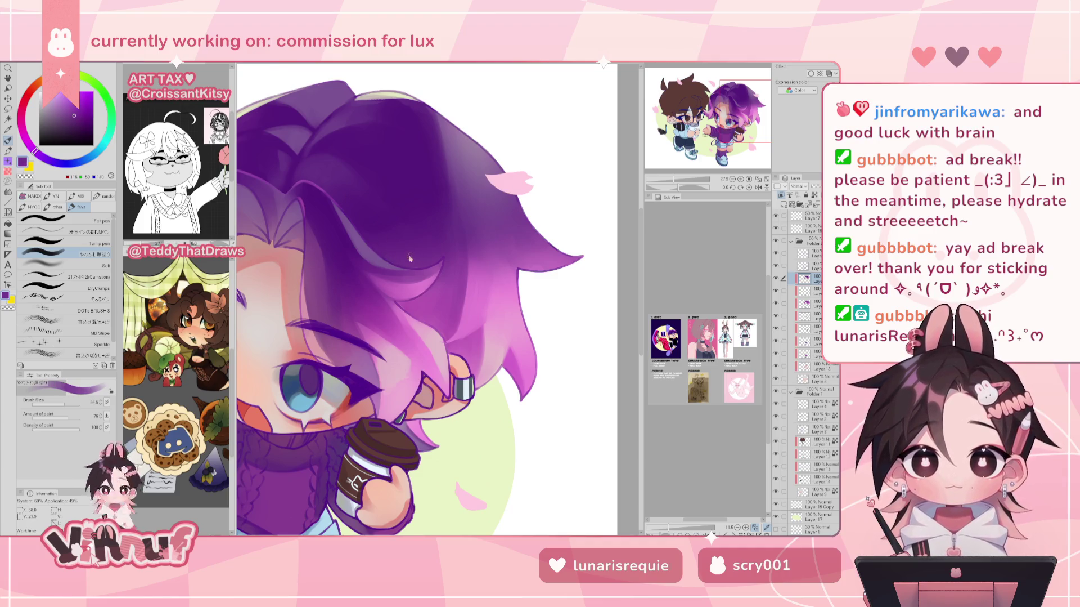
{"action": "left_click", "coordinate": [401, 259], "text": "alt"}
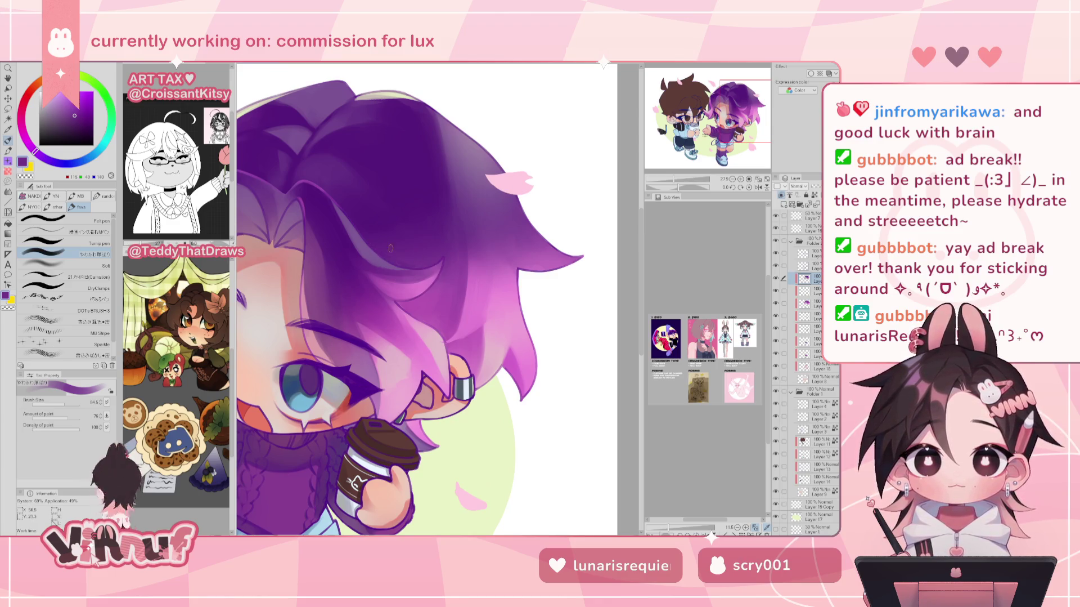
{"action": "left_click", "coordinate": [405, 258], "text": "alt"}
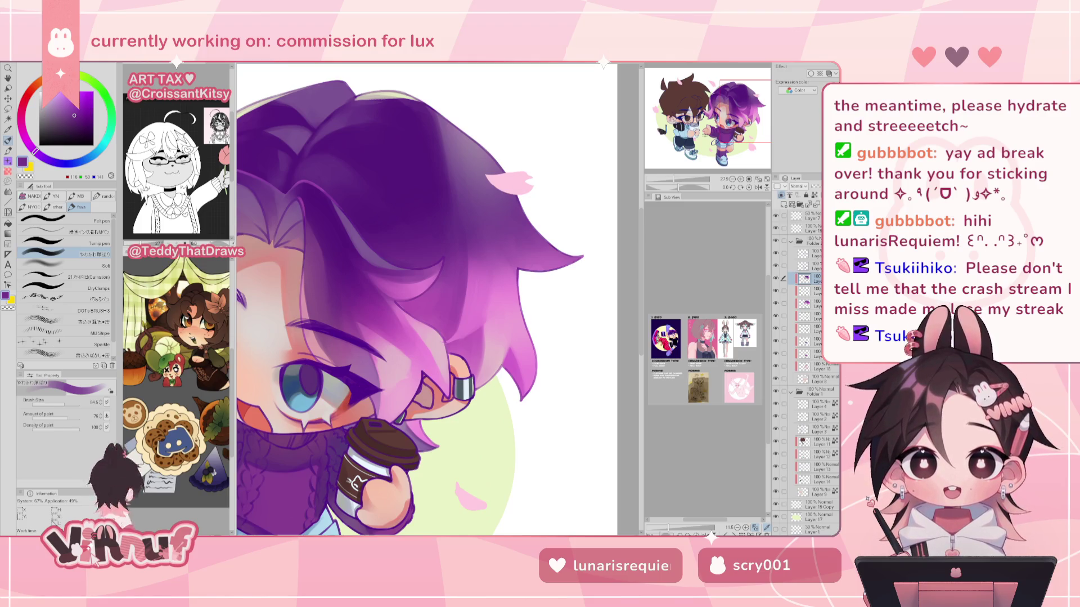
{"action": "left_click_drag", "start_coordinate": [723, 106], "coordinate": [724, 107]}
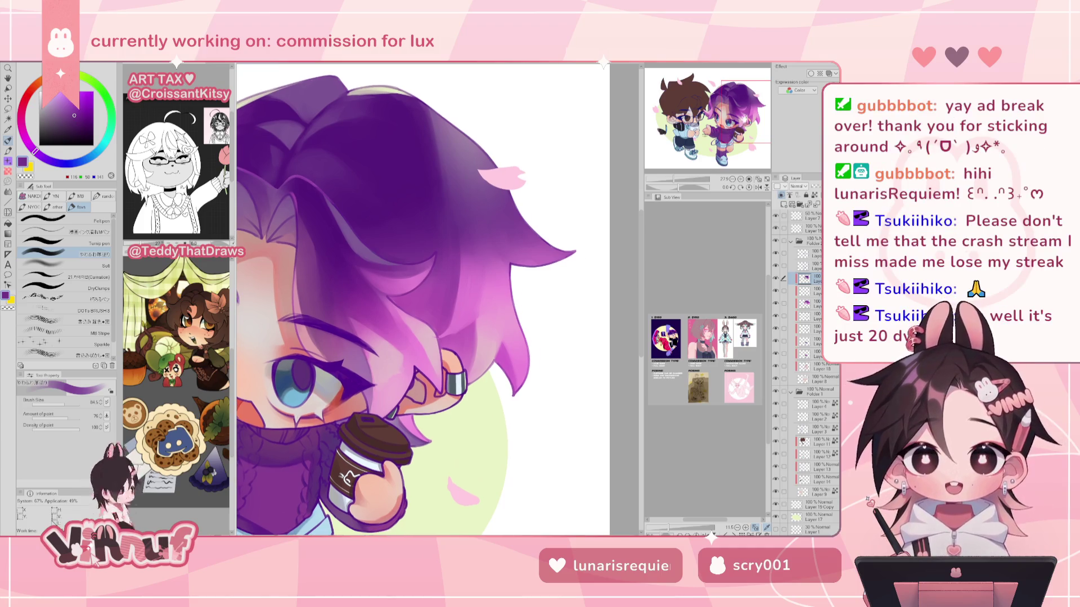
Paint a lighter purple-pink into the hair in mirrored view, then flip back and reposition.
{"action": "key", "text": "h"}
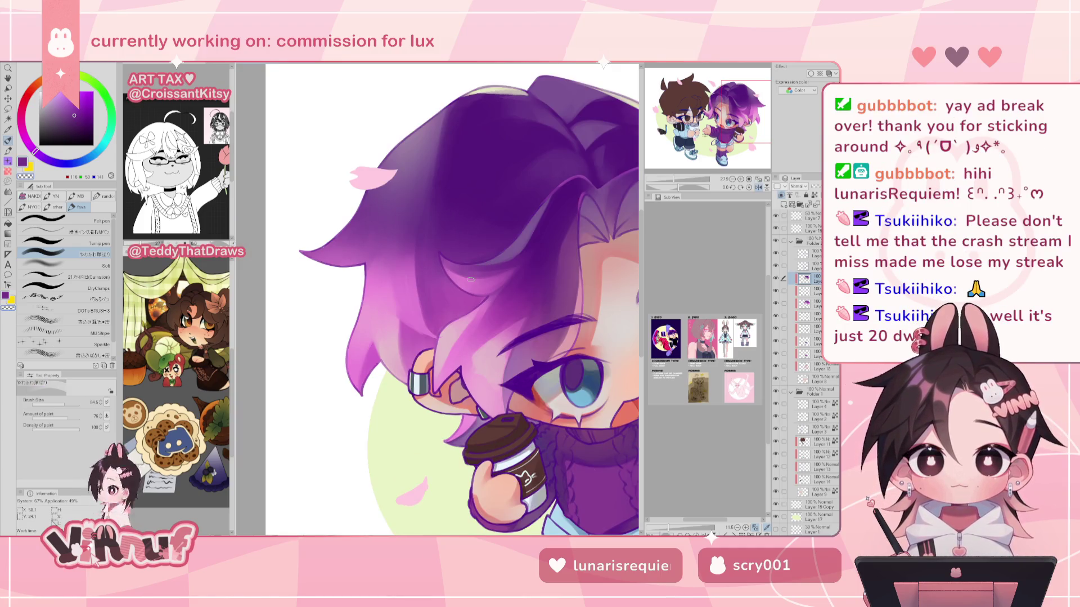
{"action": "left_click", "coordinate": [427, 301], "text": "alt"}
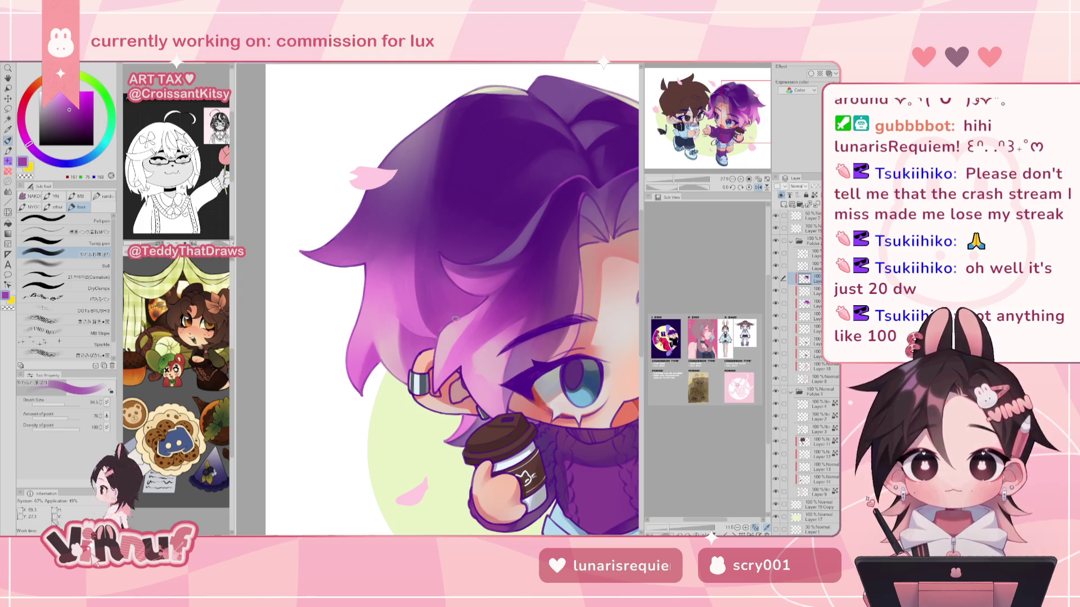
{"action": "key", "text": "h"}
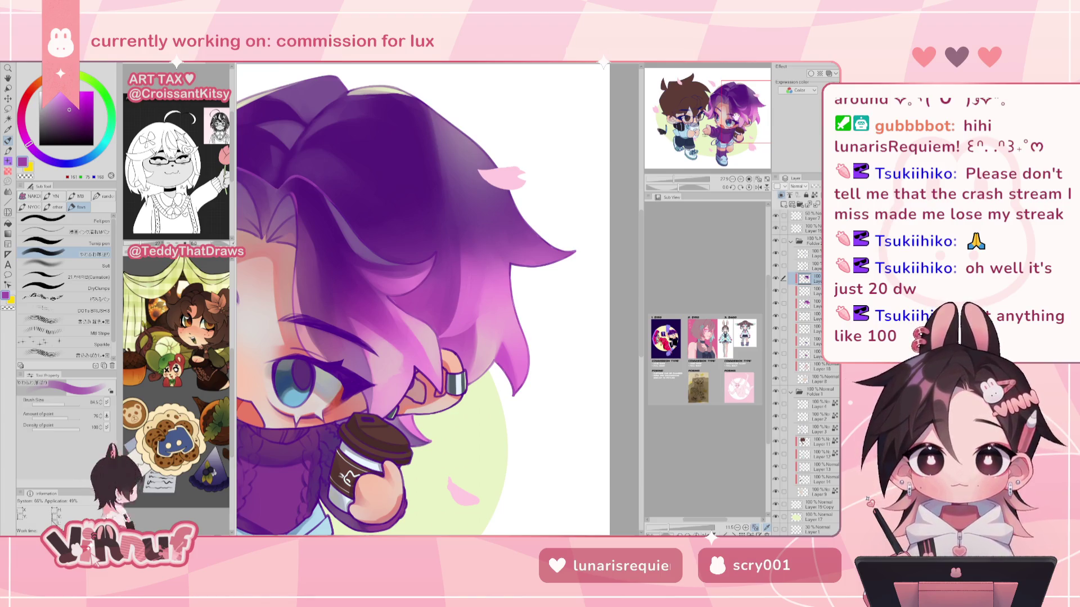
{"action": "left_click_drag", "start_coordinate": [736, 116], "coordinate": [744, 113]}
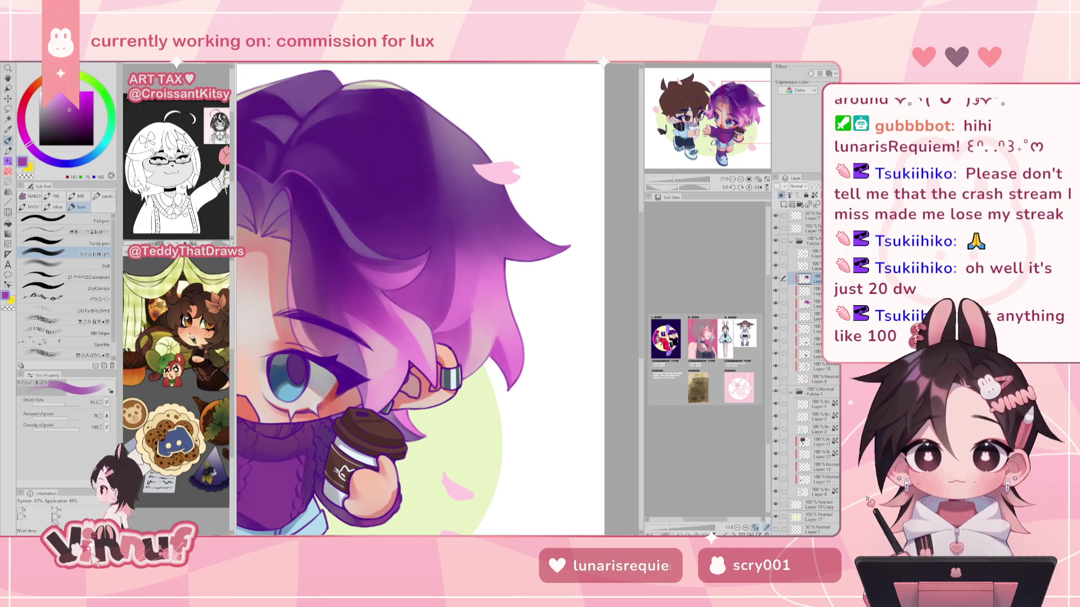
{"action": "scroll", "coordinate": [500, 219], "scroll_direction": "down", "scroll_amount": 3}
{"action": "scroll", "coordinate": [500, 219], "scroll_direction": "up", "scroll_amount": 2}
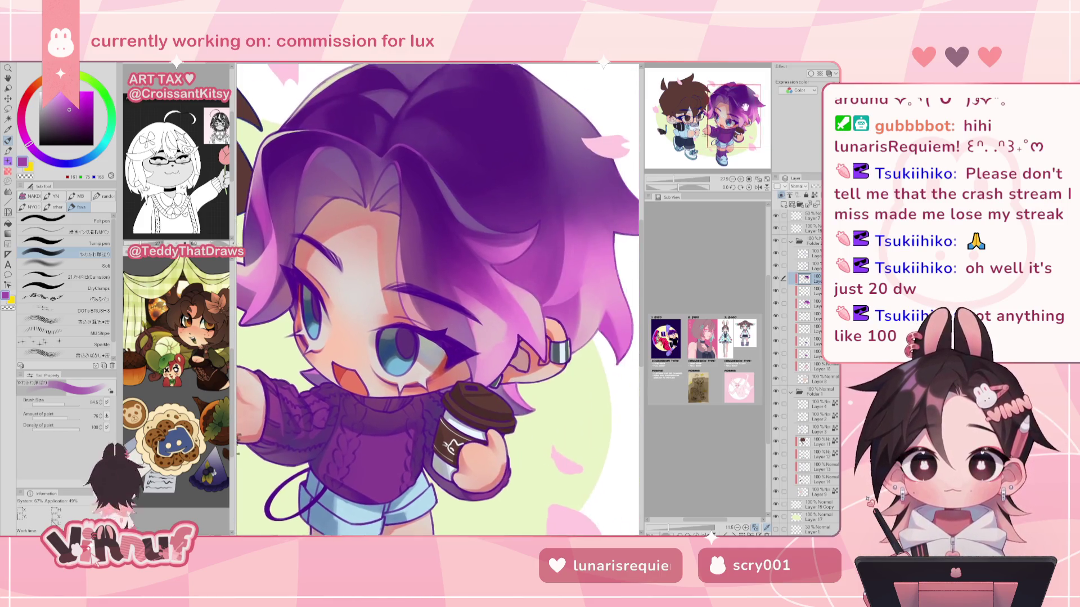
Paint lighter purple, magenta-purple and light pink on the hair with the larger textured brush.
{"action": "key", "text": "period"}
{"action": "key", "text": "period"}
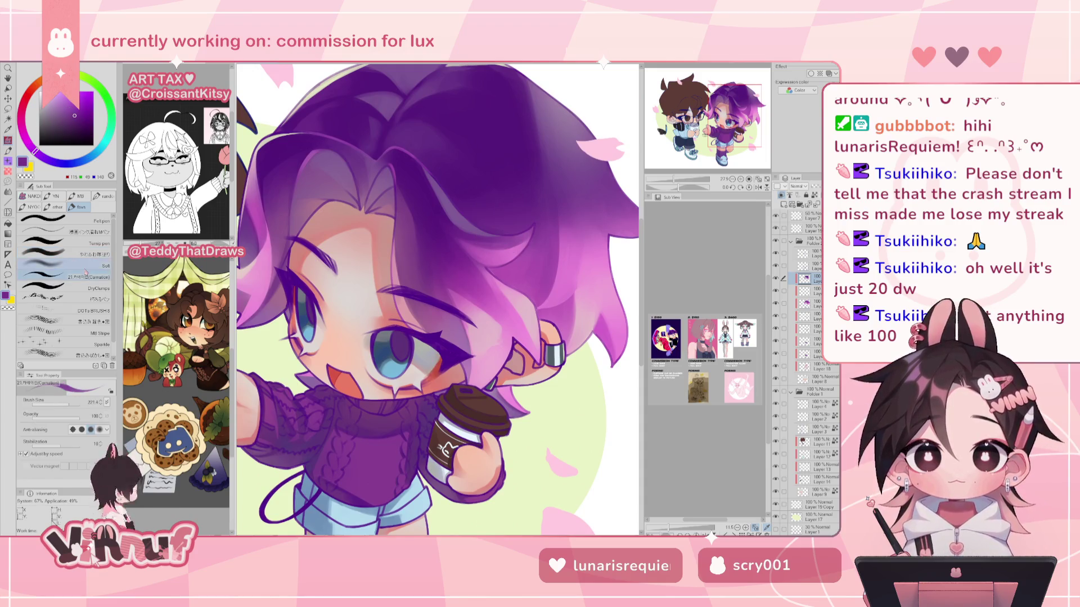
{"action": "left_click", "coordinate": [495, 218], "text": "alt"}
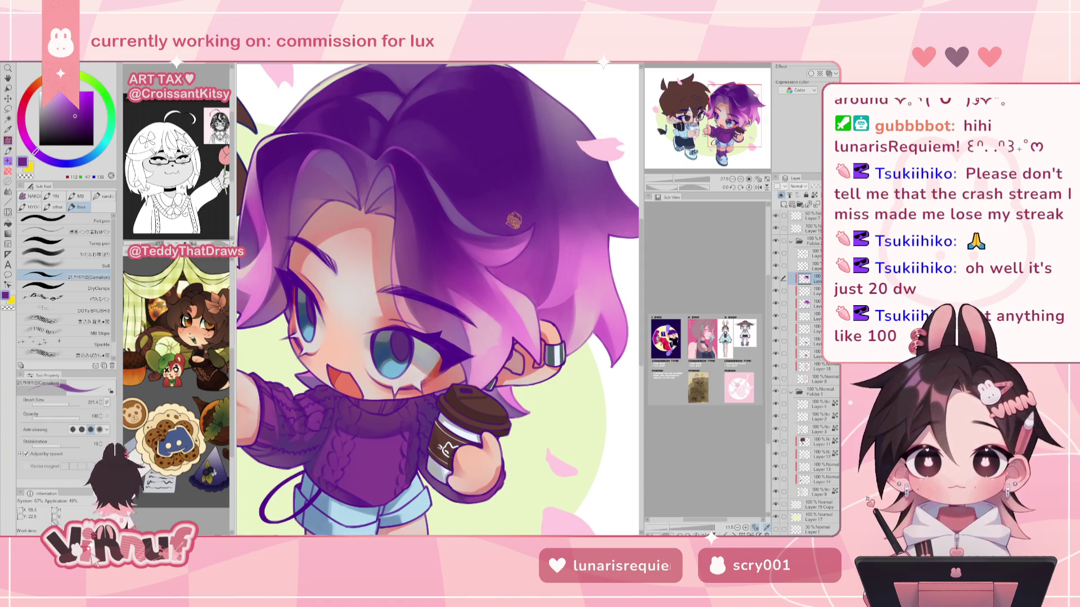
{"action": "key", "text": "h"}
{"action": "left_click", "coordinate": [353, 237], "text": "alt"}
{"action": "left_click", "coordinate": [346, 236], "text": "alt"}
{"action": "key", "text": "h"}
{"action": "left_click", "coordinate": [488, 267], "text": "alt"}
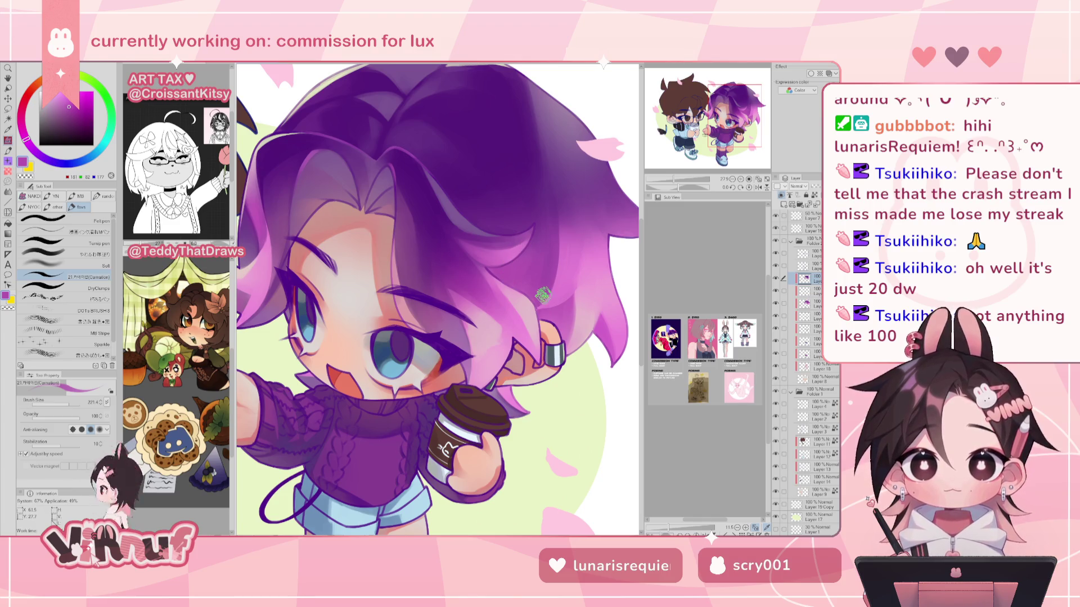
{"action": "left_click_drag", "start_coordinate": [552, 297], "coordinate": [518, 304]}
{"action": "left_click", "coordinate": [428, 323], "text": "alt"}
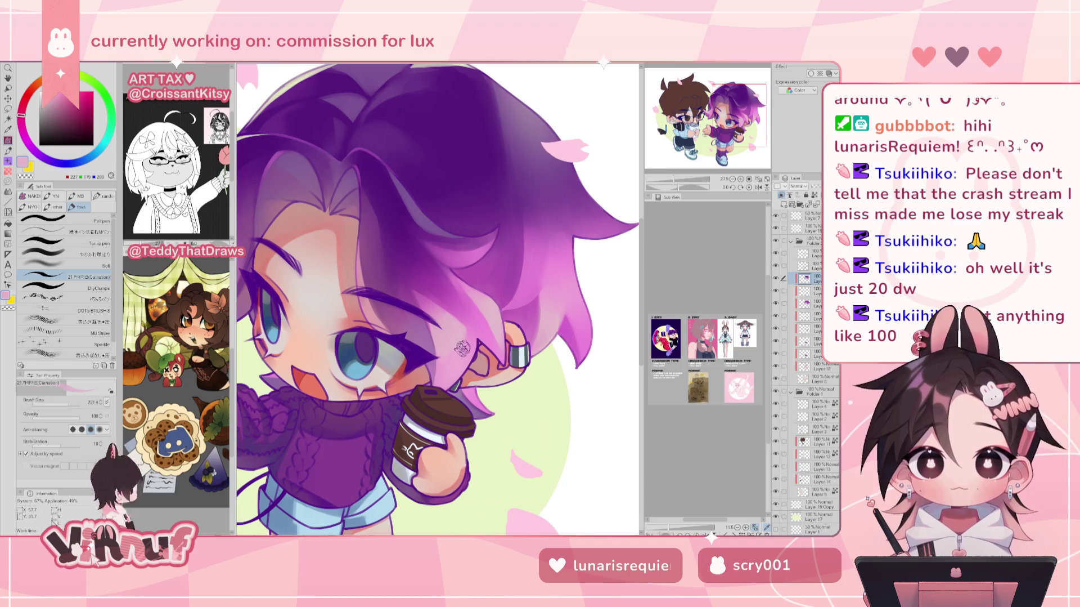
Blend the highlights with a soft brush at size 193 on the layer above.
{"action": "left_click", "coordinate": [68, 254]}
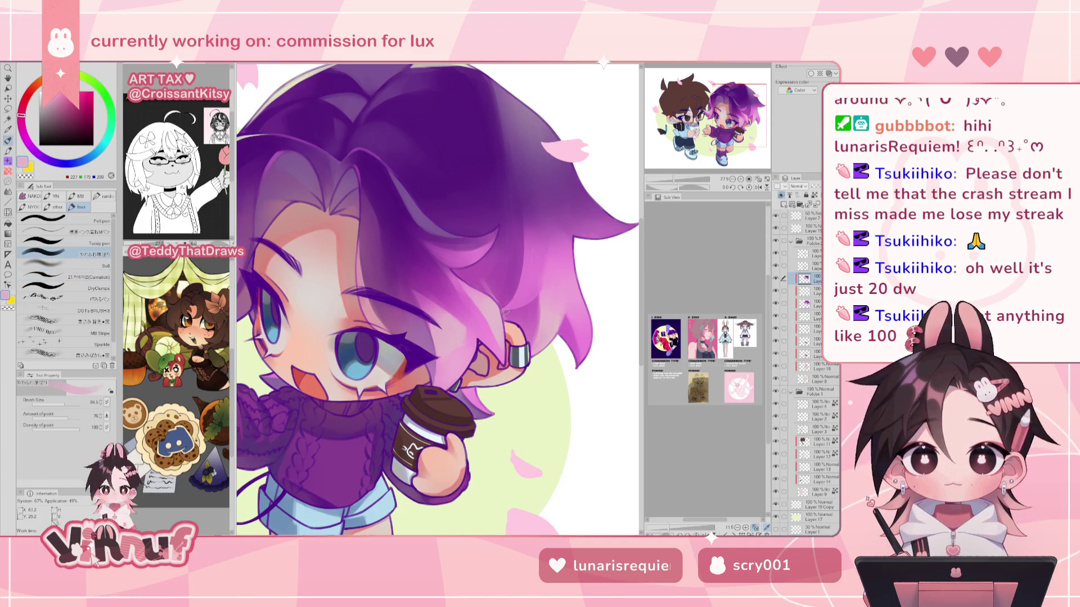
{"action": "key", "text": "alt+bracketright"}
{"action": "left_click", "coordinate": [70, 400]}
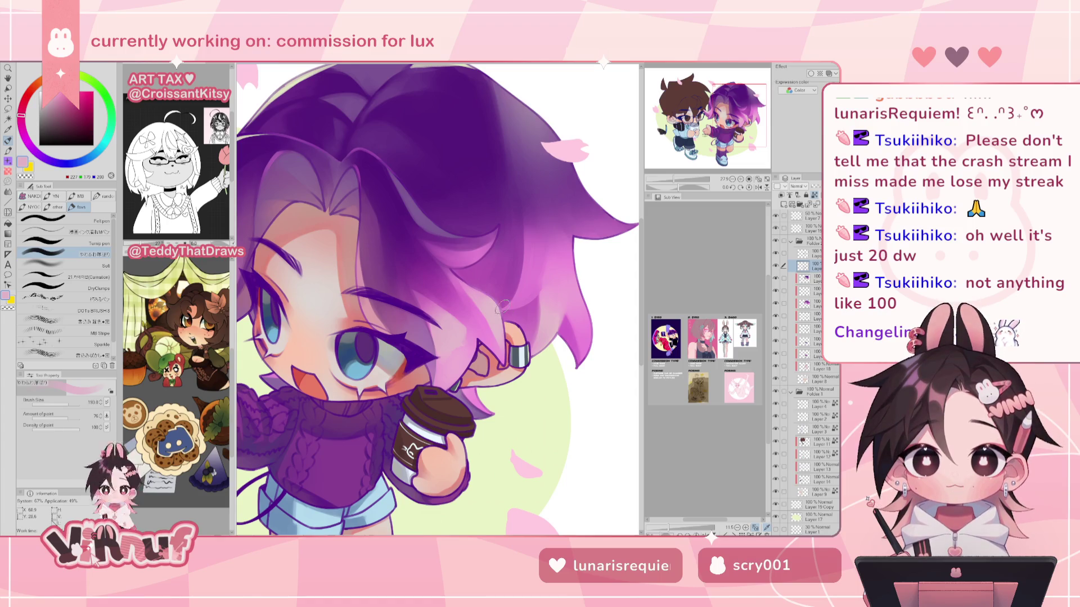
{"action": "left_click", "coordinate": [494, 277], "text": "alt"}
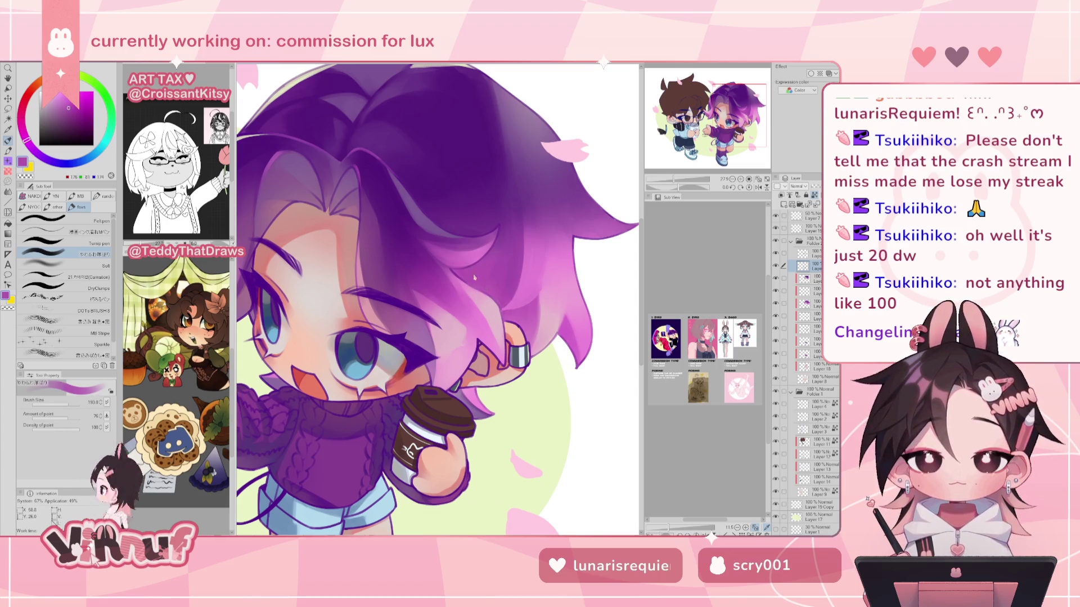
{"action": "key", "text": "ctrl+minus"}
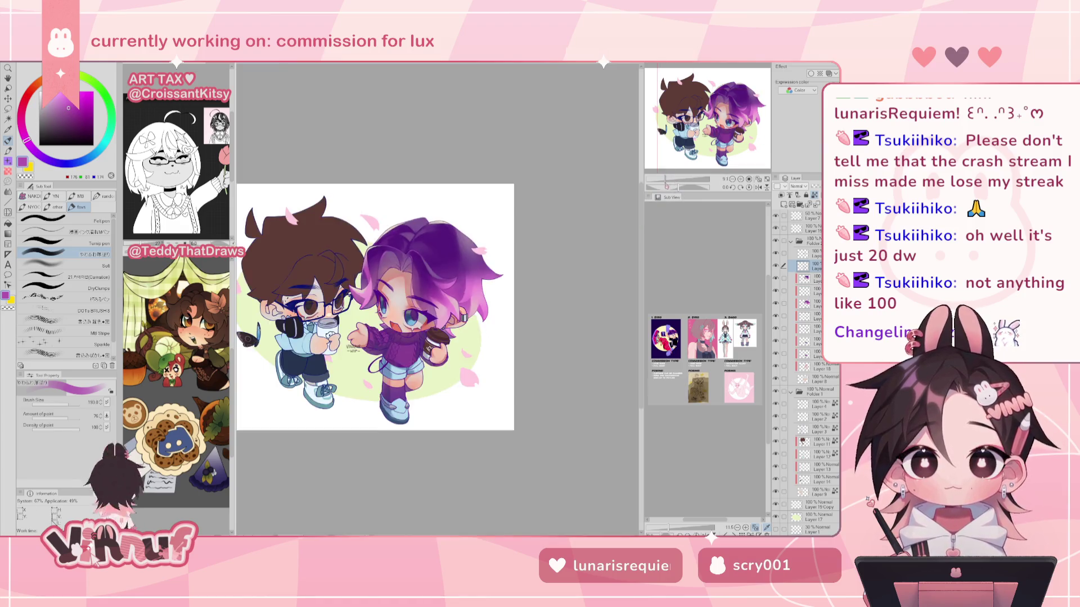
Auto-select the purple hair, paint darker purple shading inside it, then deselect.
{"action": "key", "text": "ctrl+plus"}
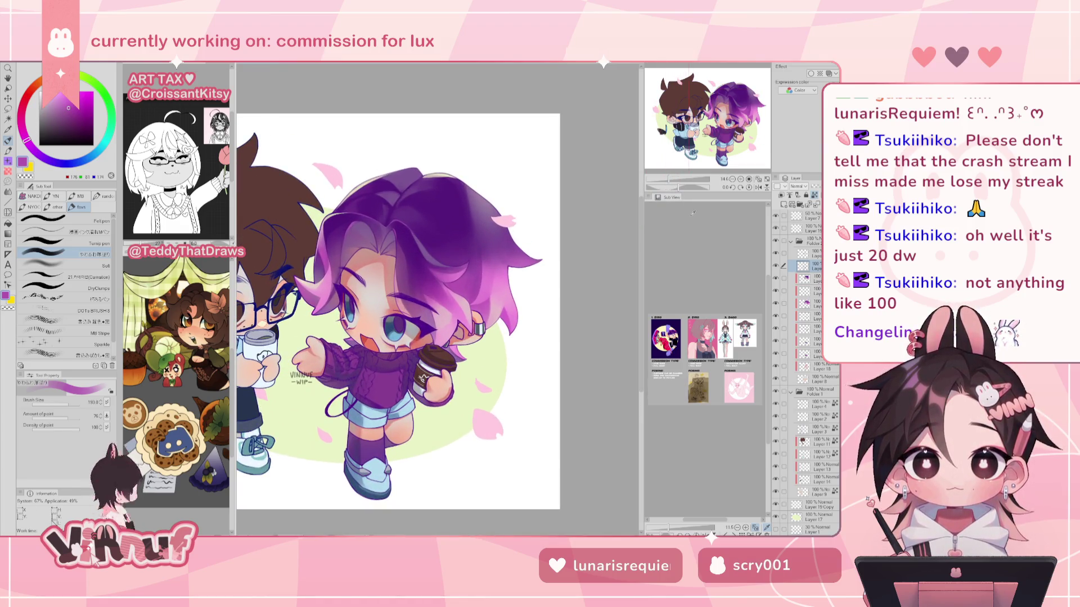
{"action": "left_click", "coordinate": [813, 279]}
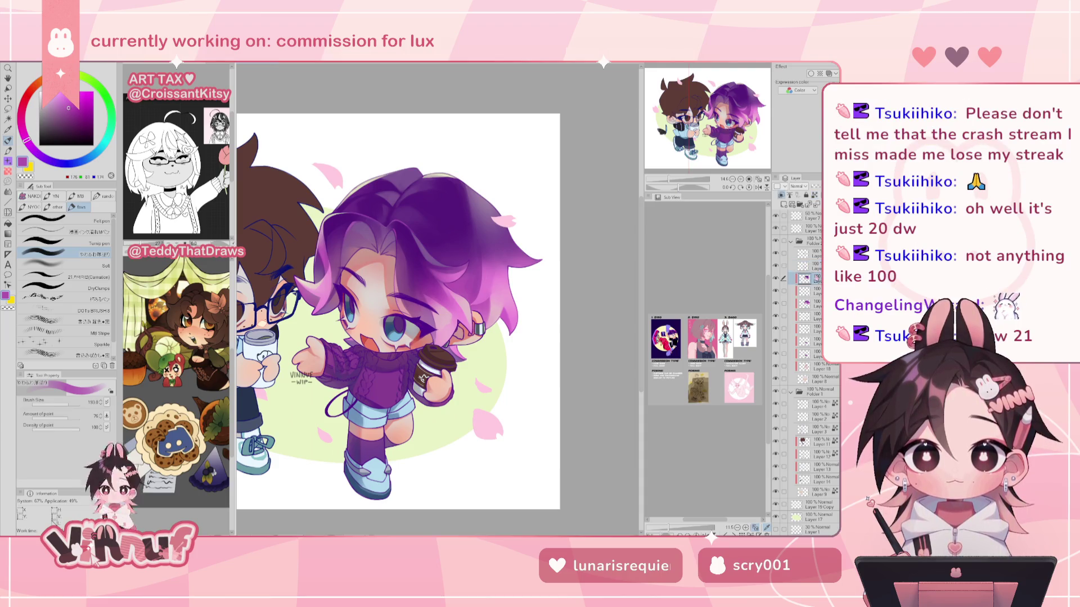
{"action": "key", "text": "w"}
{"action": "left_click", "coordinate": [466, 280]}
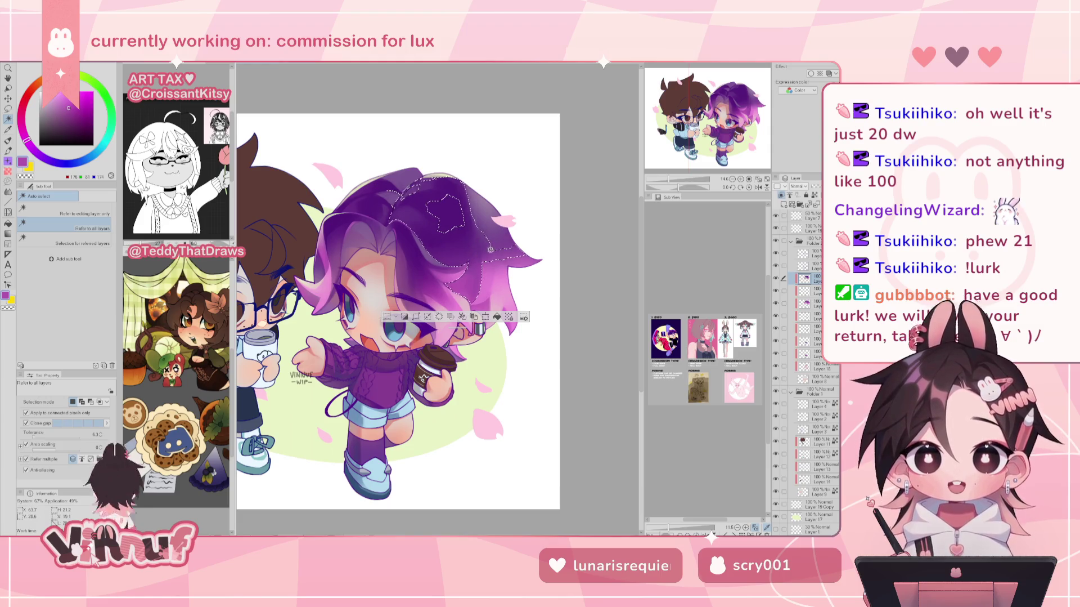
{"action": "key", "text": "p"}
{"action": "left_click", "coordinate": [459, 225], "text": "alt"}
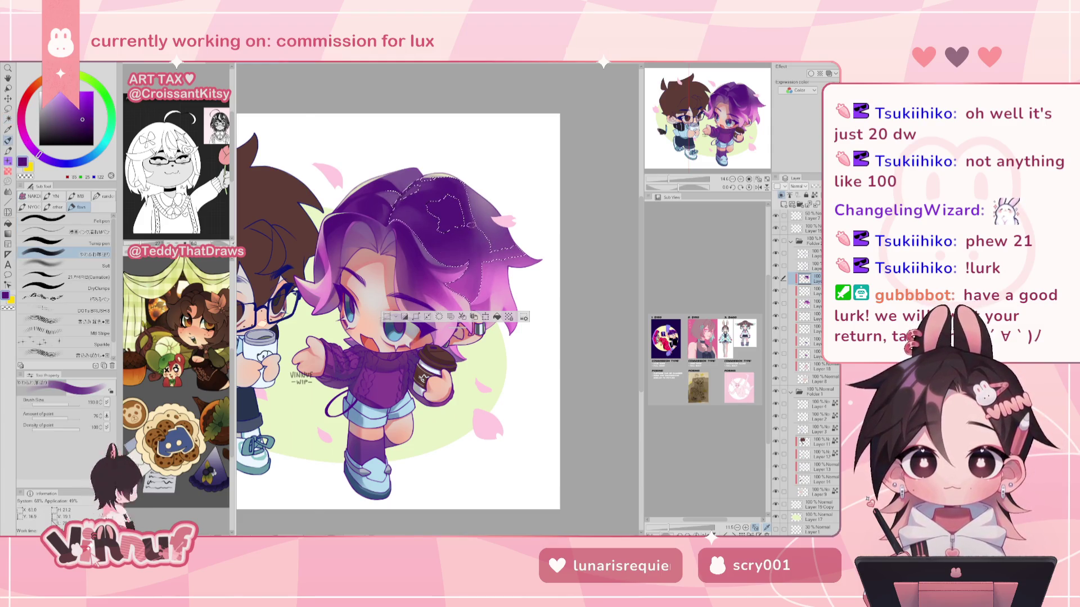
{"action": "key", "text": "h"}
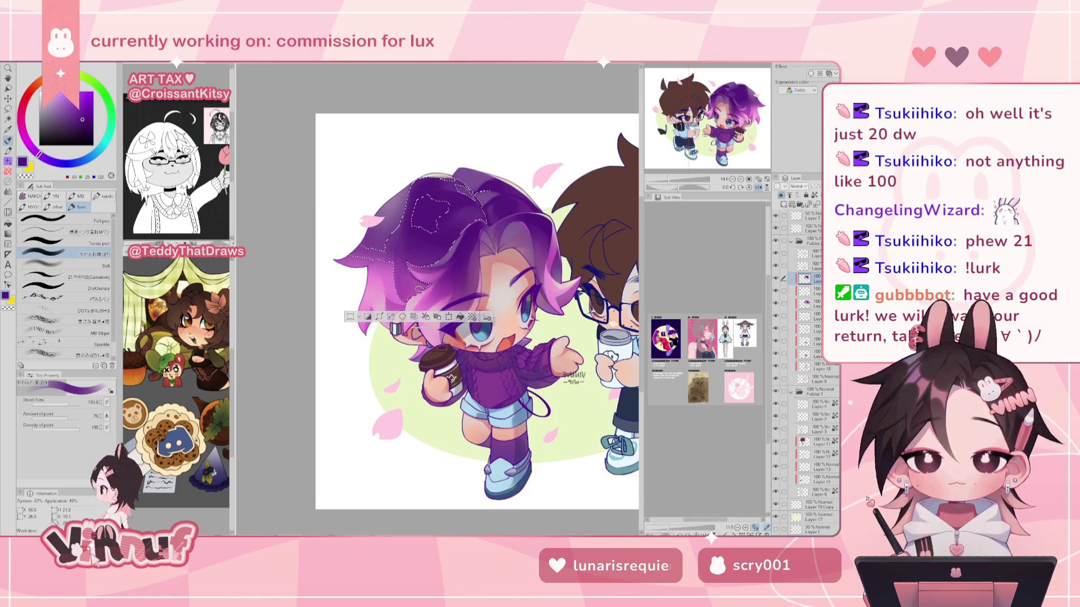
{"action": "key", "text": "h"}
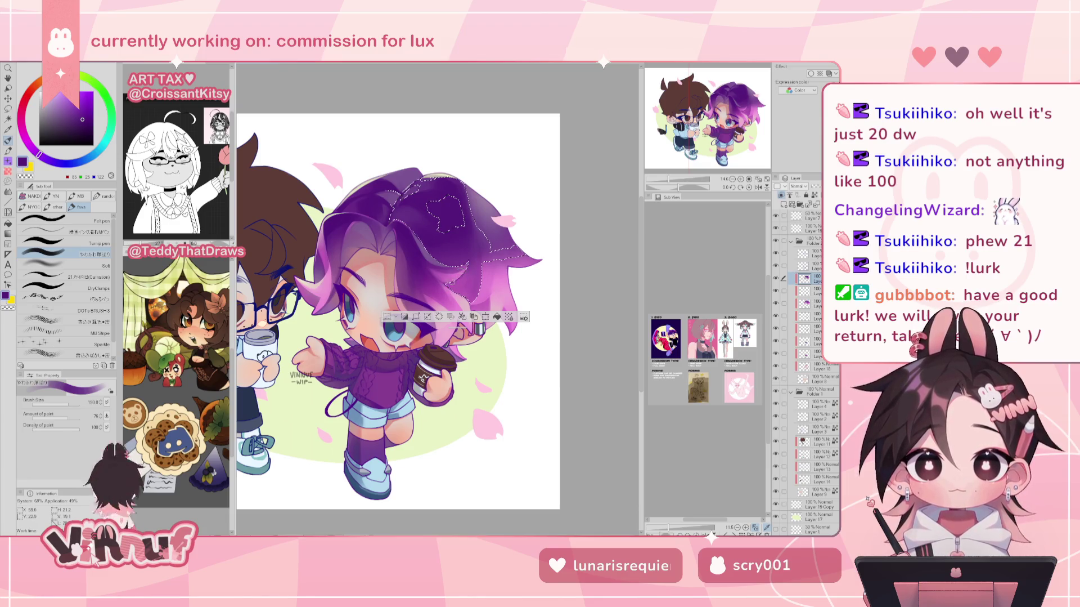
{"action": "key", "text": "ctrl+d"}
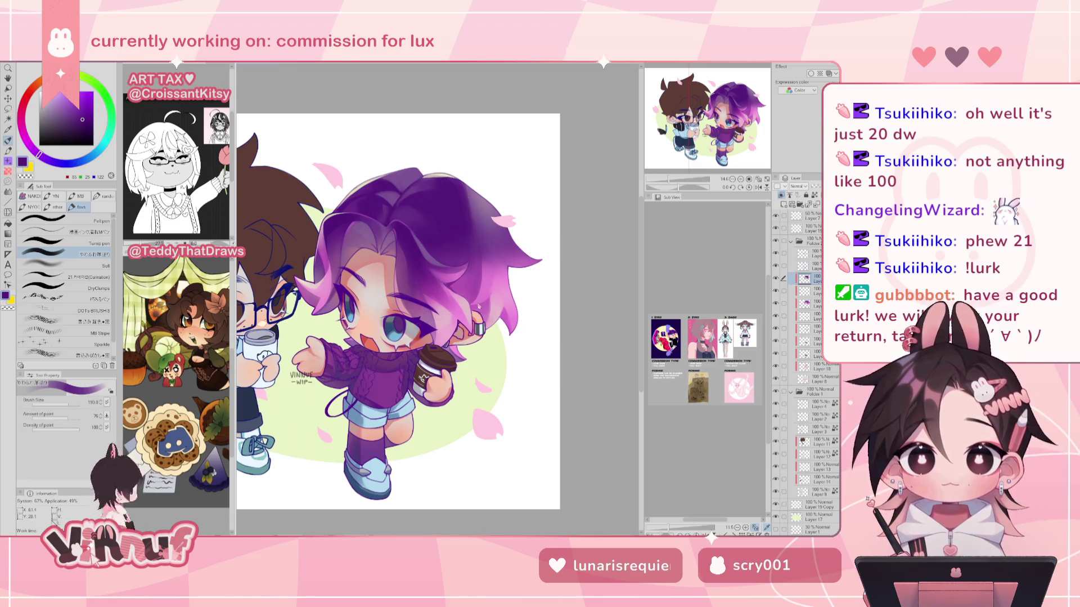
Toggle the hair layer in mirrored view to compare before and after.
{"action": "key", "text": "h"}
{"action": "key", "text": "h"}
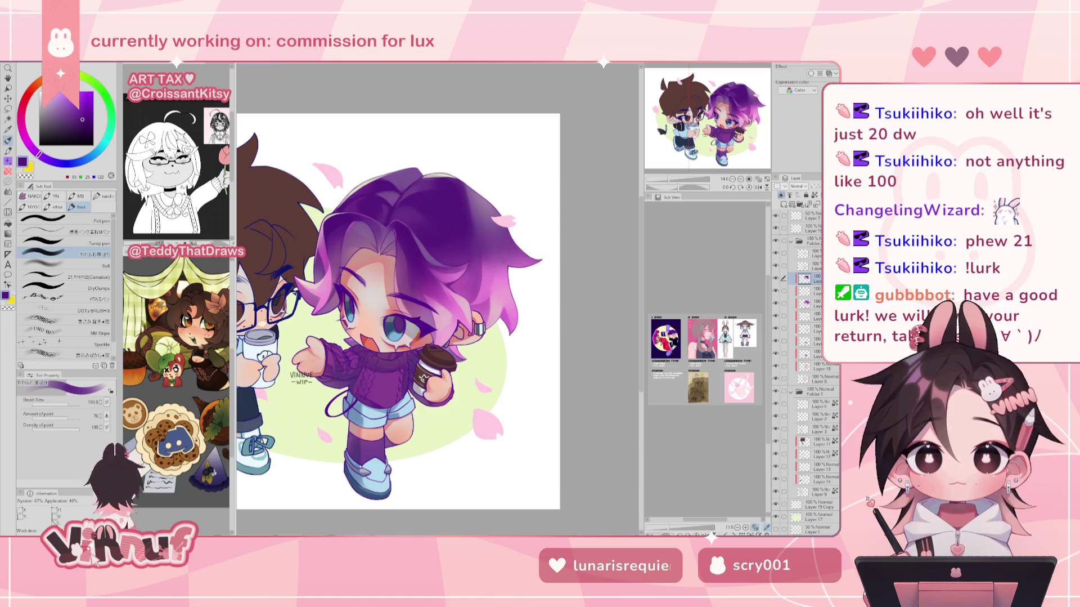
{"action": "left_click", "coordinate": [777, 279]}
{"action": "left_click", "coordinate": [777, 279]}
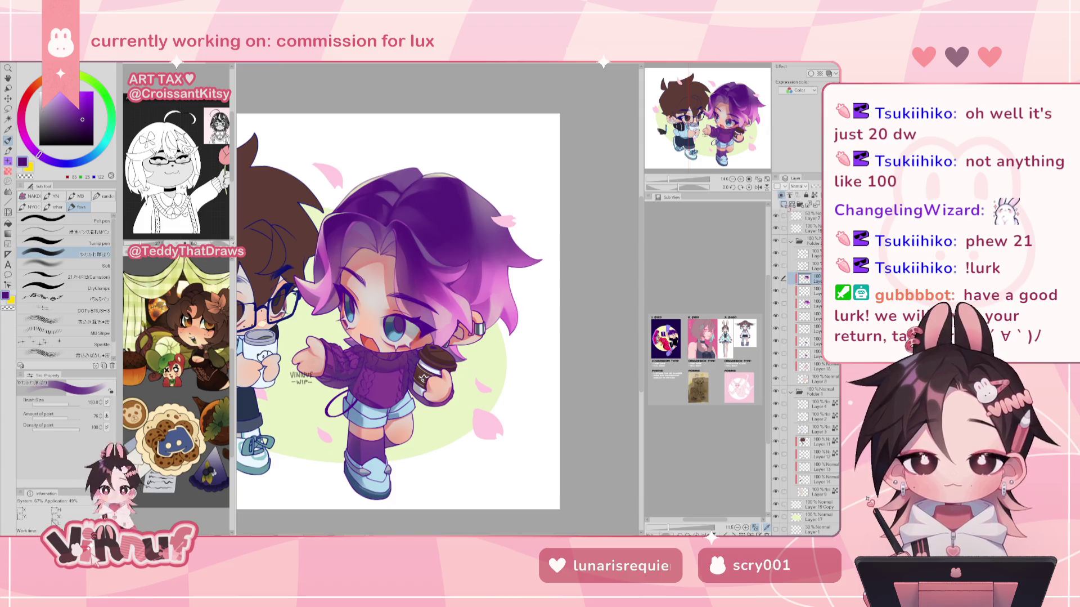
{"action": "left_click", "coordinate": [810, 265]}
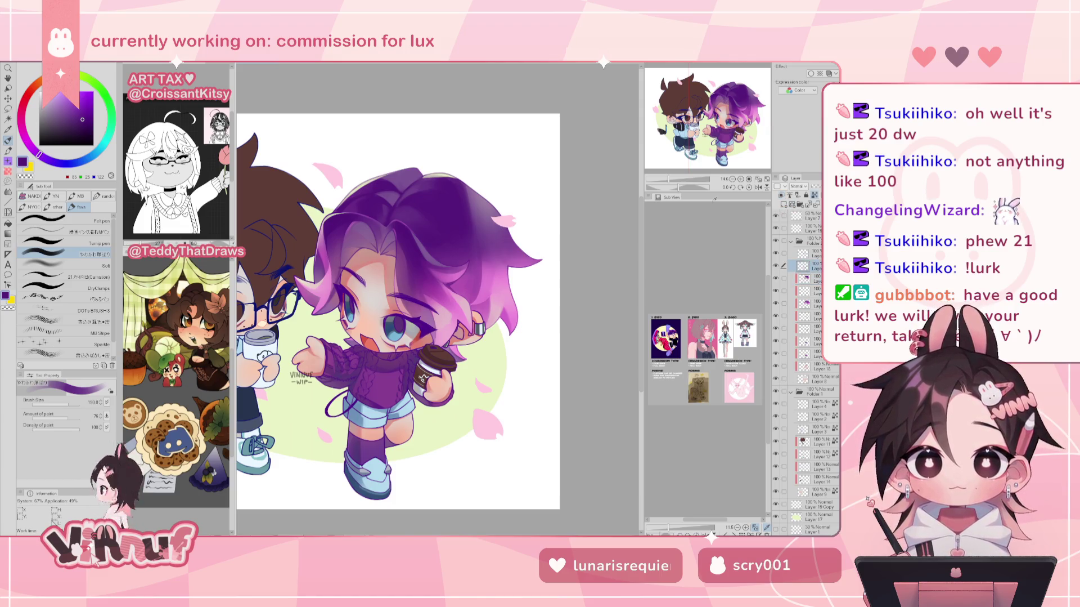
Paint mauve, bright purple, light pink and pinker purple highlights over the hair shading.
{"action": "scroll", "coordinate": [348, 307], "scroll_direction": "up", "scroll_amount": 2}
{"action": "scroll", "coordinate": [348, 307], "scroll_direction": "up", "scroll_amount": 1}
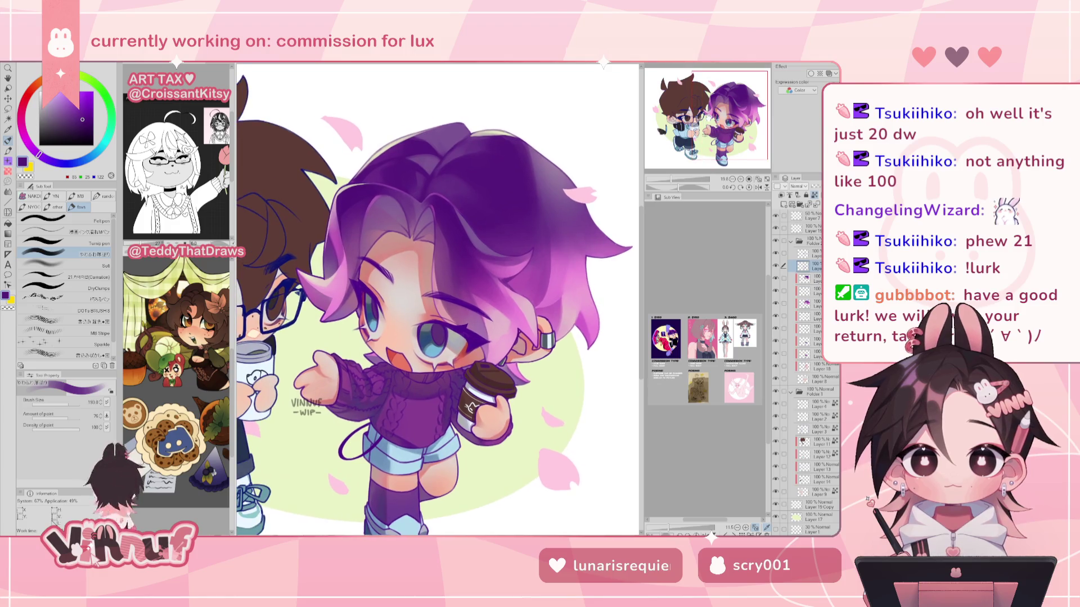
{"action": "left_click", "coordinate": [349, 308], "text": "alt"}
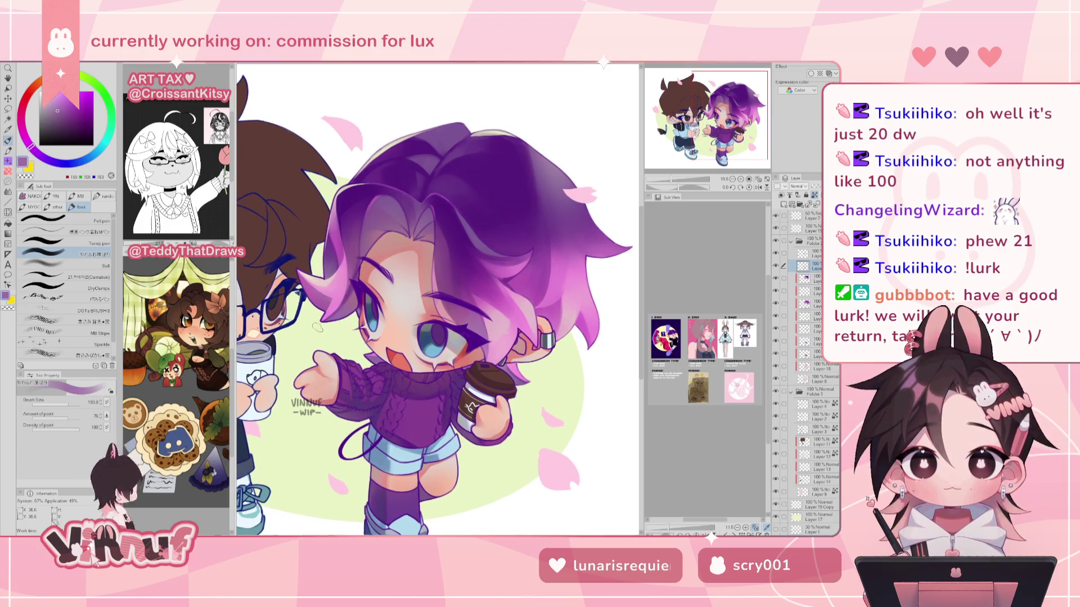
{"action": "left_click", "coordinate": [329, 302], "text": "alt"}
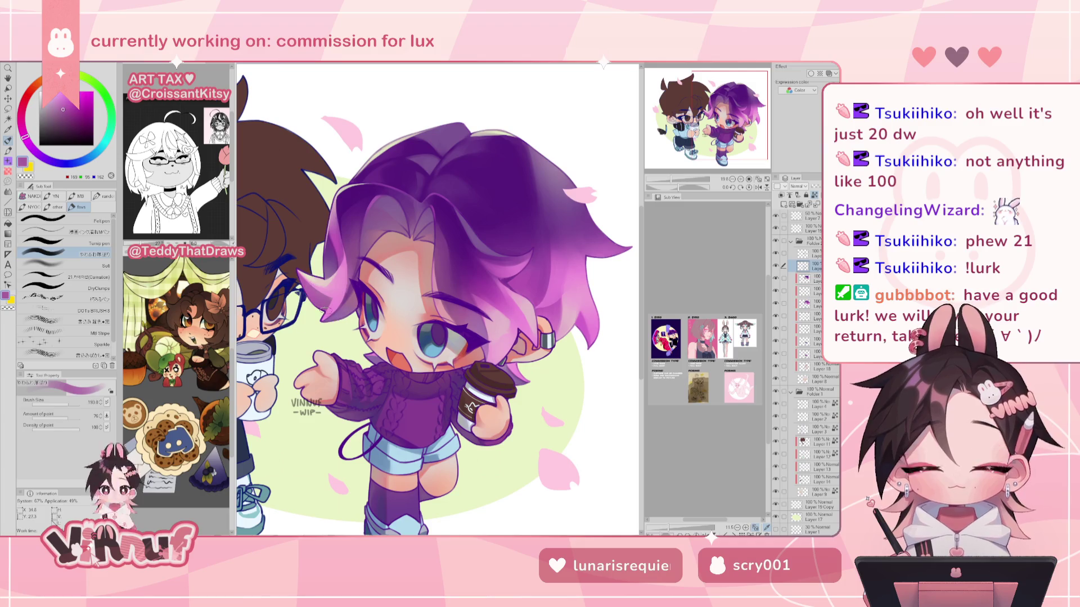
{"action": "left_click", "coordinate": [296, 272], "text": "alt"}
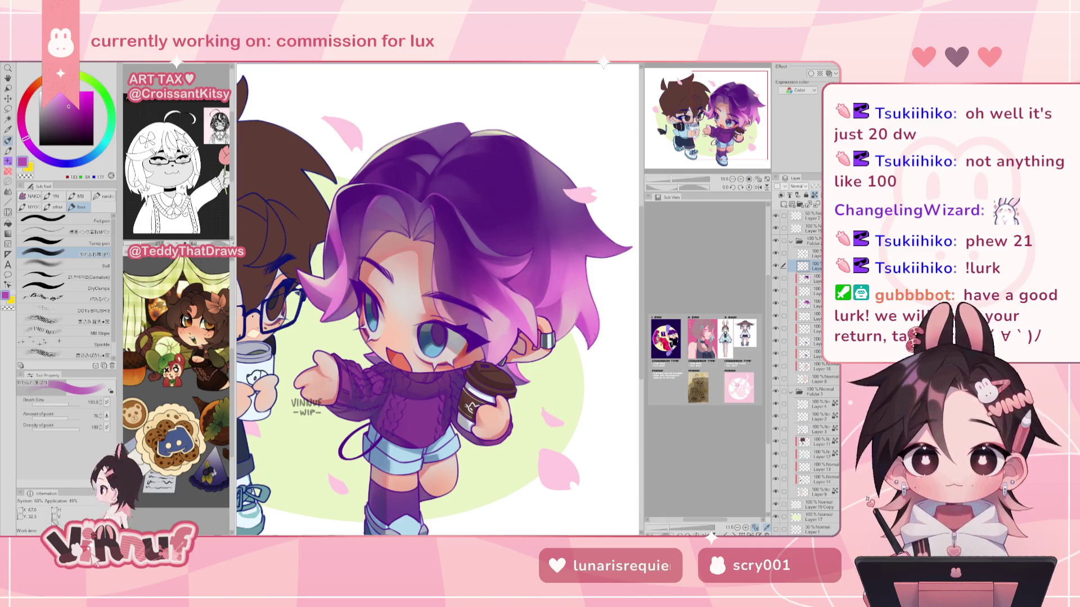
{"action": "left_click", "coordinate": [324, 266], "text": "alt"}
{"action": "left_click", "coordinate": [324, 271], "text": "alt"}
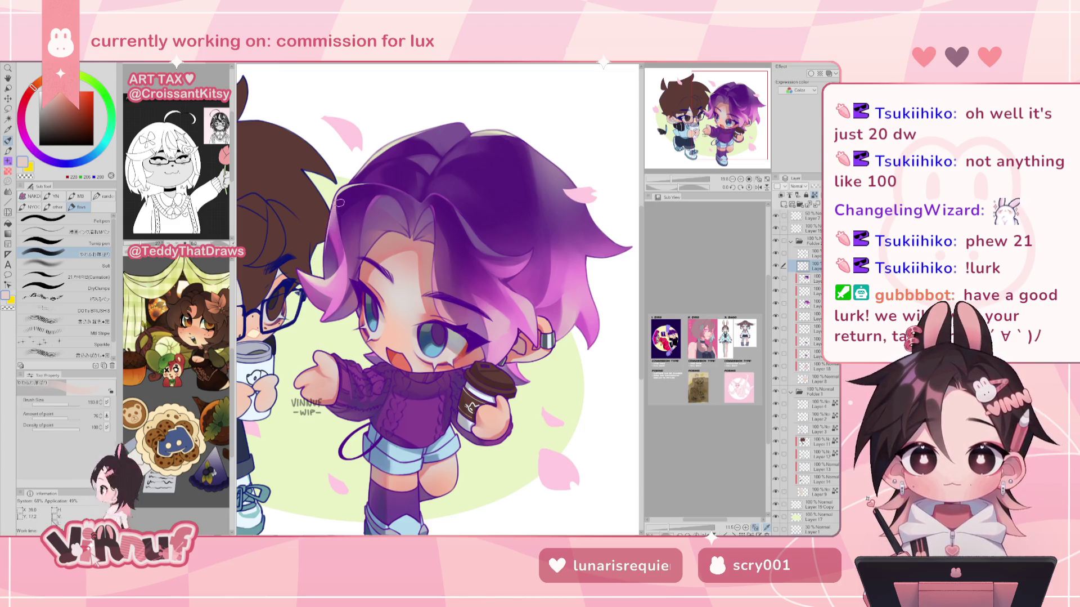
{"action": "left_click", "coordinate": [305, 266], "text": "alt"}
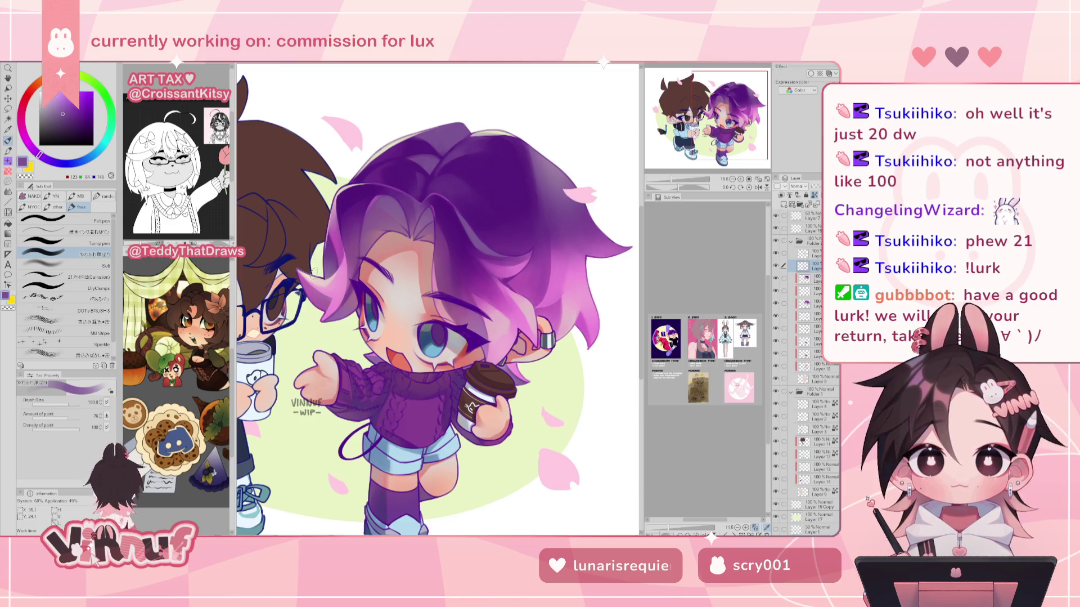
{"action": "left_click", "coordinate": [327, 285], "text": "alt"}
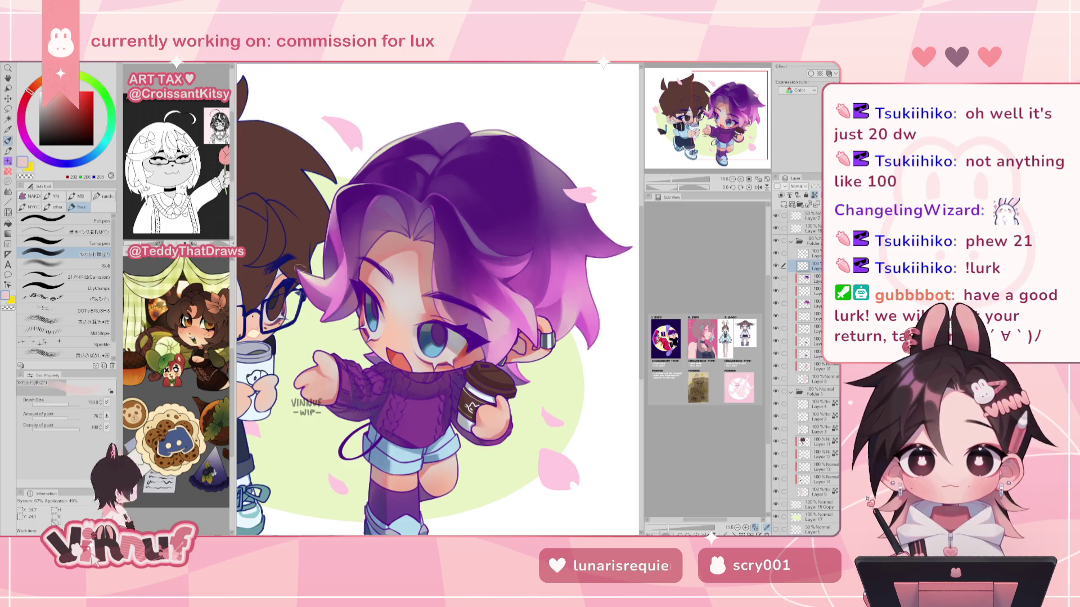
{"action": "left_click", "coordinate": [335, 263], "text": "alt"}
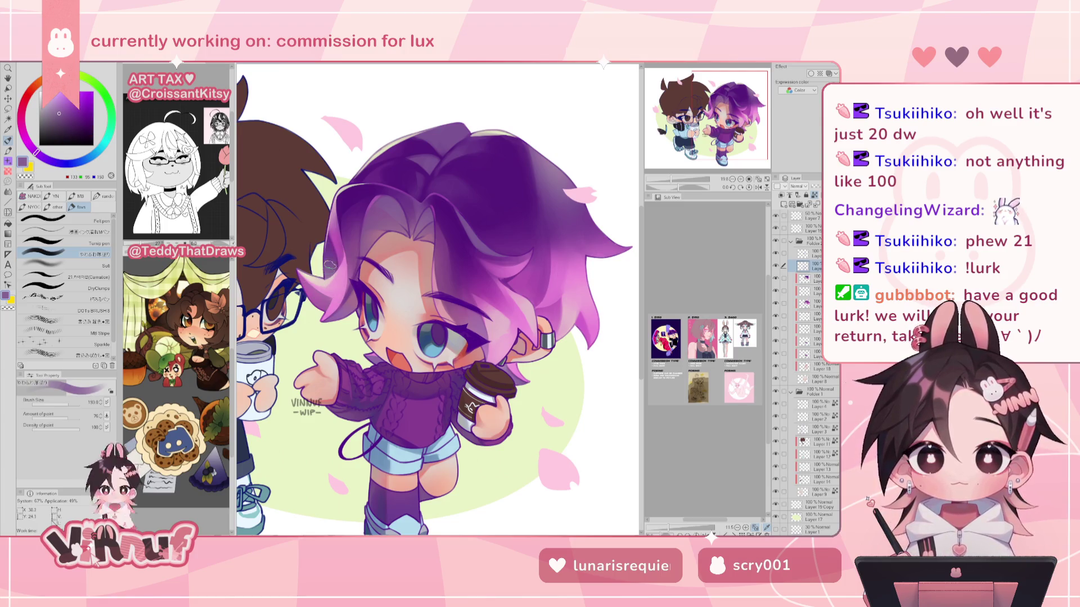
{"action": "left_click", "coordinate": [332, 221], "text": "alt"}
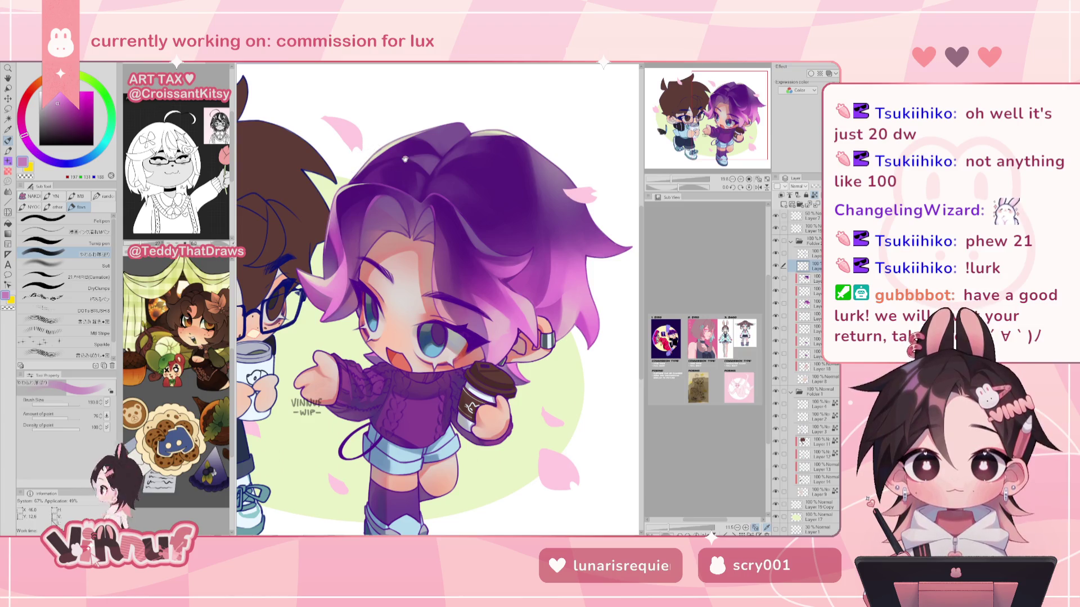
{"action": "left_click_drag", "start_coordinate": [405, 163], "coordinate": [391, 202]}
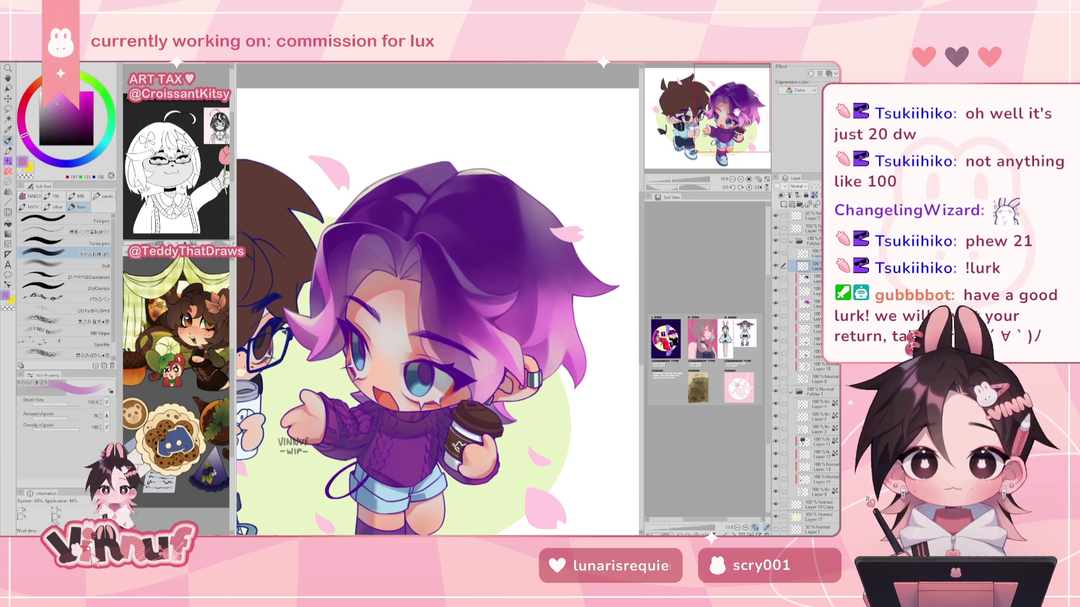
Paint the hair shadows in darker purple with the Carnation brush at about size 111.
{"action": "left_click_drag", "start_coordinate": [530, 189], "coordinate": [515, 199]}
{"action": "left_click", "coordinate": [514, 199], "text": "alt"}
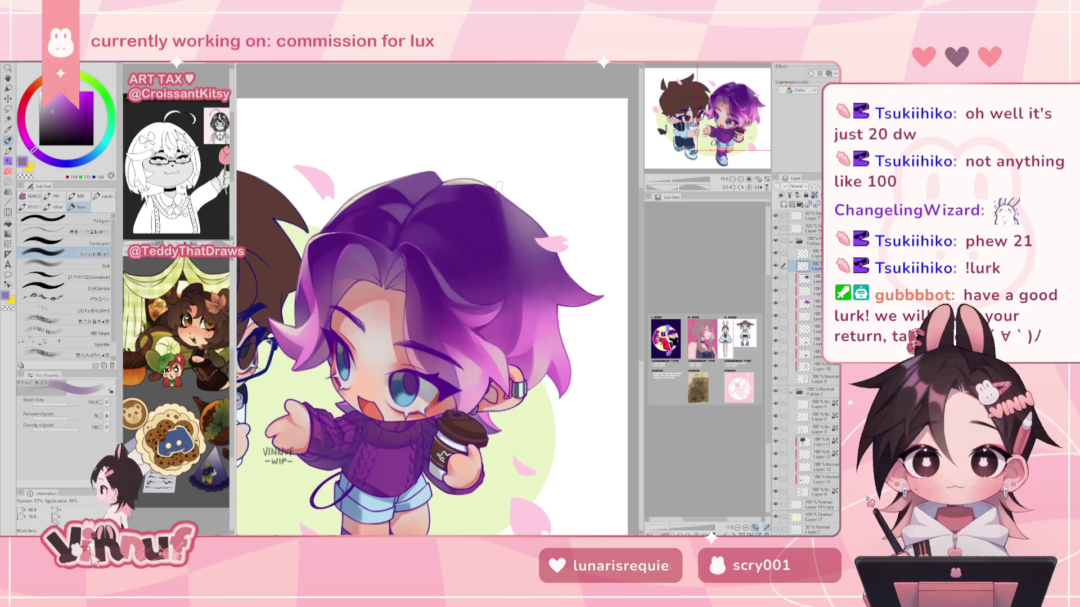
{"action": "left_click_drag", "start_coordinate": [673, 180], "coordinate": [676, 180]}
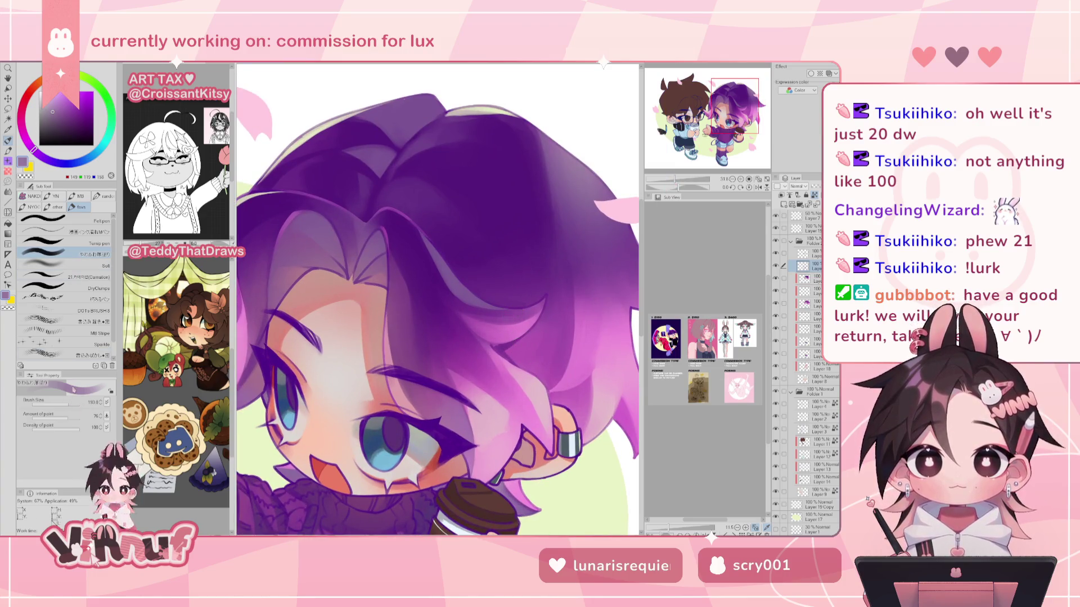
{"action": "left_click", "coordinate": [491, 338], "text": "alt"}
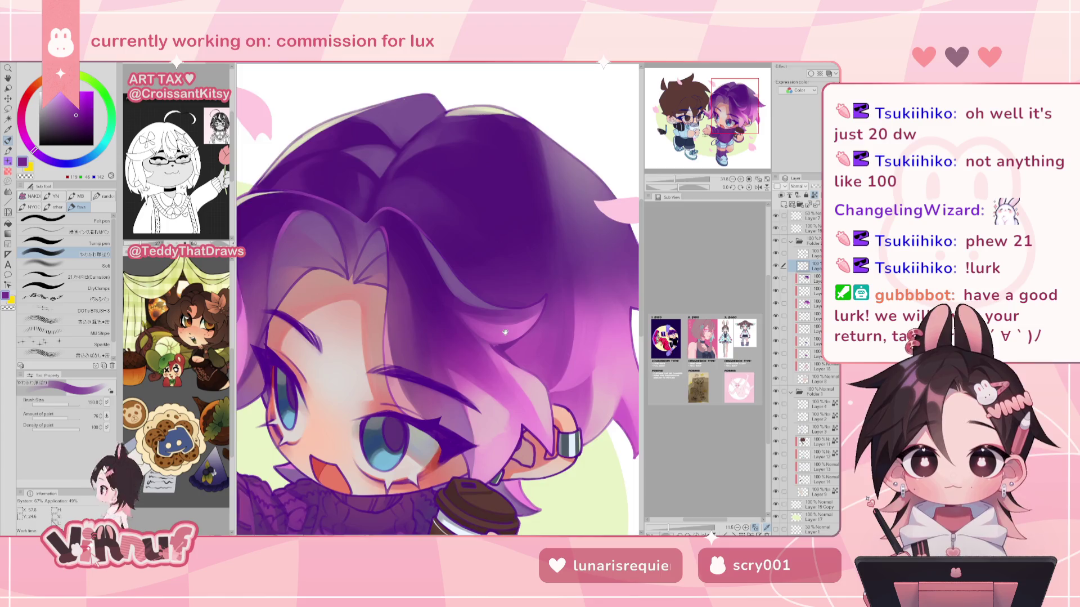
{"action": "left_click_drag", "start_coordinate": [505, 332], "coordinate": [417, 330]}
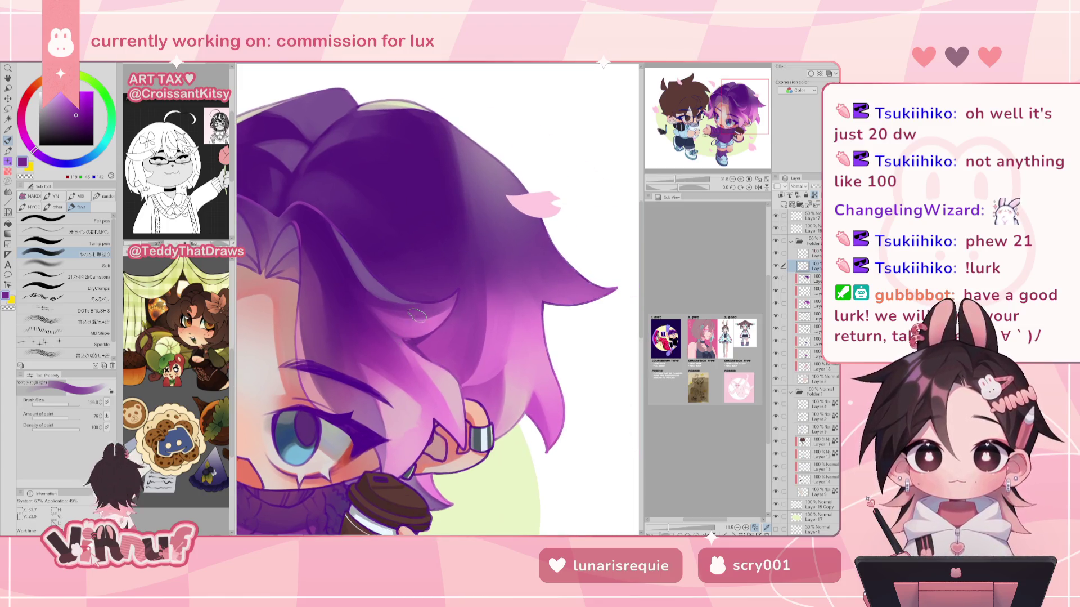
{"action": "left_click", "coordinate": [83, 276]}
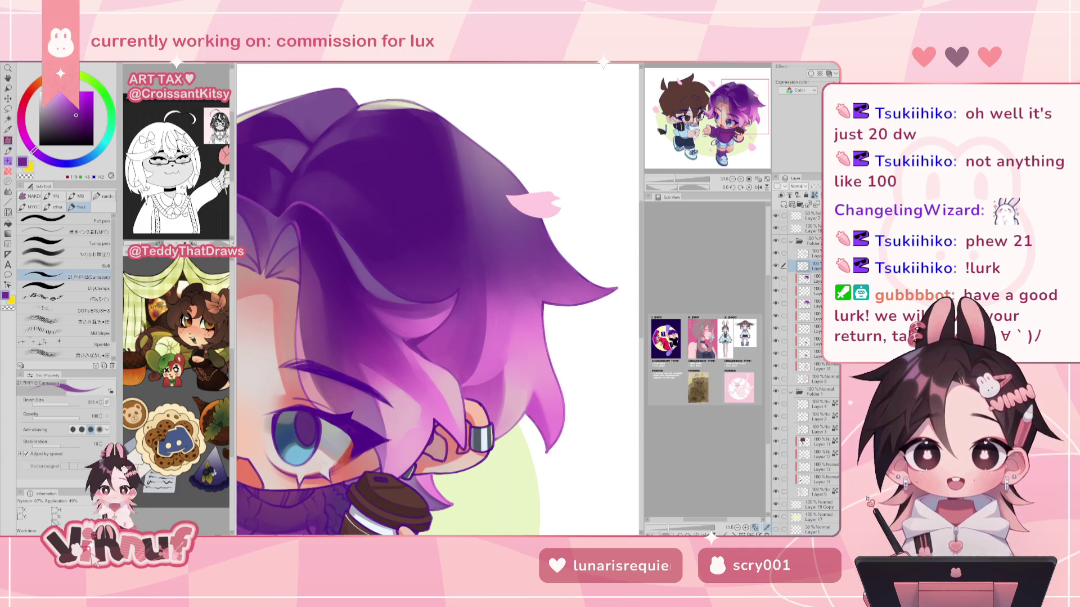
{"action": "left_click", "coordinate": [65, 403]}
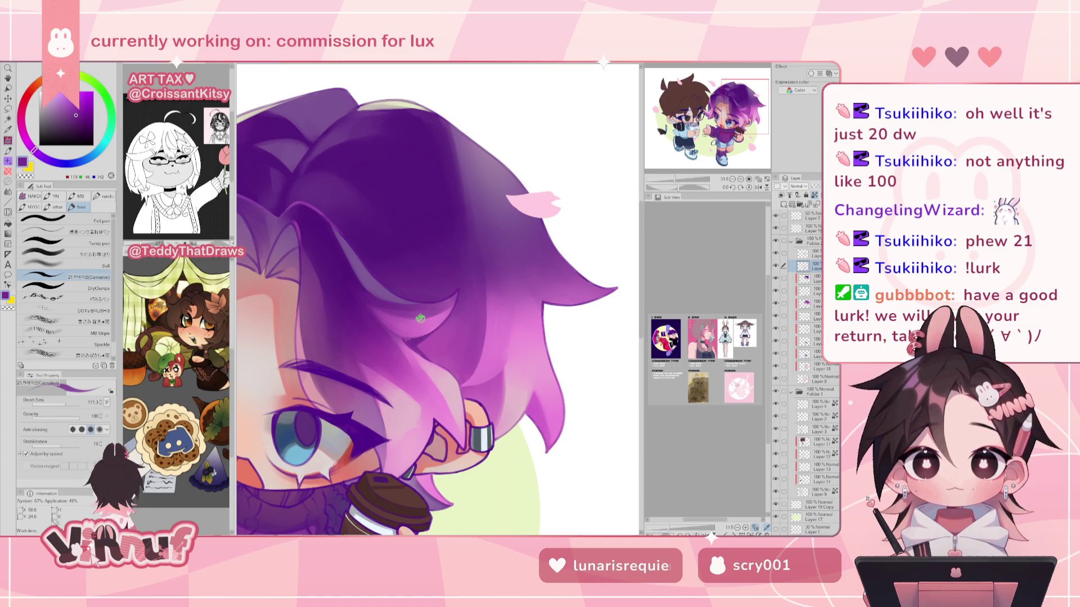
{"action": "left_click", "coordinate": [413, 338], "text": "alt"}
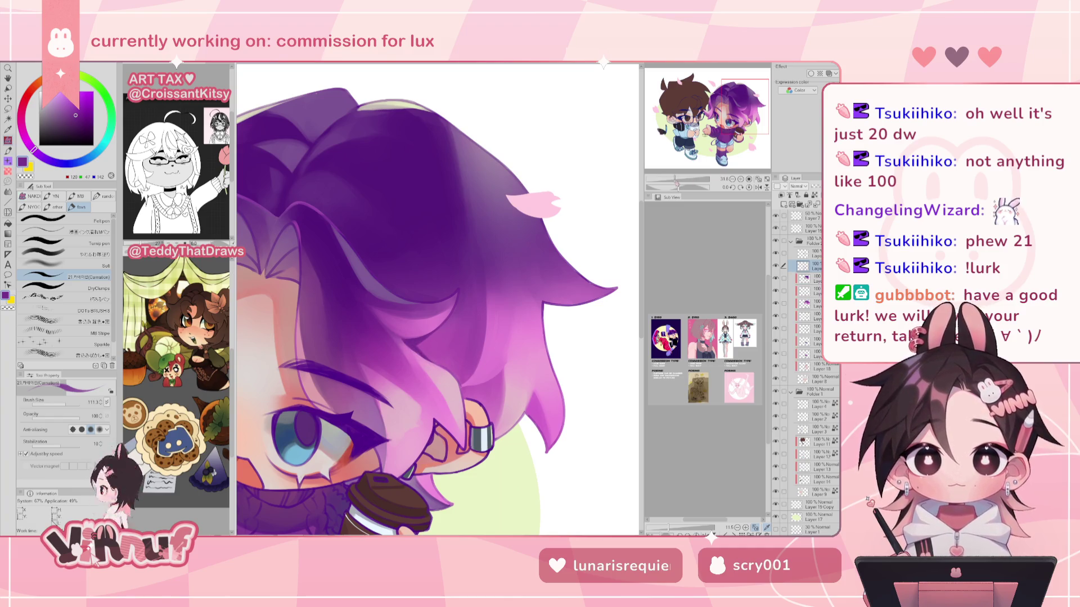
{"action": "scroll", "coordinate": [438, 360], "scroll_direction": "down", "scroll_amount": 4}
{"action": "scroll", "coordinate": [438, 360], "scroll_direction": "up", "scroll_amount": 1}
{"action": "left_click_drag", "start_coordinate": [394, 337], "coordinate": [432, 343]}
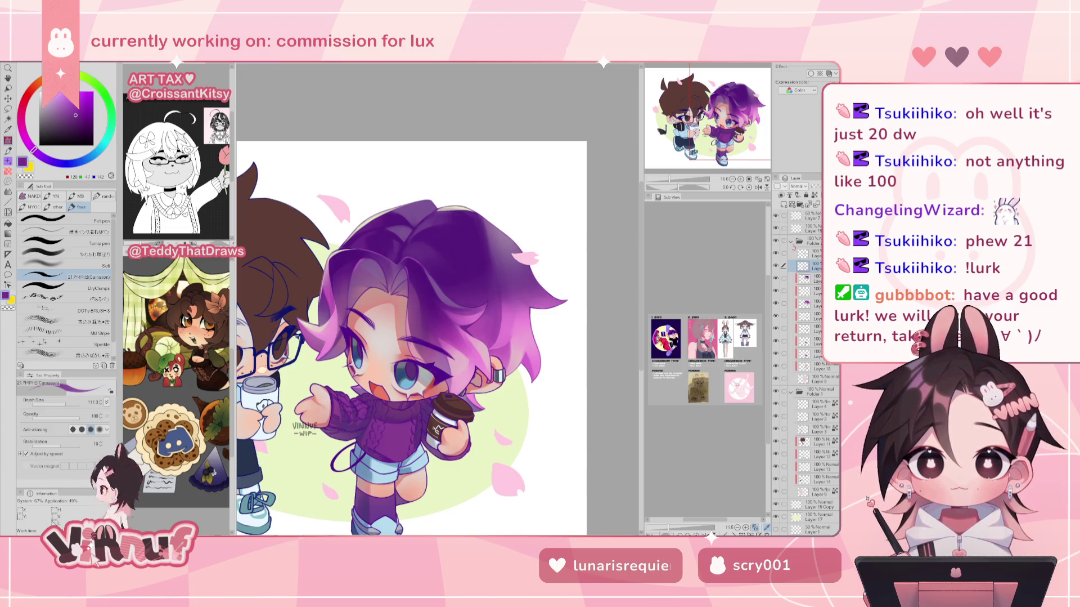
Blend the mouth's red into the face with the blending brush, then mirror the canvas.
{"action": "key", "text": "ctrl+minus"}
{"action": "key", "text": "ctrl+plus"}
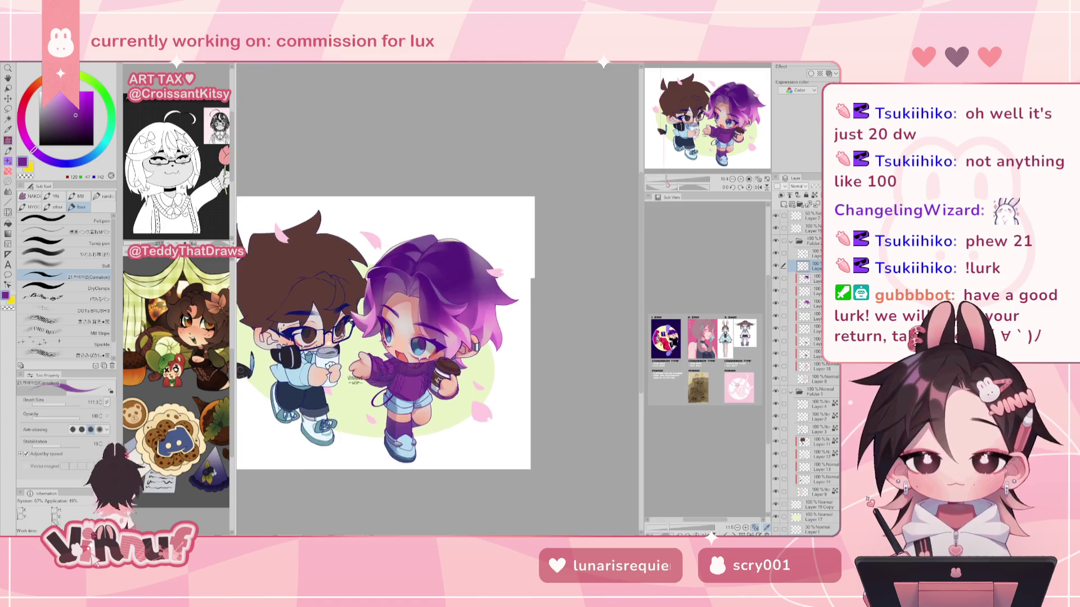
{"action": "key", "text": "ctrl+plus"}
{"action": "key", "text": "ctrl+plus"}
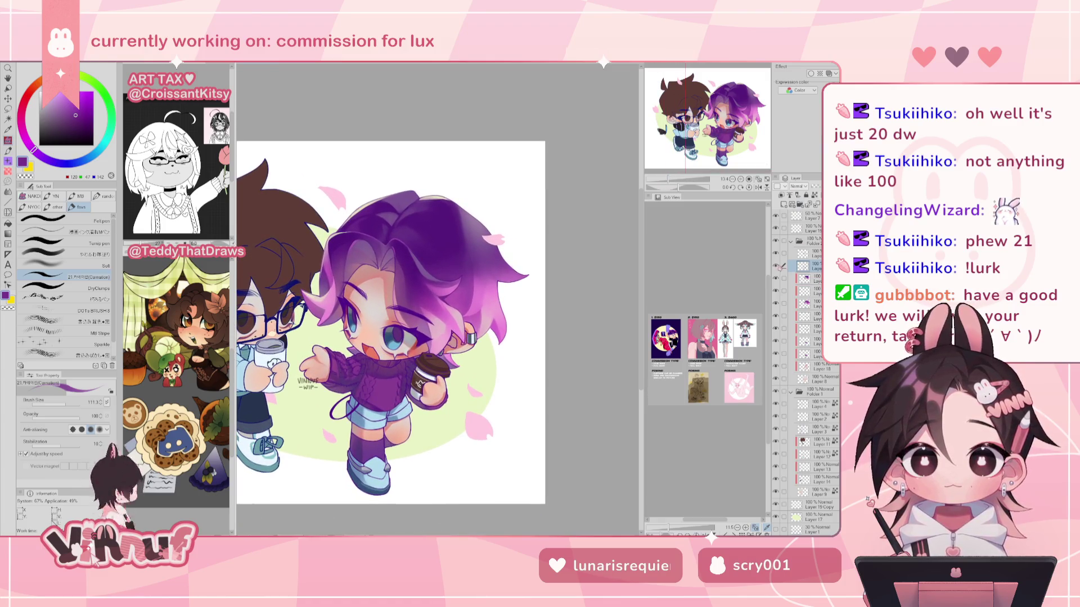
{"action": "key", "text": "ctrl+plus"}
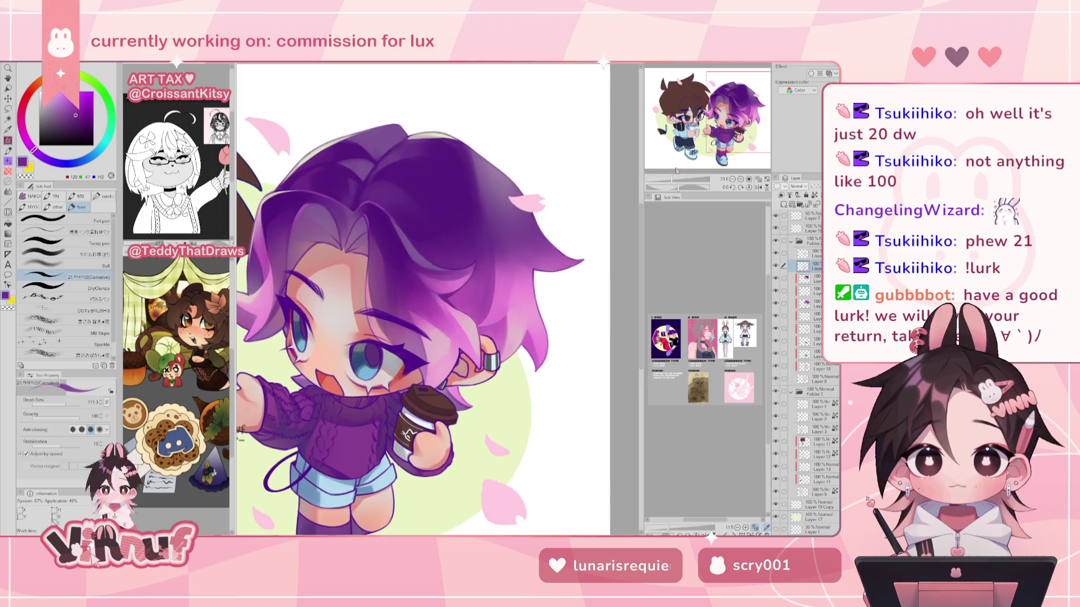
{"action": "left_click_drag", "start_coordinate": [394, 281], "coordinate": [467, 231]}
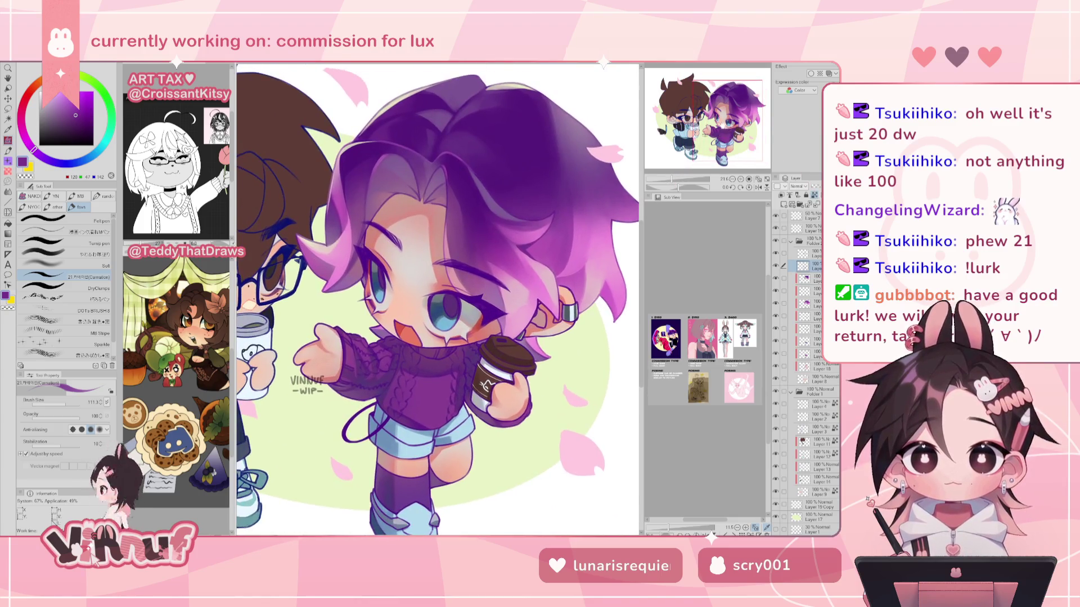
{"action": "left_click", "coordinate": [65, 253]}
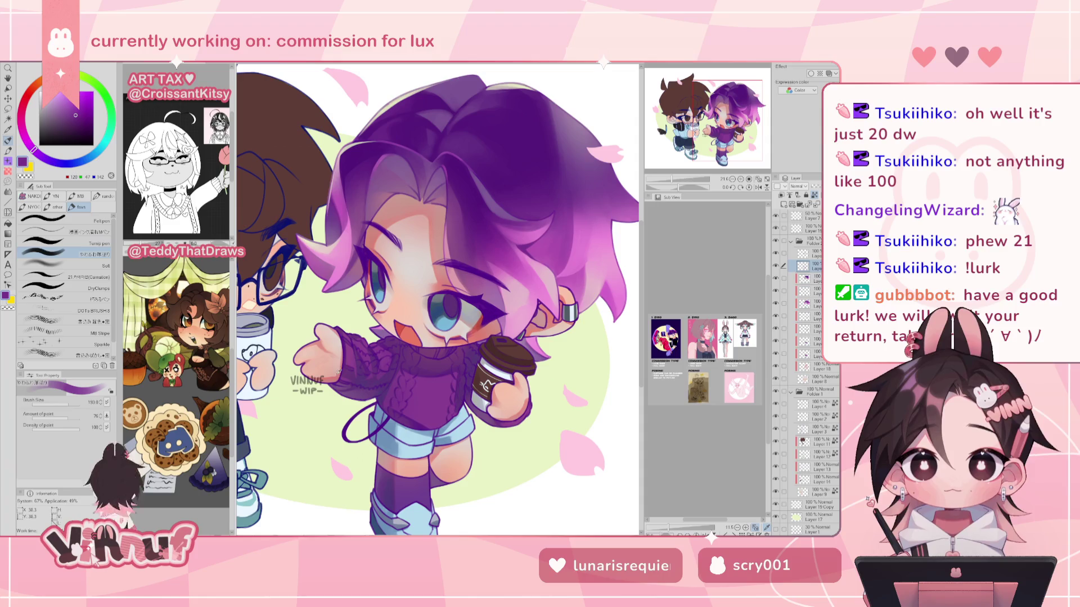
{"action": "left_click", "coordinate": [404, 328], "text": "alt"}
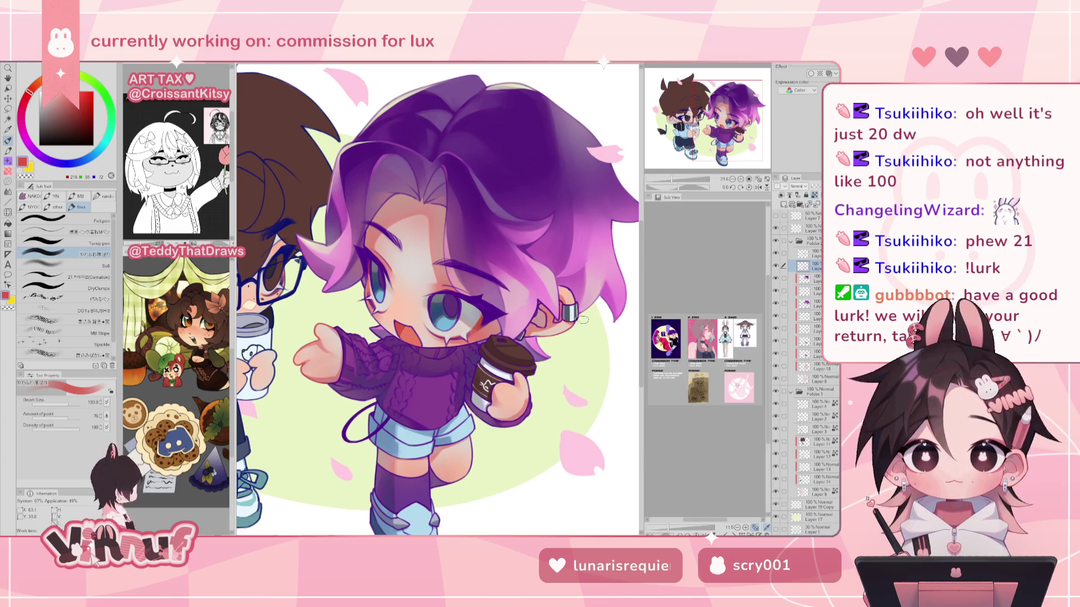
{"action": "key", "text": "h"}
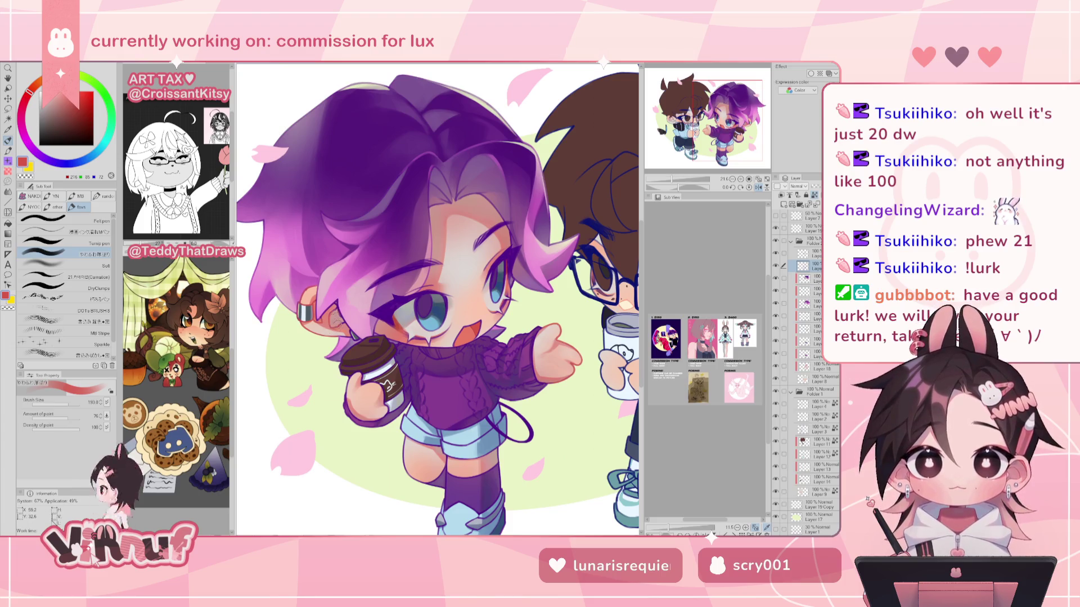
Resize the brush between about 13 and 37 and touch up the character in purple.
{"action": "left_click", "coordinate": [67, 402]}
{"action": "left_click_drag", "start_coordinate": [64, 401], "coordinate": [55, 400]}
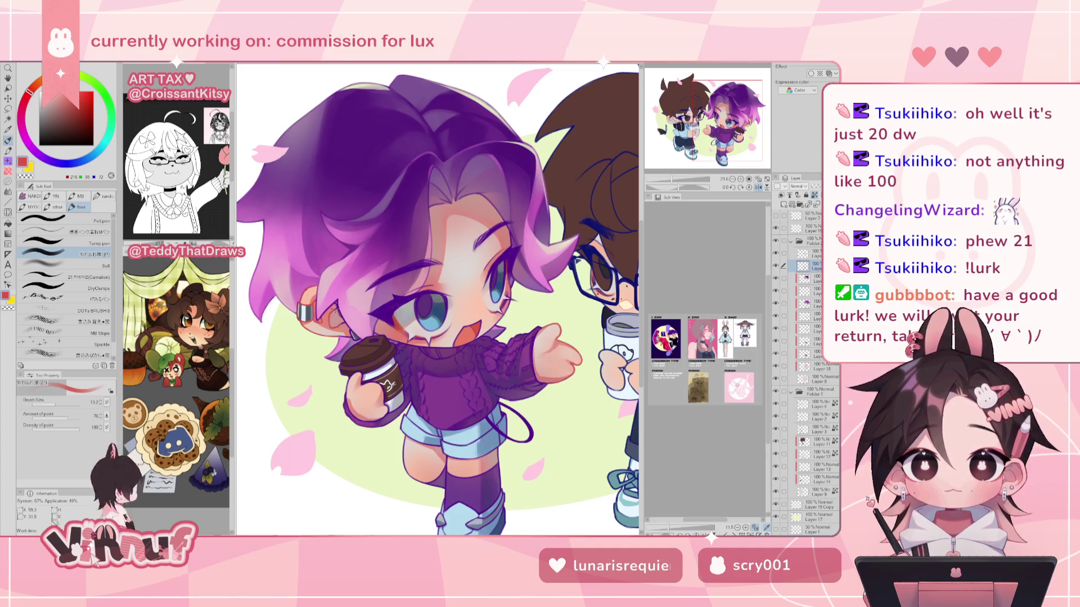
{"action": "left_click", "coordinate": [60, 402]}
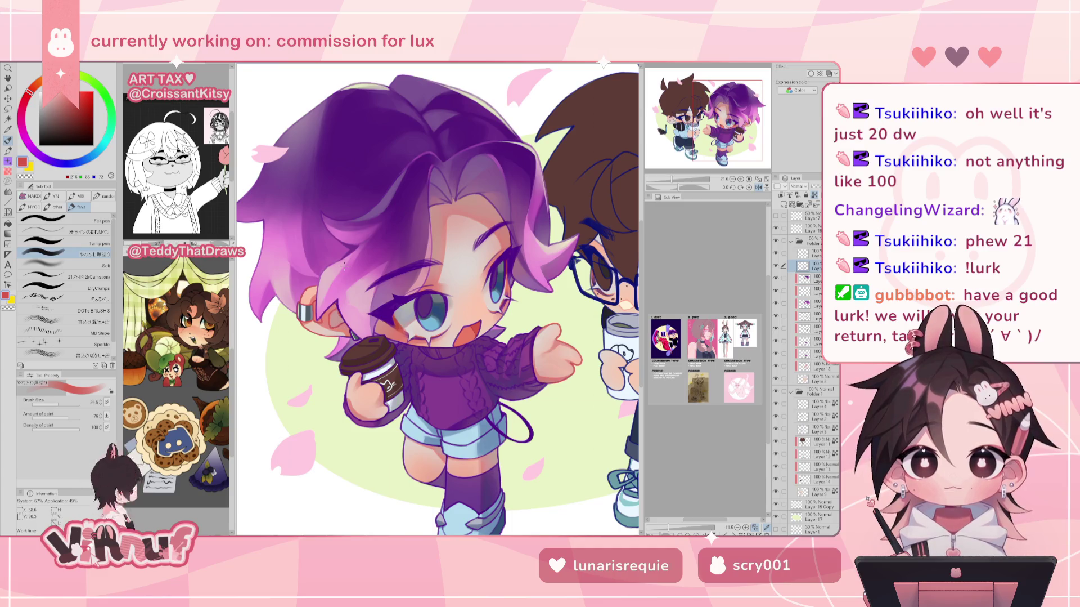
{"action": "left_click", "coordinate": [362, 264], "text": "alt"}
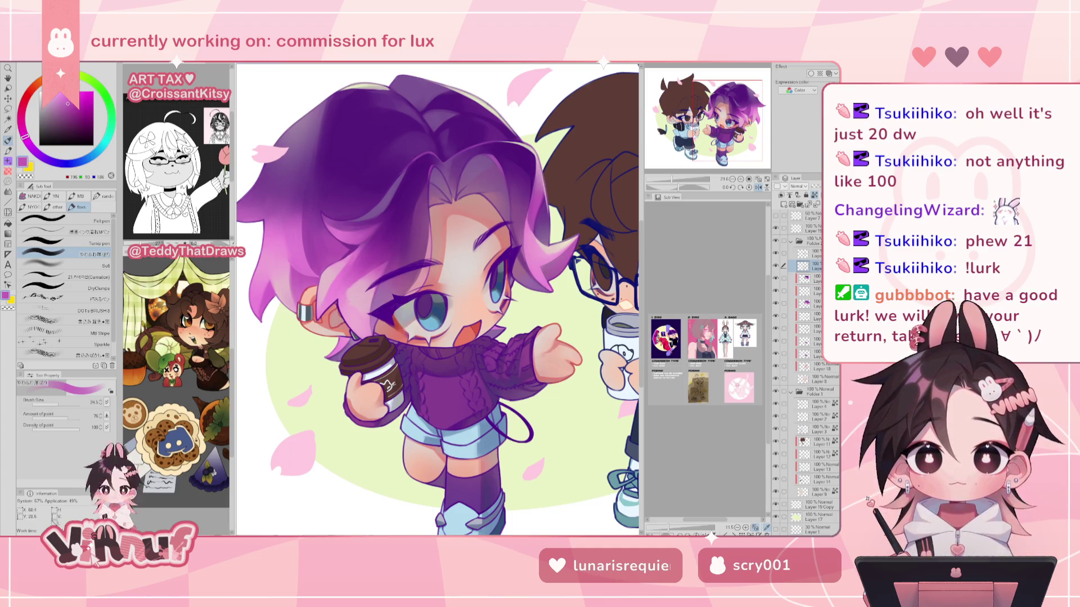
{"action": "left_click", "coordinate": [61, 399]}
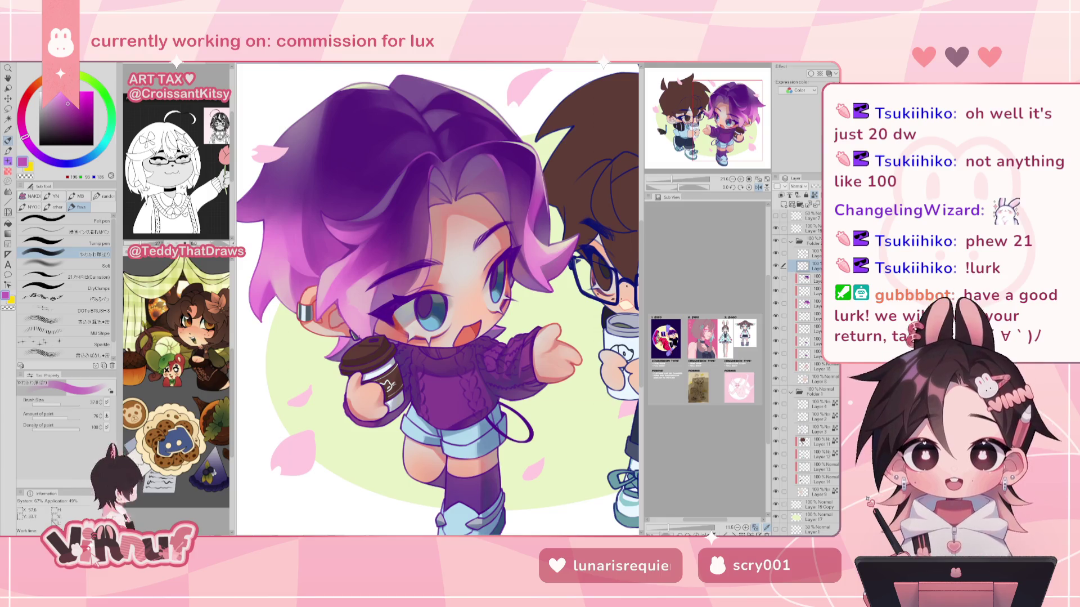
Touch up the face and hand with red-orange, peach and deeper red skin tones sampled from the drawing.
{"action": "key", "text": "h"}
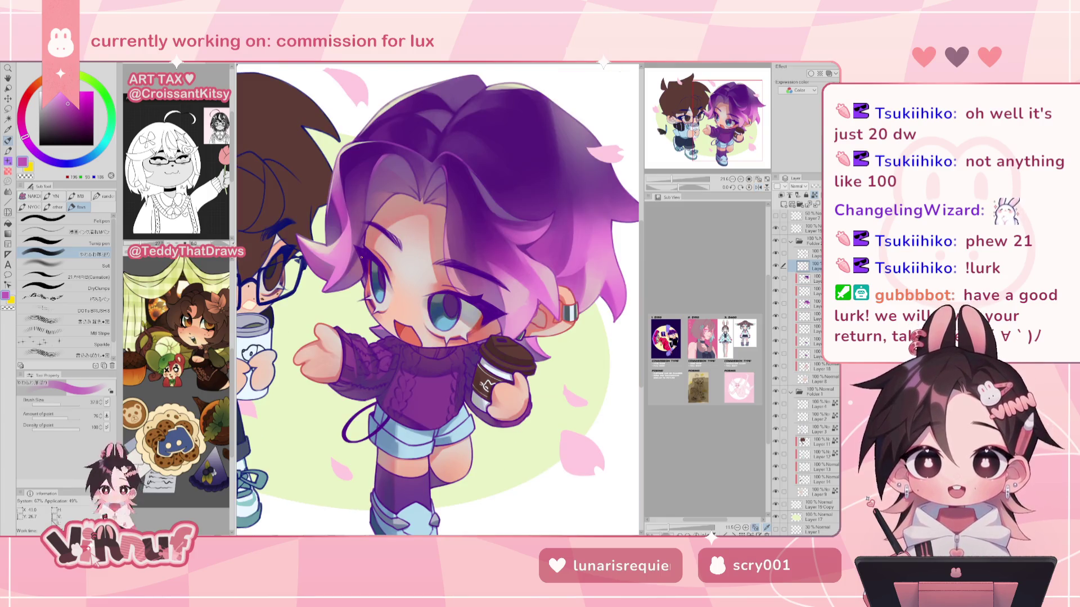
{"action": "left_click", "coordinate": [402, 317], "text": "alt"}
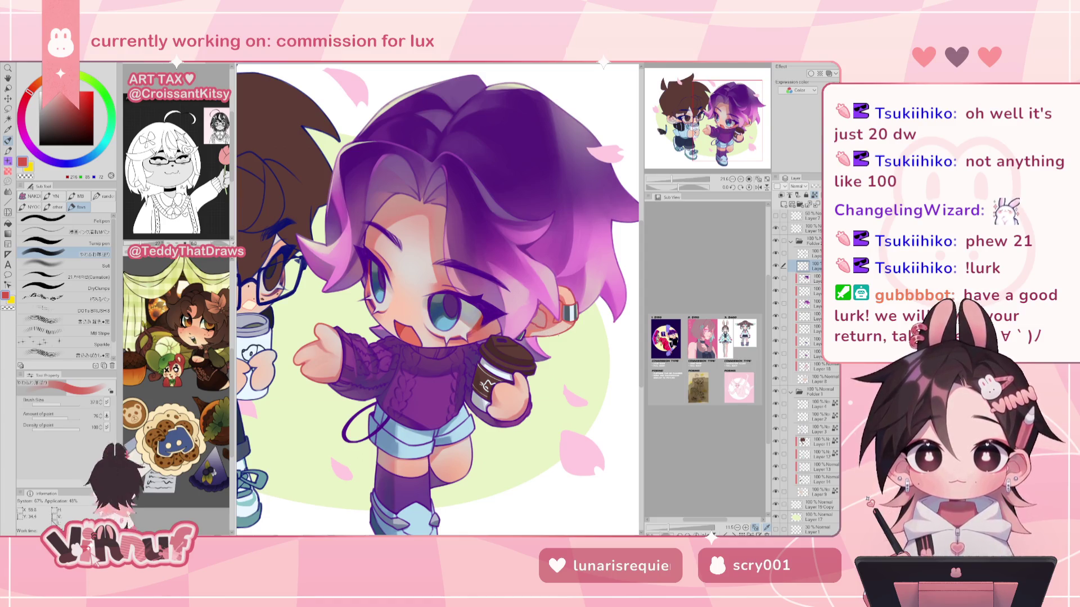
{"action": "left_click_drag", "start_coordinate": [439, 298], "coordinate": [433, 285]}
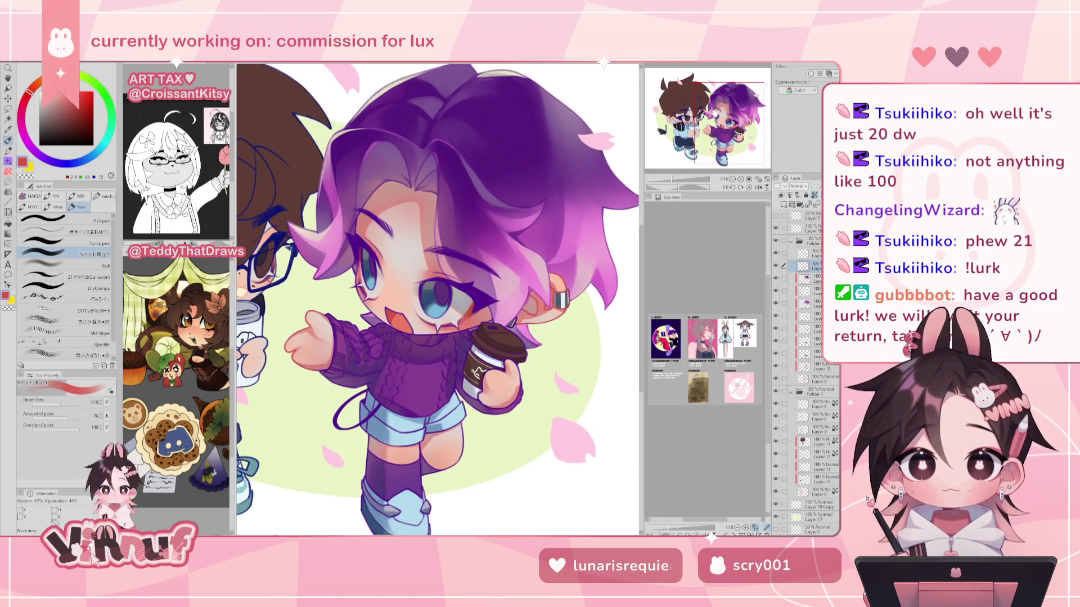
{"action": "left_click", "coordinate": [317, 361], "text": "alt"}
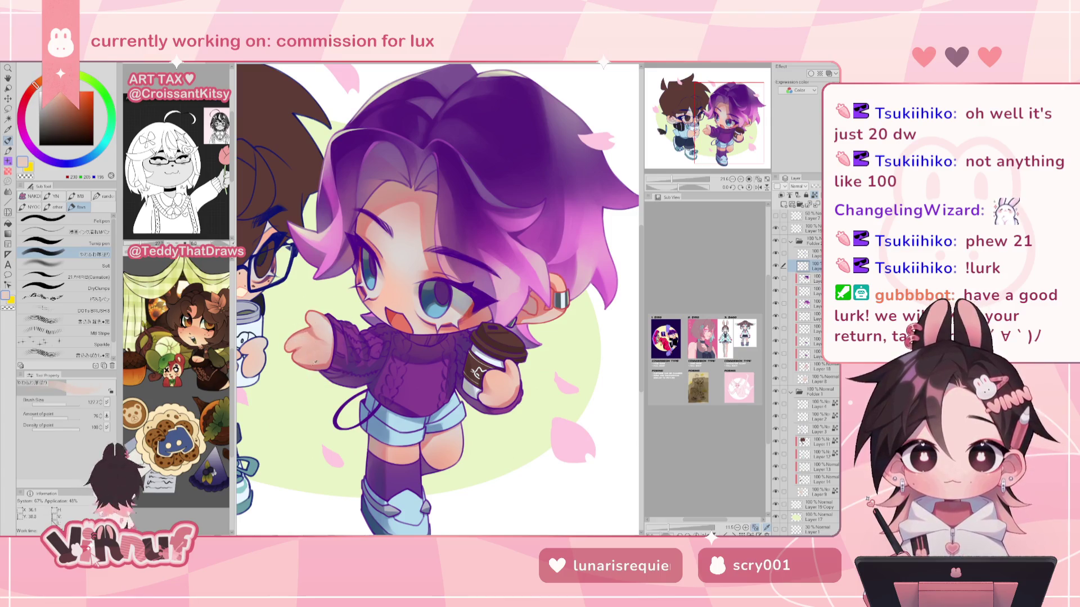
{"action": "left_click", "coordinate": [313, 337], "text": "alt"}
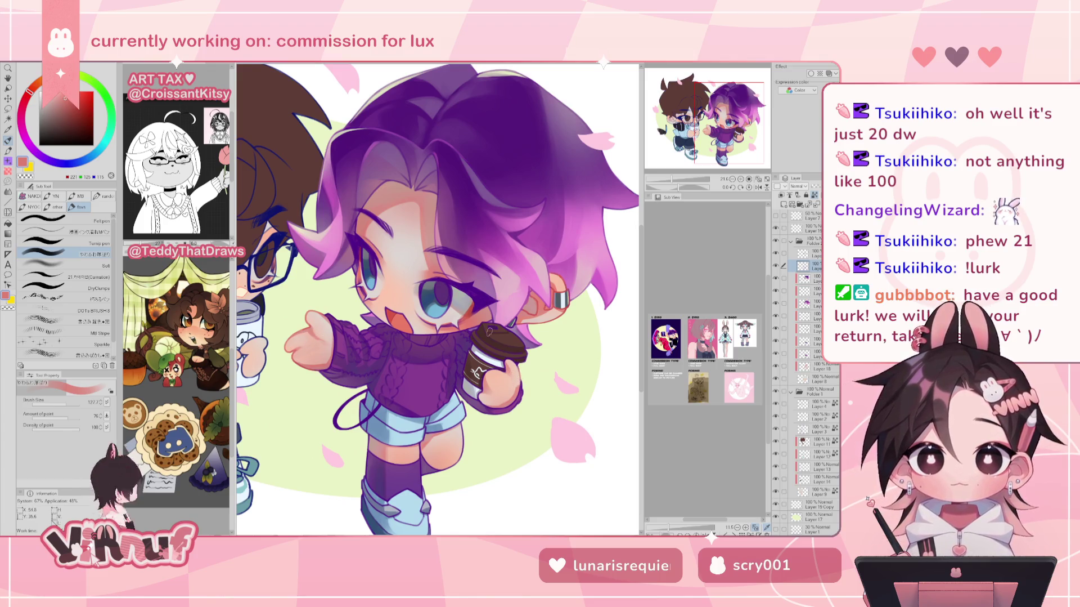
{"action": "left_click", "coordinate": [305, 364], "text": "alt"}
{"action": "left_click", "coordinate": [395, 305], "text": "alt"}
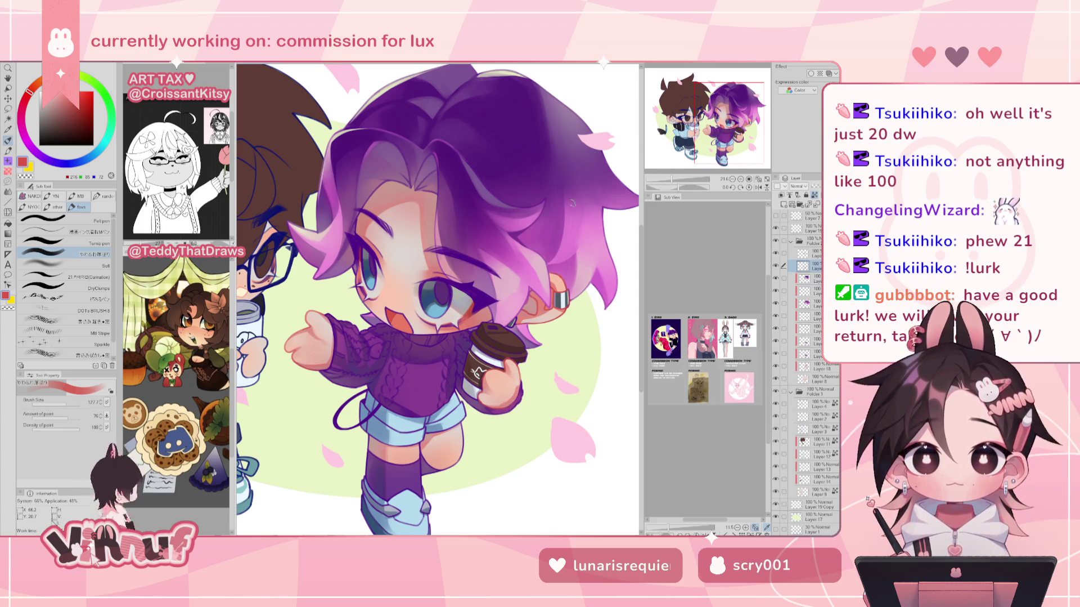
Mix darker, duller violet shades for the sweater shading.
{"action": "left_click", "coordinate": [375, 338], "text": "alt"}
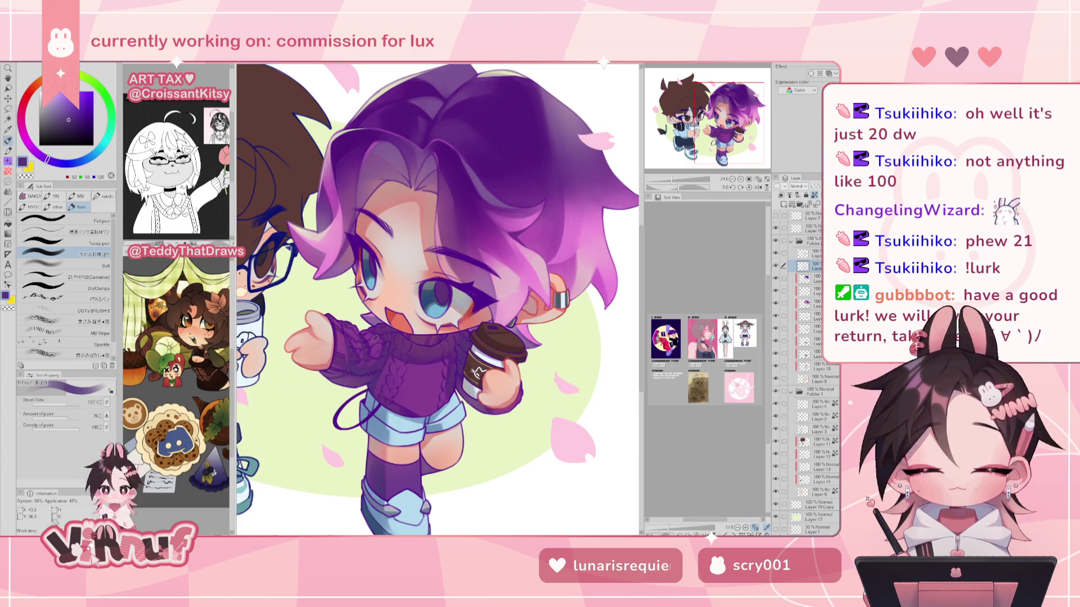
{"action": "left_click", "coordinate": [68, 113]}
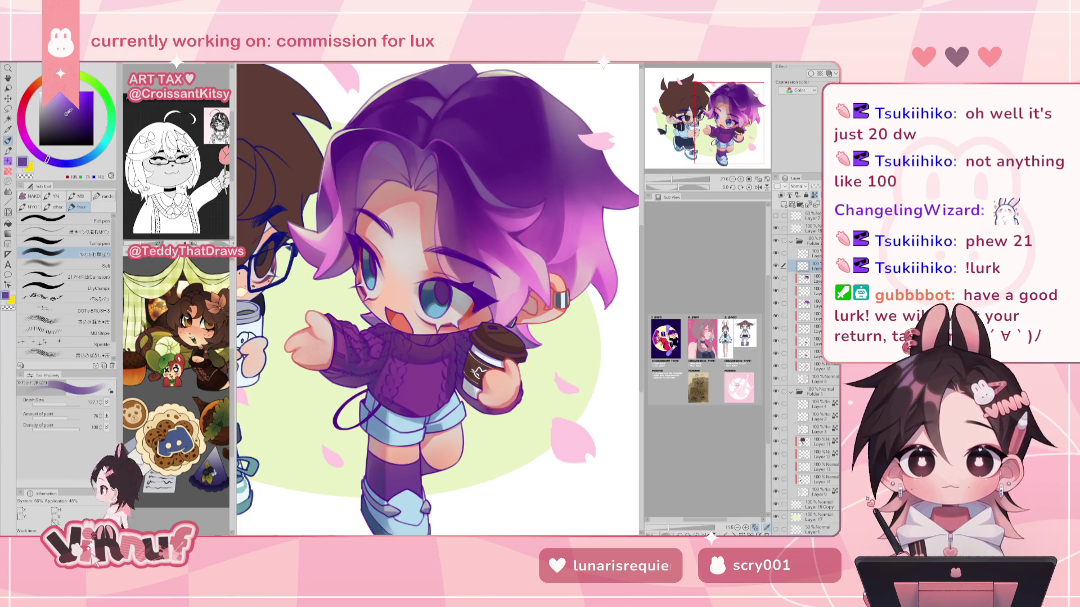
{"action": "left_click", "coordinate": [350, 374], "text": "alt"}
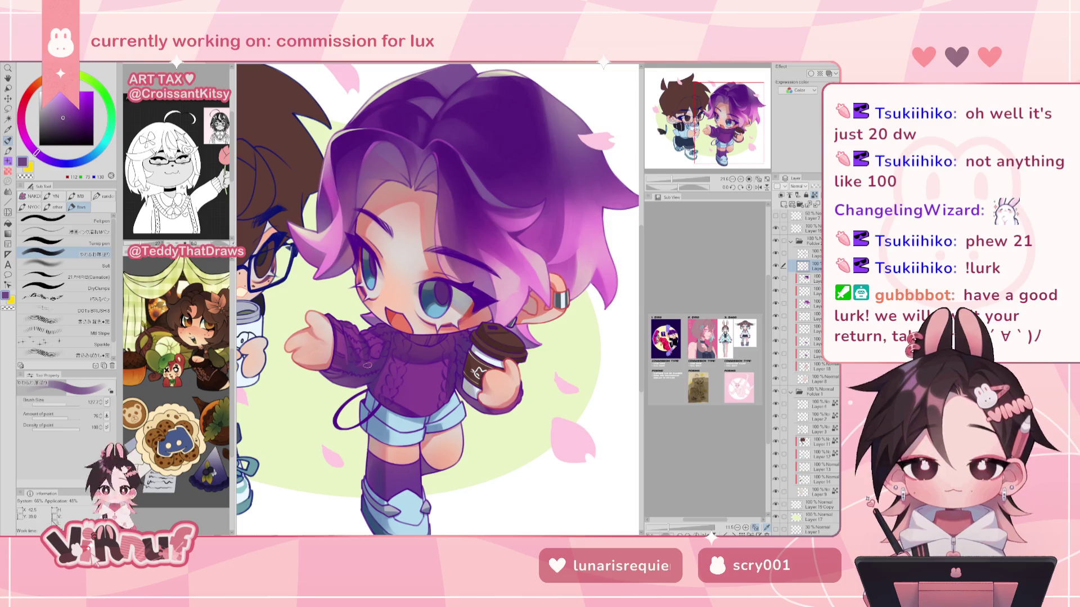
{"action": "left_click", "coordinate": [431, 337], "text": "alt"}
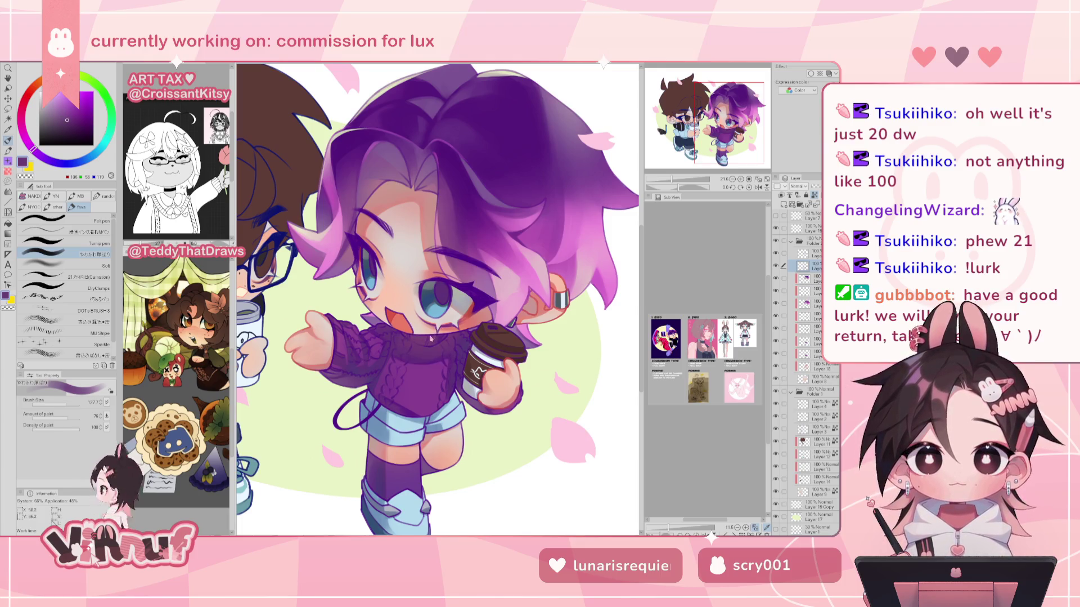
{"action": "left_click", "coordinate": [406, 374], "text": "alt"}
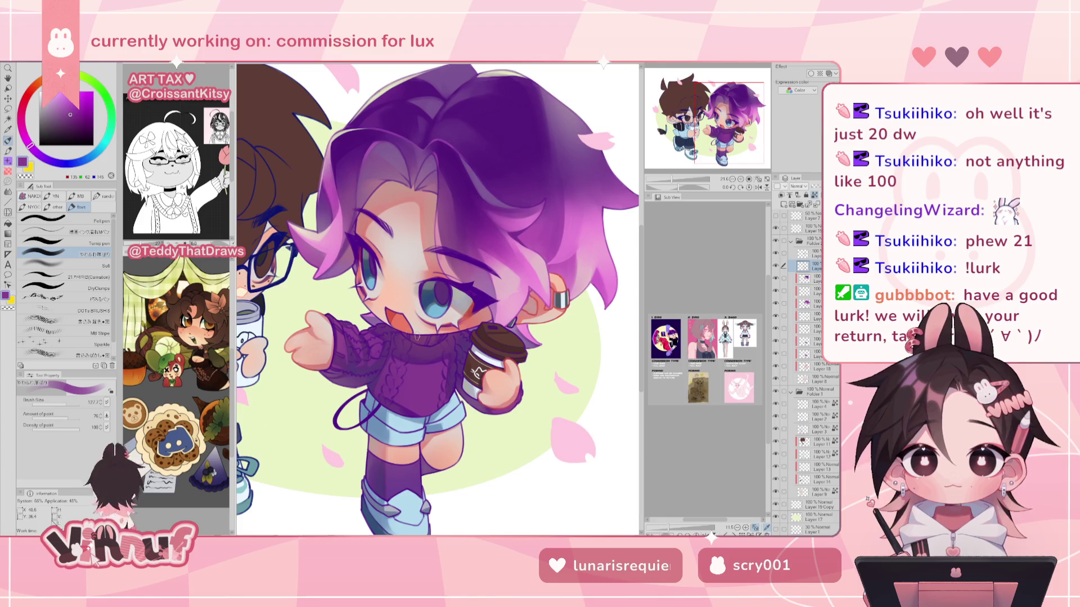
{"action": "left_click", "coordinate": [430, 346], "text": "alt"}
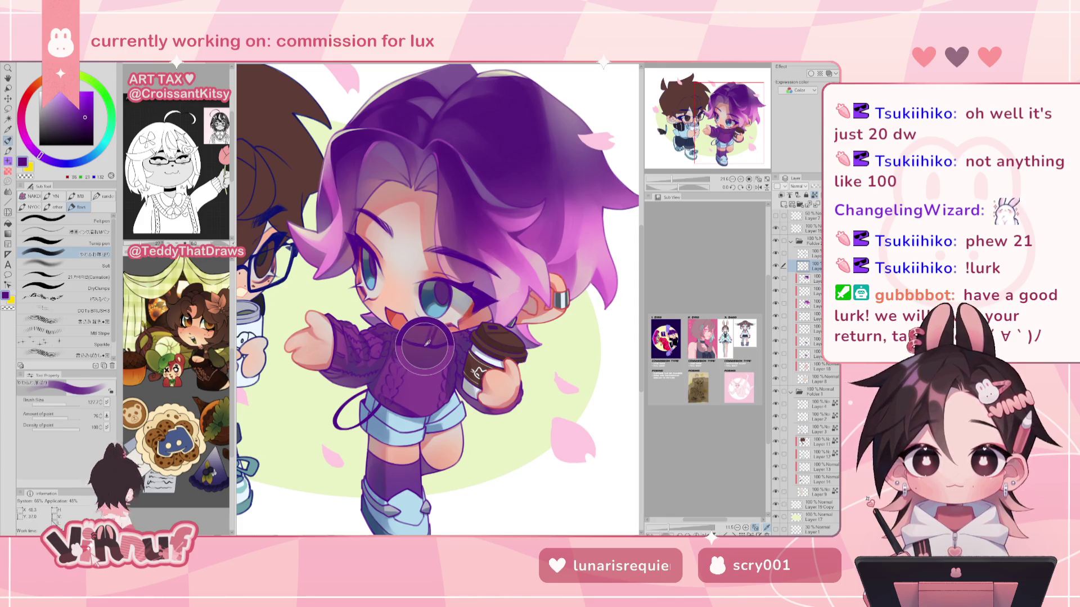
{"action": "left_click", "coordinate": [476, 300], "text": "alt"}
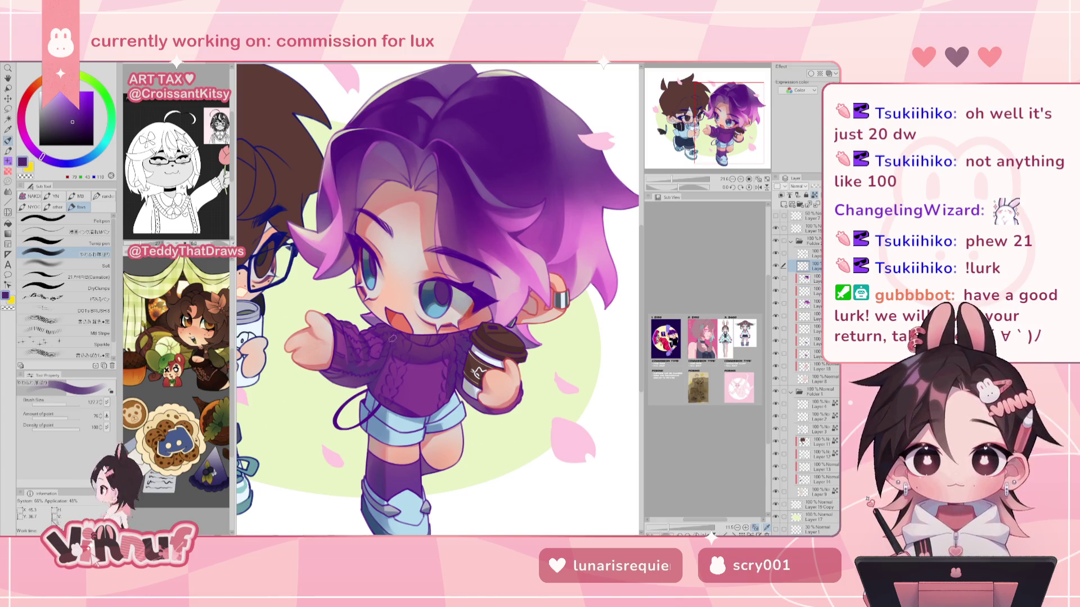
{"action": "left_click_drag", "start_coordinate": [76, 125], "coordinate": [79, 123]}
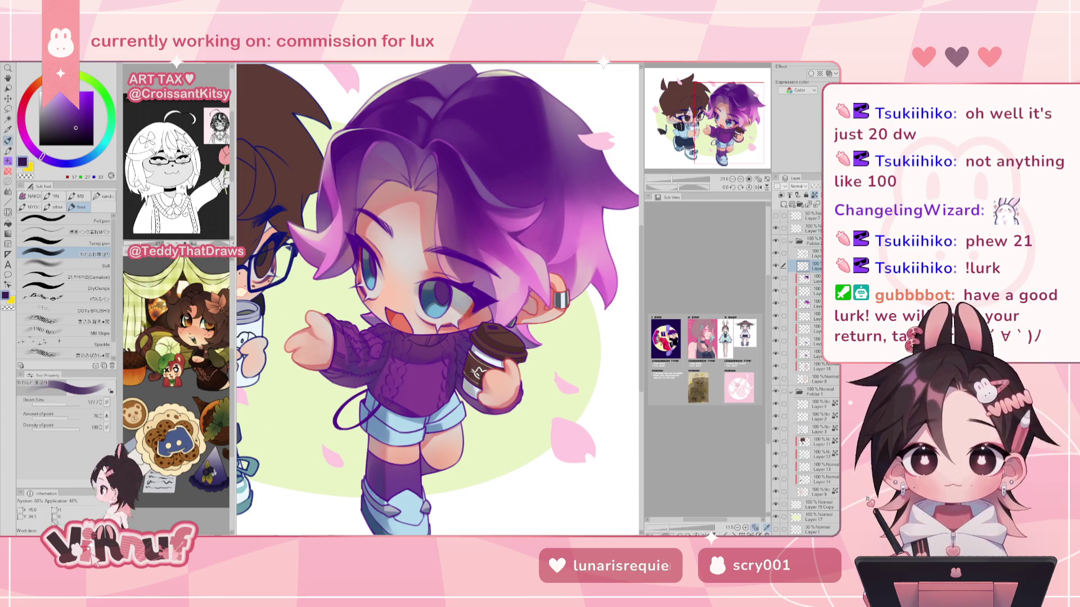
Brush more sweater shading with sampled dark purples and a soft pink, then zoom out.
{"action": "left_click", "coordinate": [415, 363], "text": "alt"}
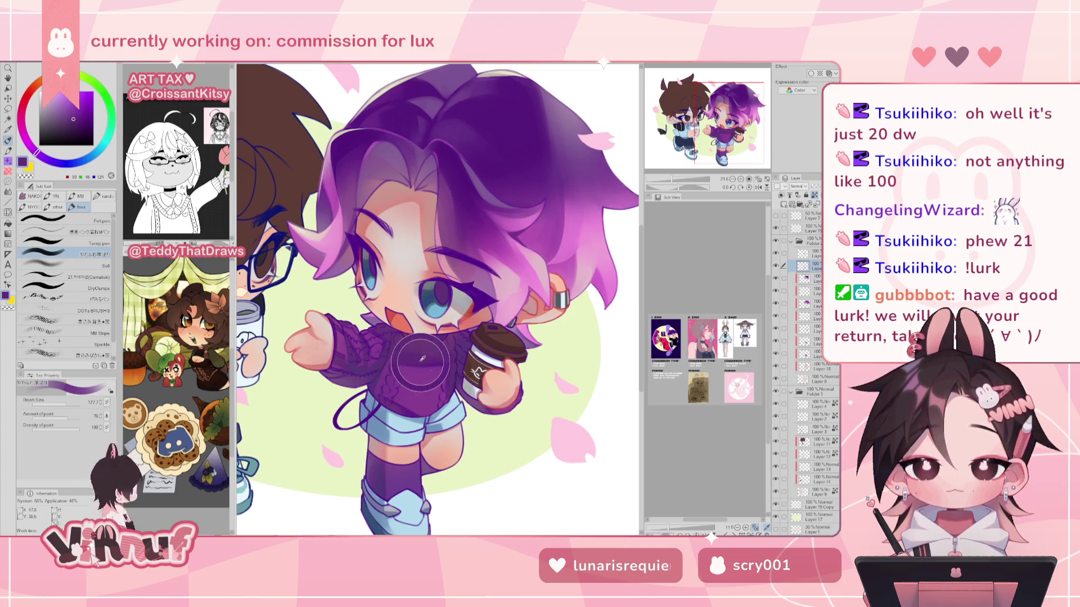
{"action": "left_click", "coordinate": [373, 322], "text": "alt"}
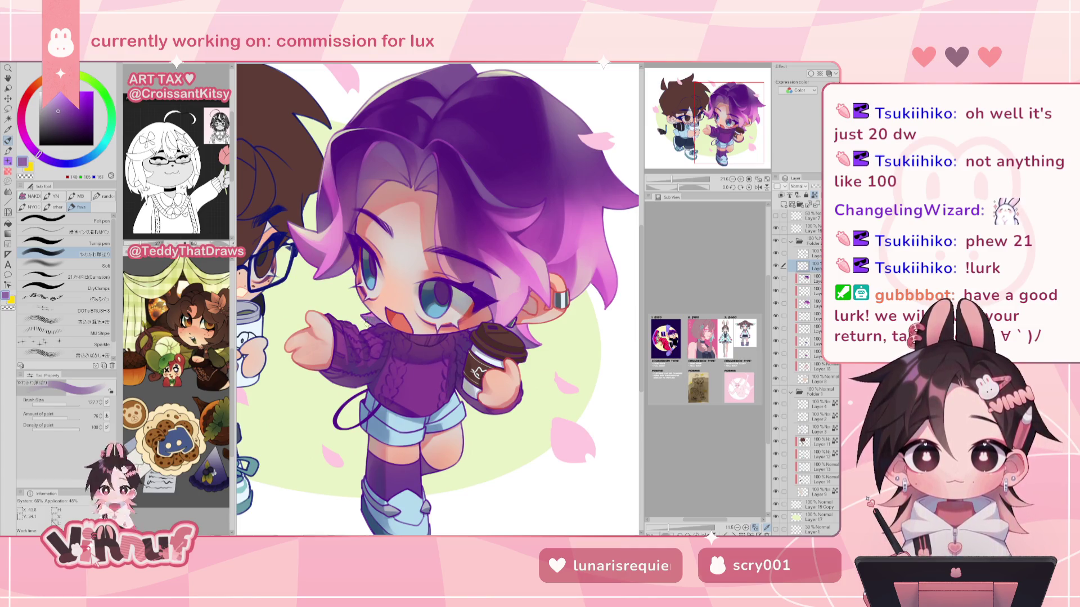
{"action": "left_click", "coordinate": [359, 312], "text": "alt"}
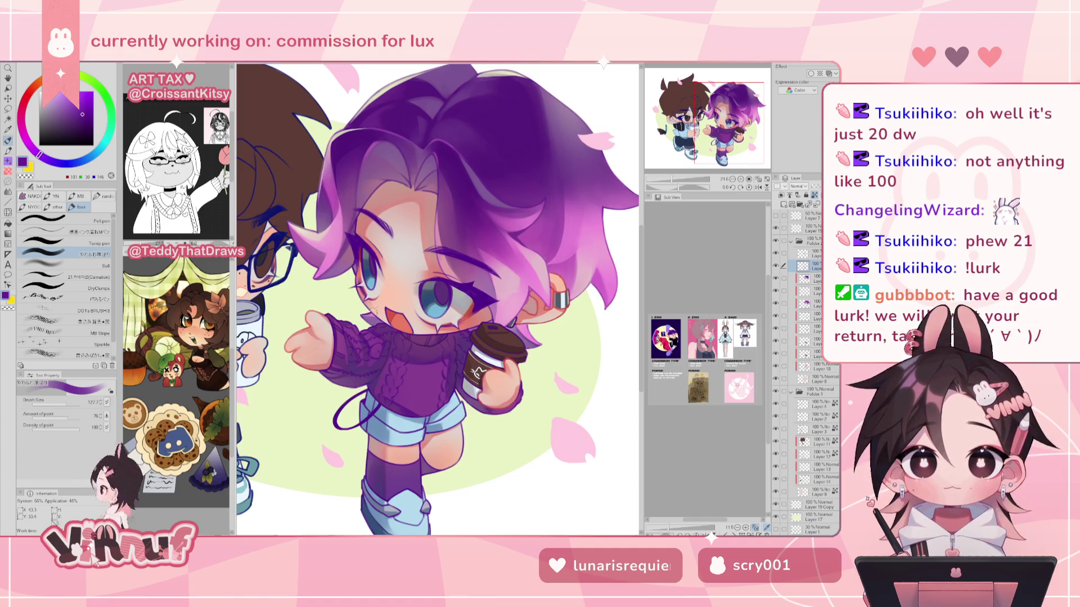
{"action": "left_click", "coordinate": [369, 314], "text": "alt"}
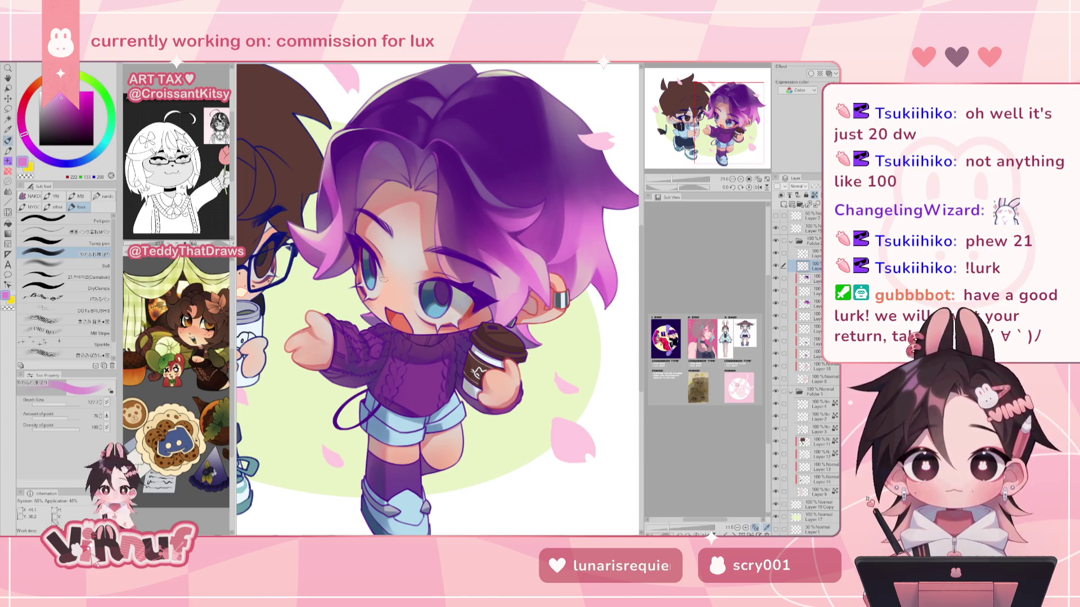
{"action": "left_click", "coordinate": [419, 390], "text": "alt"}
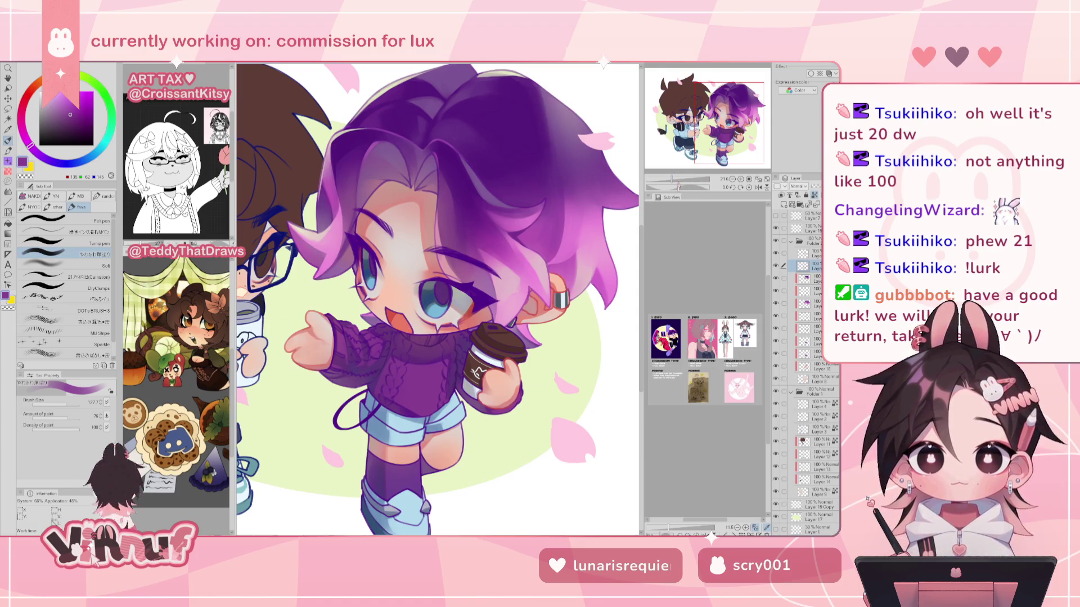
{"action": "key", "text": "ctrl+minus"}
{"action": "key", "text": "ctrl+minus"}
Zoom back in on the purple-haired character's face and sweater and select the Multiply shadow layer.
{"action": "key", "text": "h"}
{"action": "key", "text": "h"}
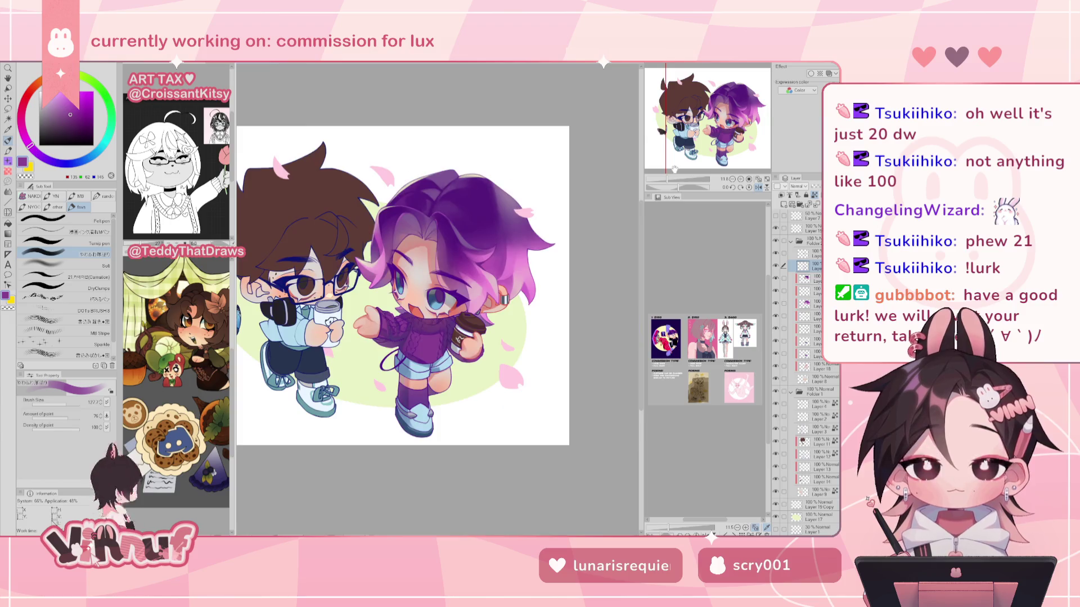
{"action": "key", "text": "ctrl+plus"}
{"action": "key", "text": "ctrl+plus"}
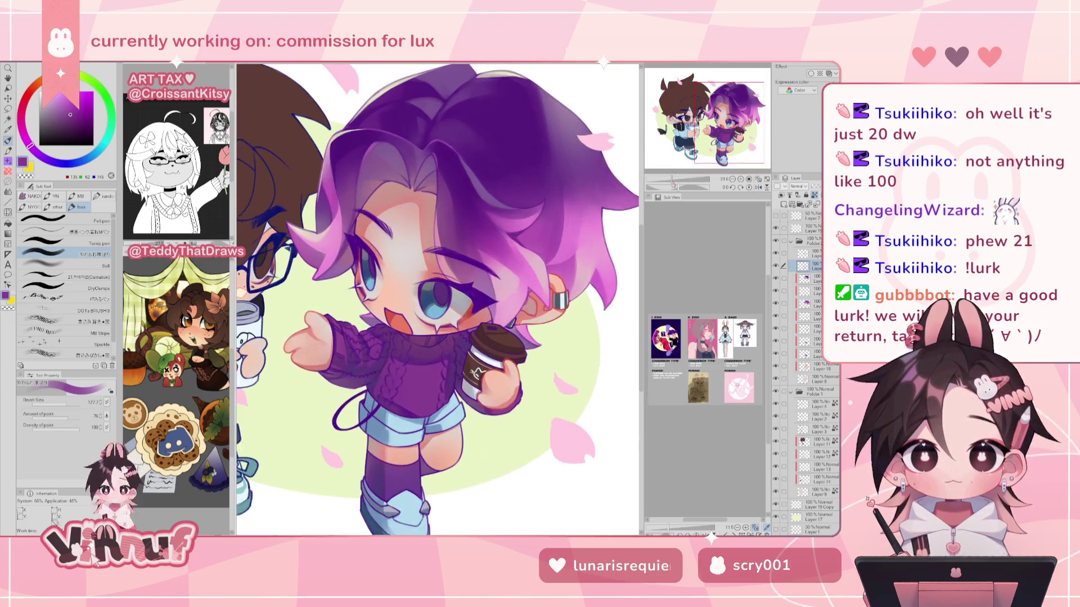
{"action": "left_click_drag", "start_coordinate": [437, 298], "coordinate": [466, 251]}
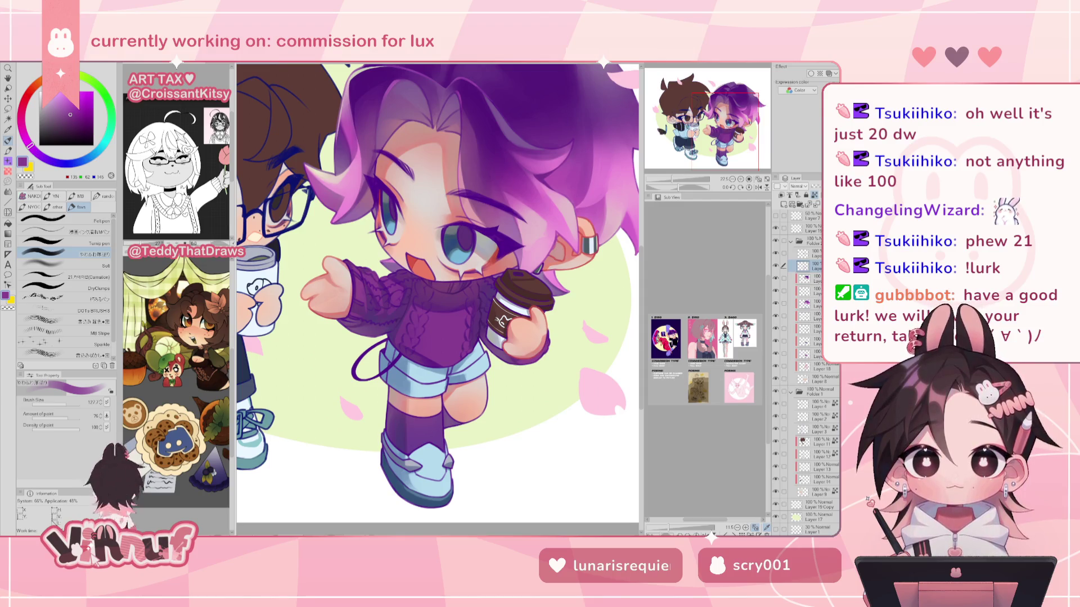
{"action": "left_click", "coordinate": [810, 291]}
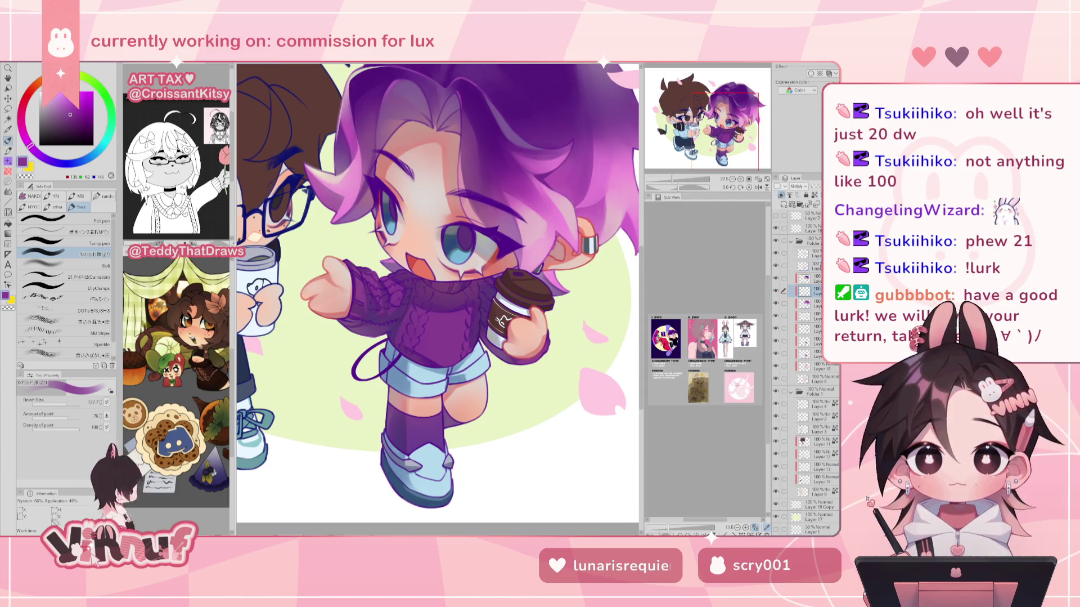
{"action": "left_click", "coordinate": [317, 344], "text": "alt"}
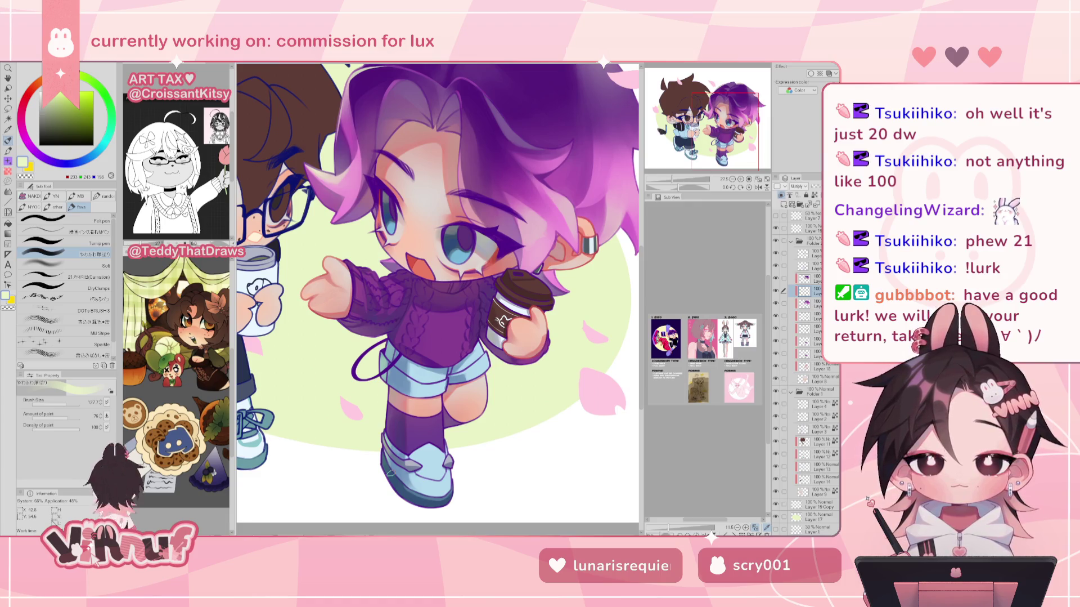
Mix a deeper blue-grey shadow colour, adjust the brush size, then mirror and fit the whole canvas.
{"action": "left_click", "coordinate": [87, 158]}
{"action": "left_click", "coordinate": [50, 107]}
{"action": "left_click", "coordinate": [50, 106]}
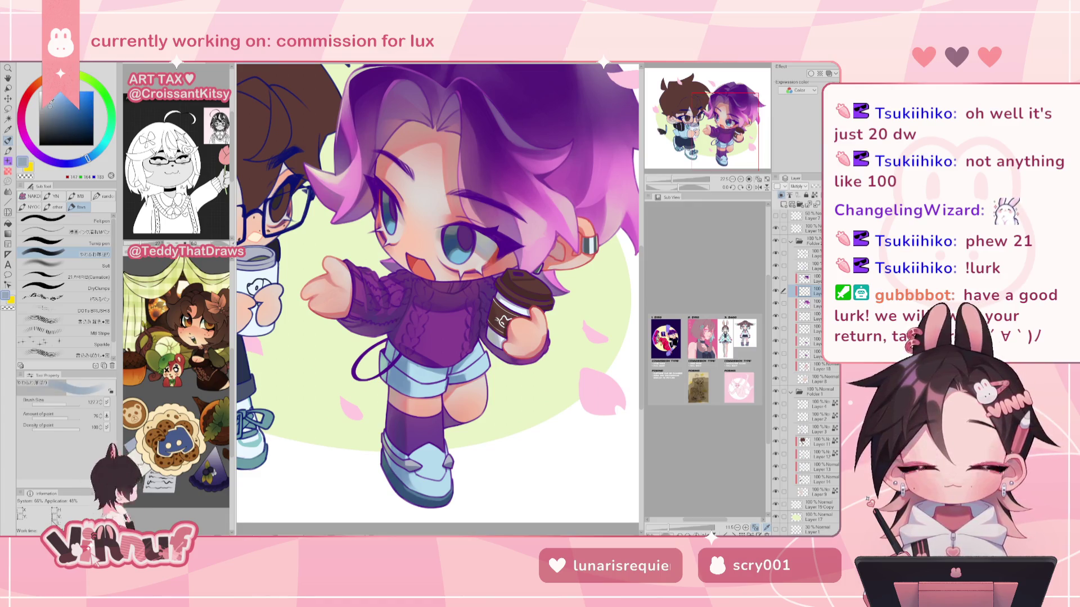
{"action": "left_click", "coordinate": [52, 112]}
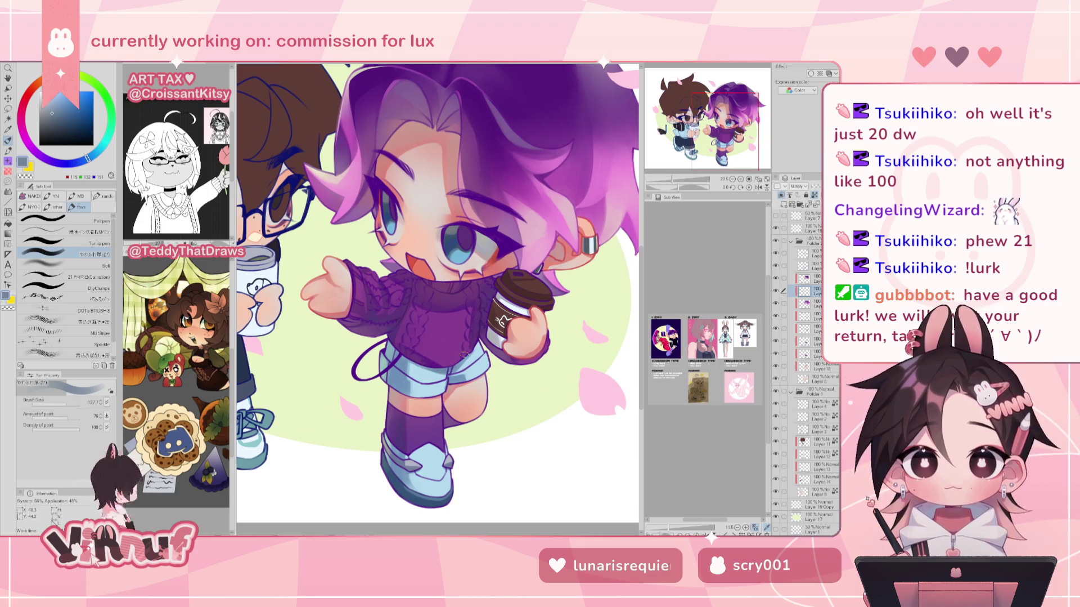
{"action": "left_click_drag", "start_coordinate": [87, 159], "coordinate": [82, 162]}
{"action": "left_click", "coordinate": [55, 116]}
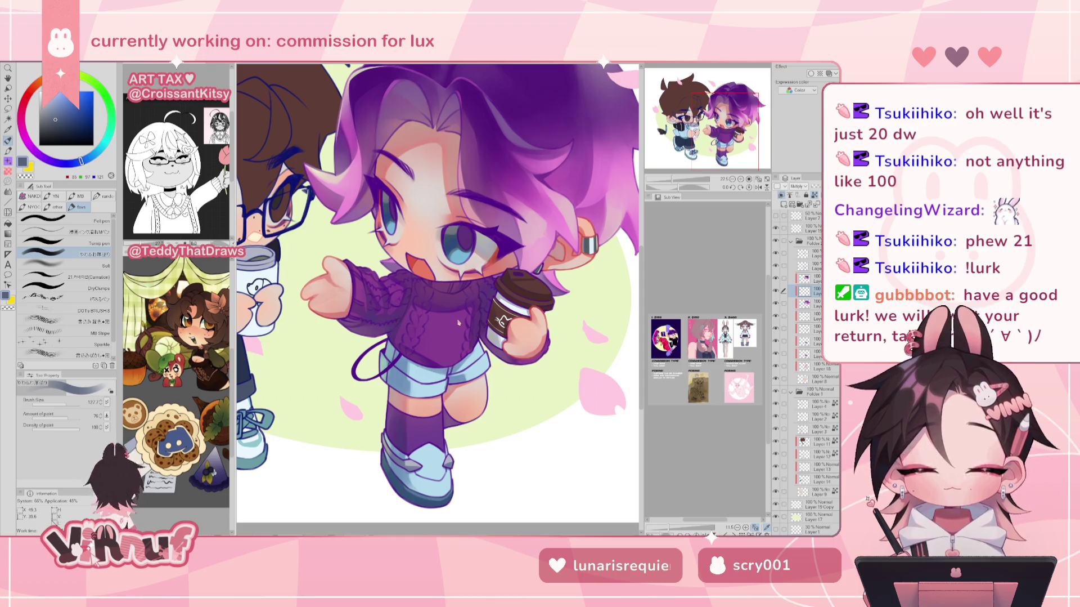
{"action": "left_click", "coordinate": [70, 163]}
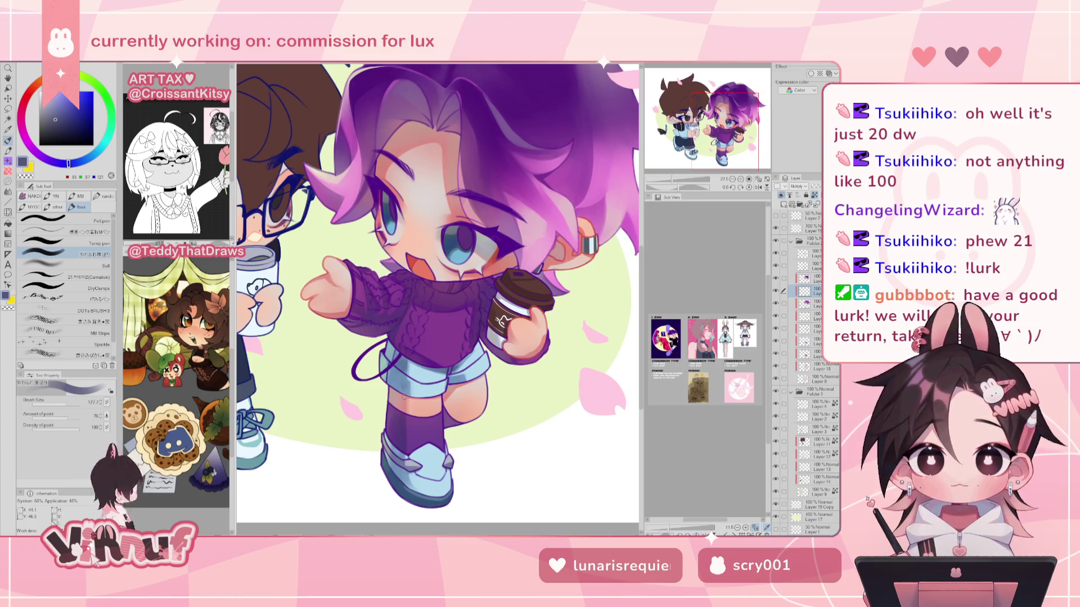
{"action": "key", "text": "bracketleft"}
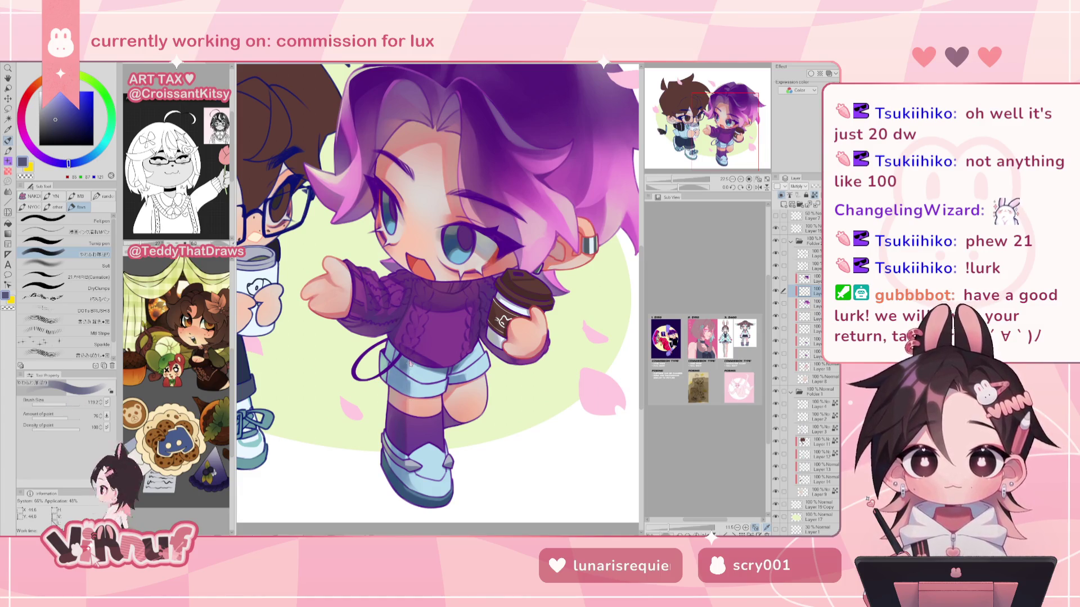
{"action": "key", "text": "bracketright"}
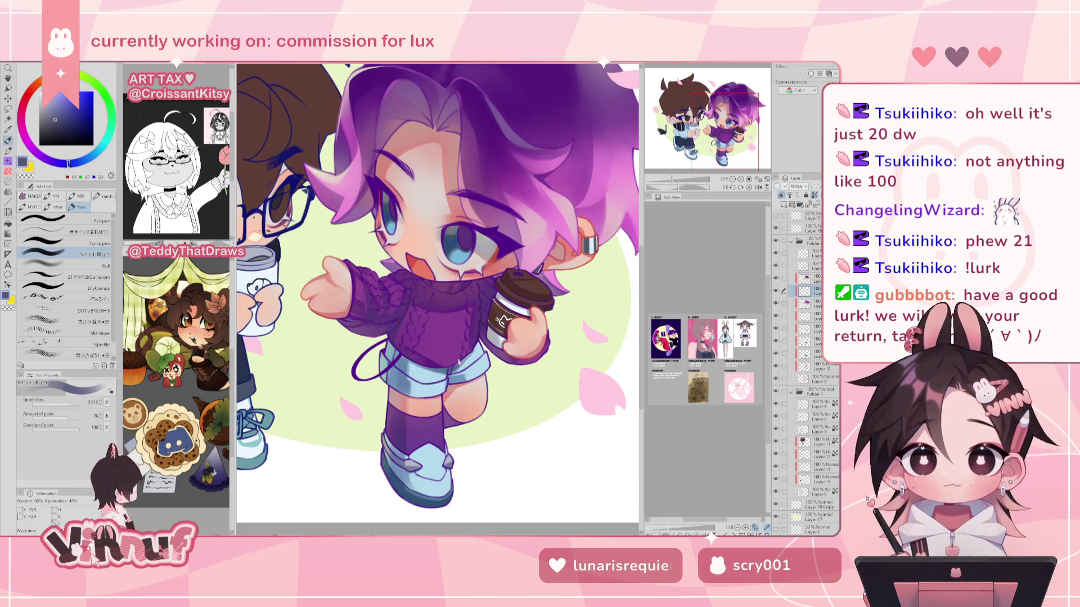
{"action": "key", "text": "h"}
{"action": "key", "text": "h"}
{"action": "key", "text": "ctrl+0"}
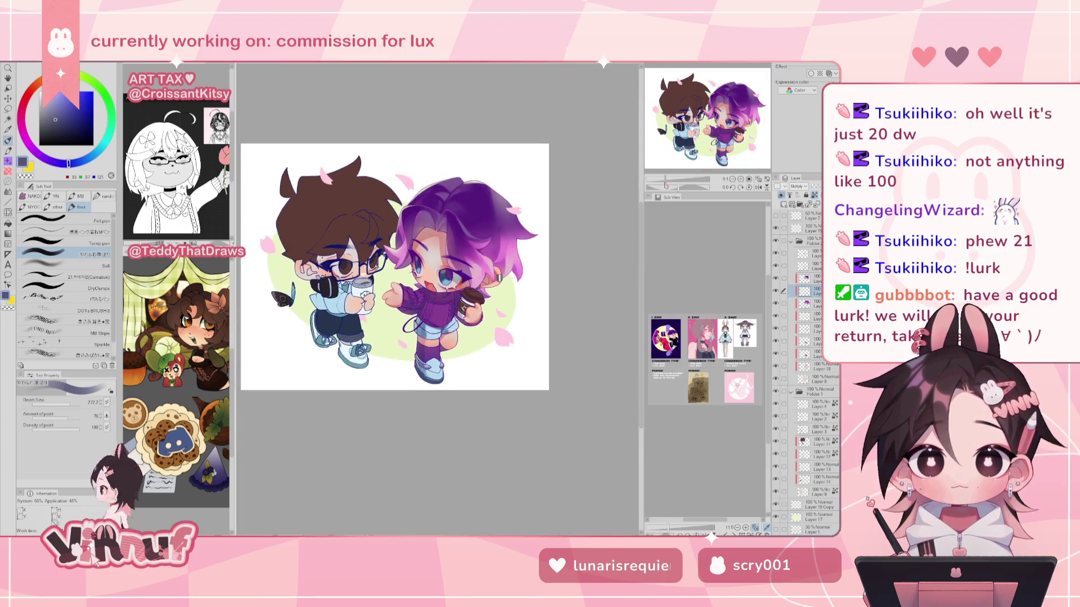
Switch to the normal painting layer and sample earring greys, sweater purple and shorts blue with a smaller brush.
{"action": "scroll", "coordinate": [435, 287], "scroll_direction": "up", "scroll_amount": 3}
{"action": "scroll", "coordinate": [435, 287], "scroll_direction": "up", "scroll_amount": 2}
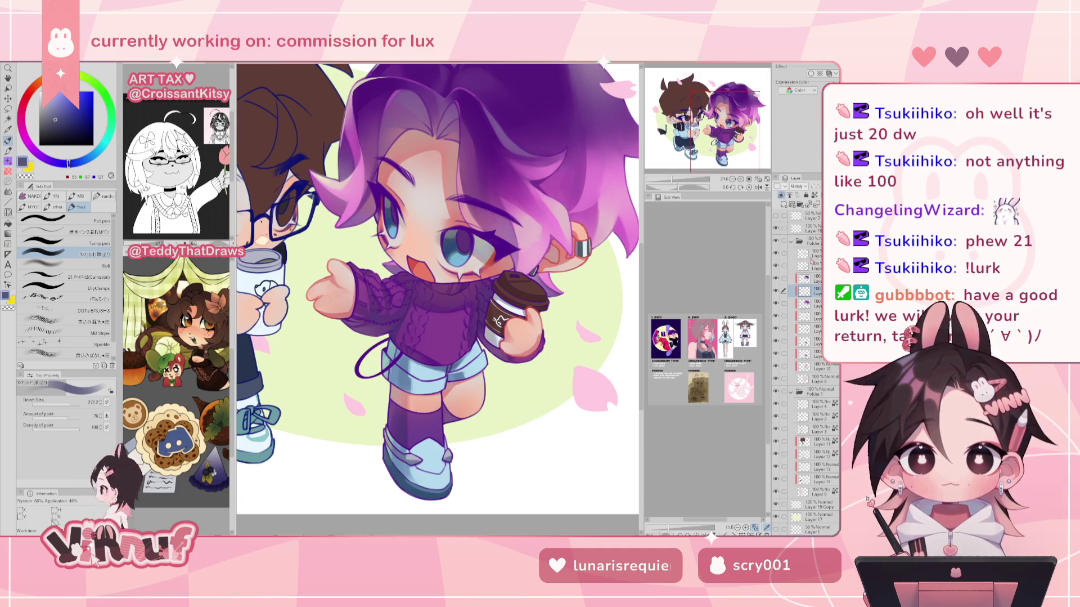
{"action": "left_click", "coordinate": [810, 265]}
{"action": "left_click_drag", "start_coordinate": [581, 250], "coordinate": [579, 249]}
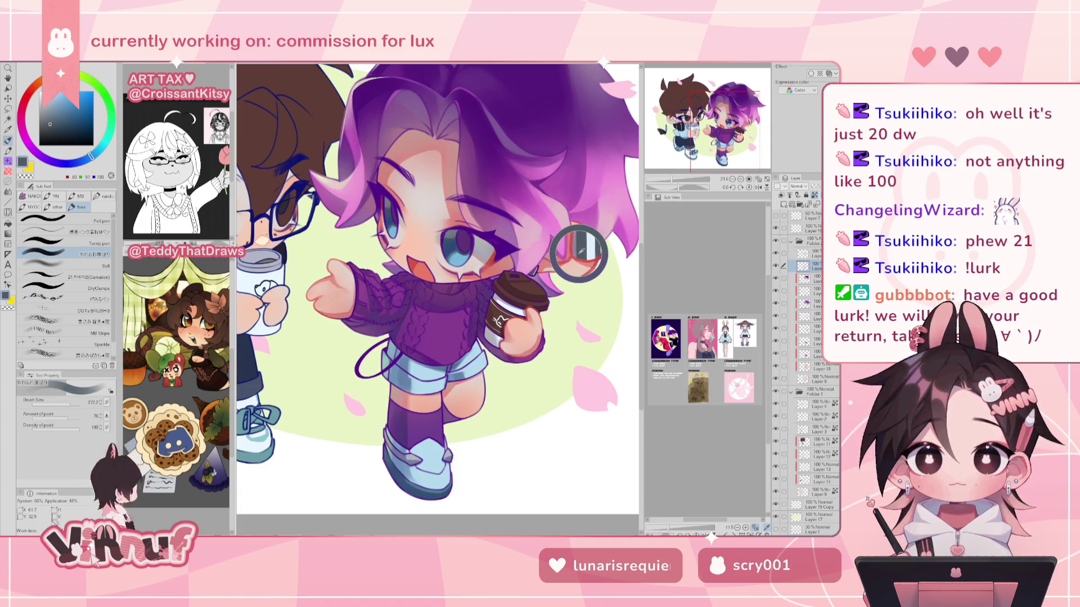
{"action": "left_click", "coordinate": [64, 404]}
{"action": "left_click_drag", "start_coordinate": [65, 404], "coordinate": [73, 399]}
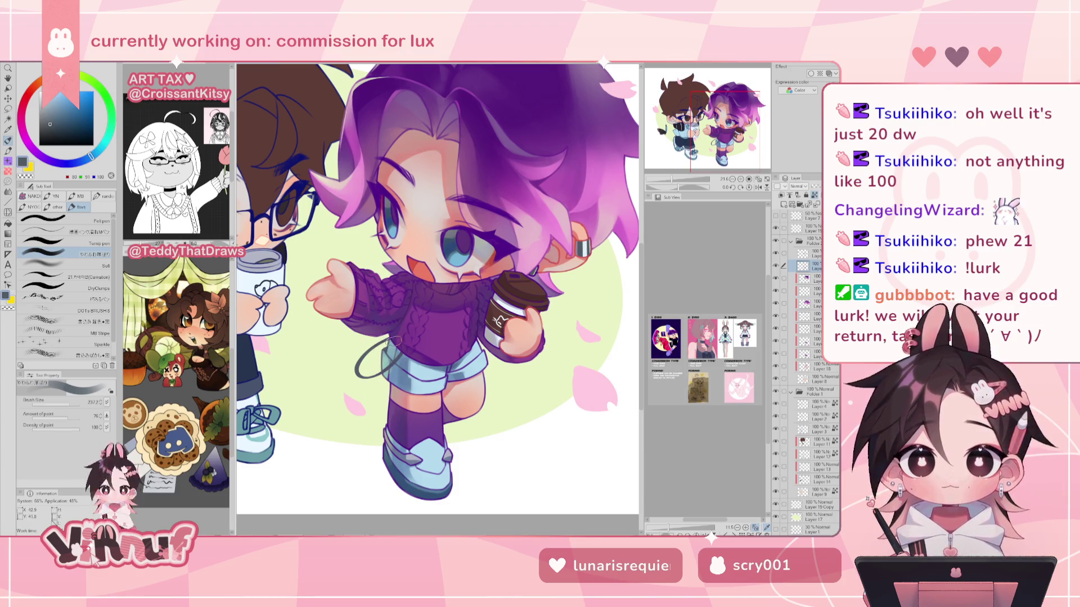
{"action": "scroll", "coordinate": [392, 340], "scroll_direction": "up", "scroll_amount": 1}
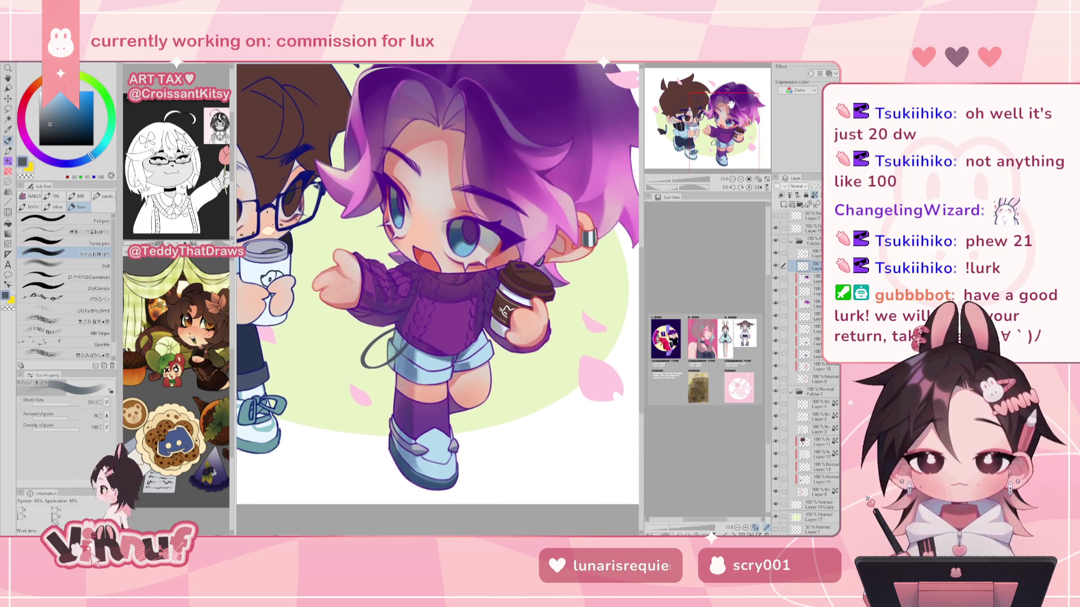
{"action": "left_click", "coordinate": [415, 327], "text": "alt"}
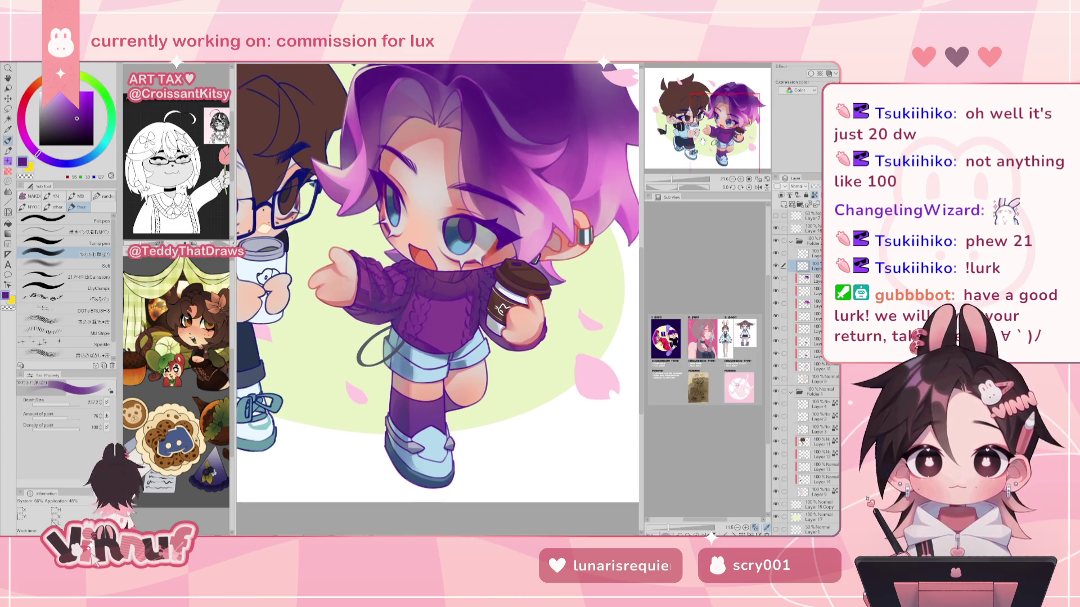
{"action": "left_click_drag", "start_coordinate": [491, 286], "coordinate": [474, 280]}
{"action": "left_click", "coordinate": [398, 344], "text": "alt"}
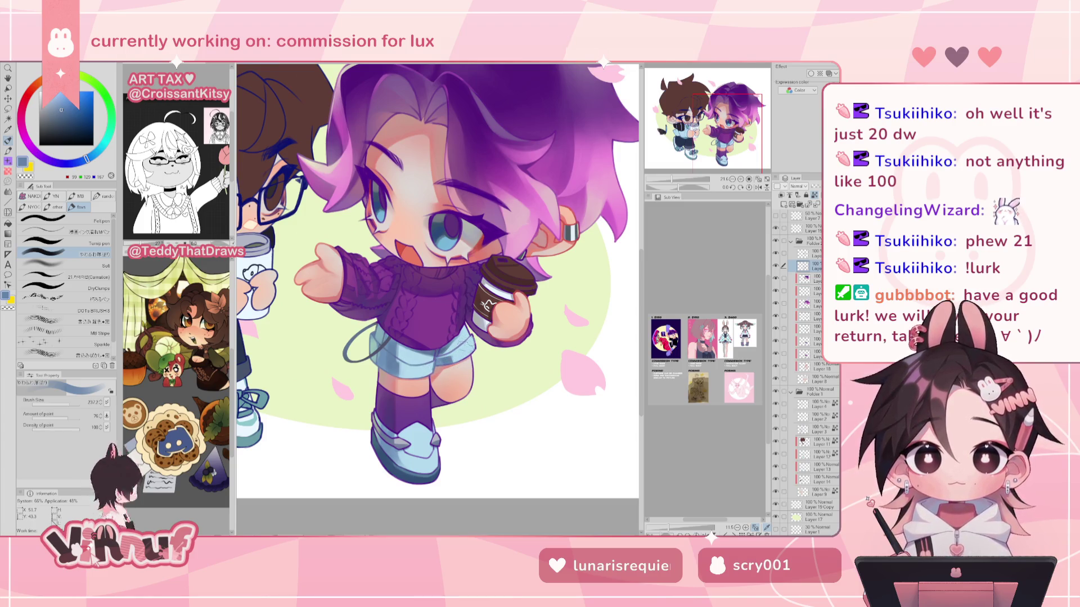
Brush a dark navy outline along the bottom of the left shoe sole.
{"action": "left_click_drag", "start_coordinate": [450, 365], "coordinate": [438, 299]}
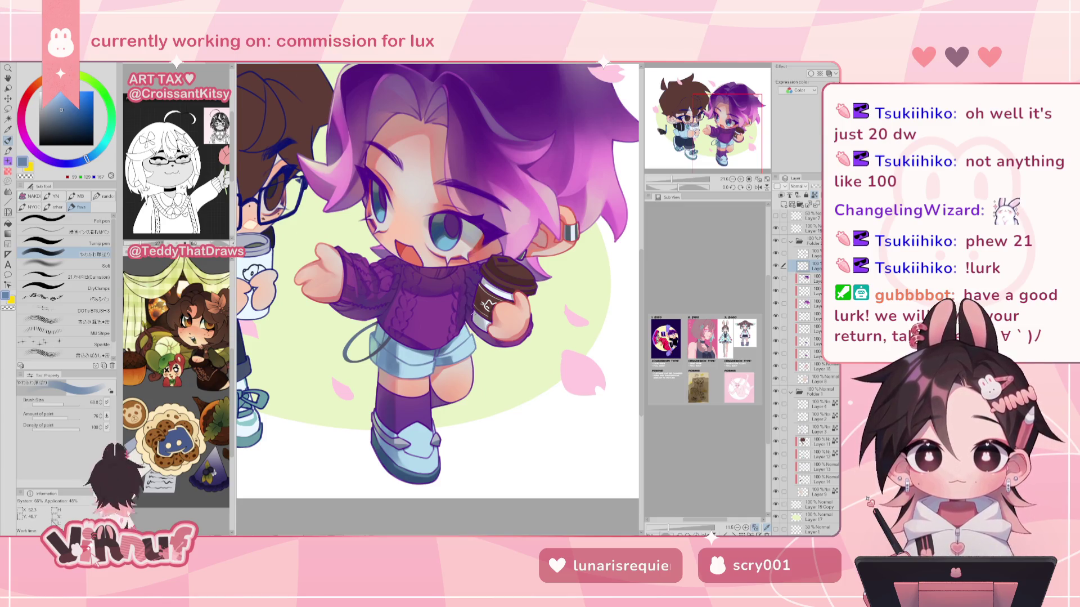
{"action": "left_click_drag", "start_coordinate": [474, 310], "coordinate": [428, 453]}
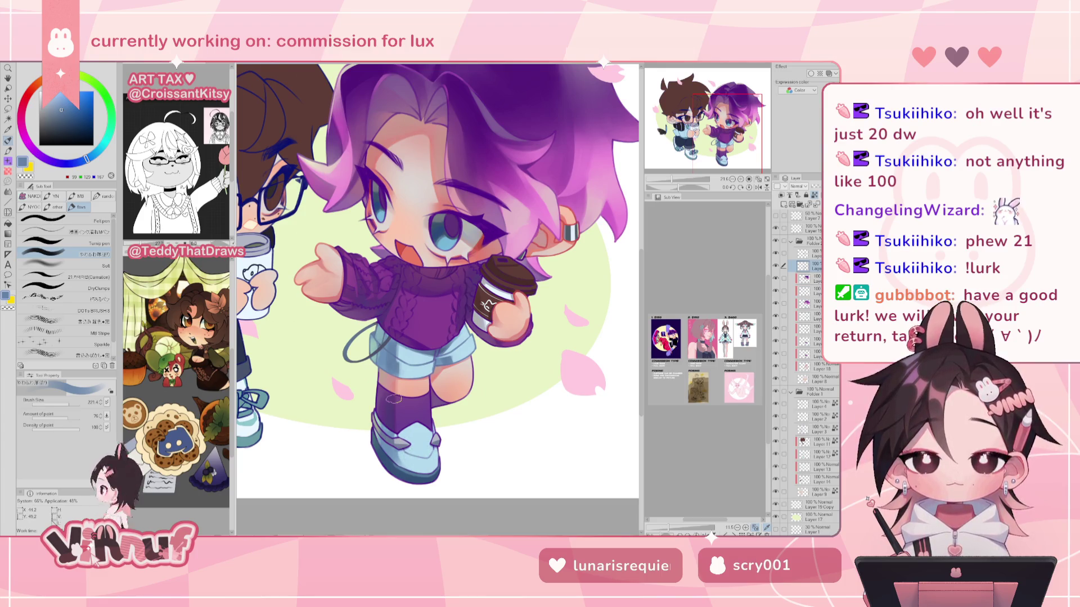
{"action": "left_click", "coordinate": [404, 469], "text": "alt"}
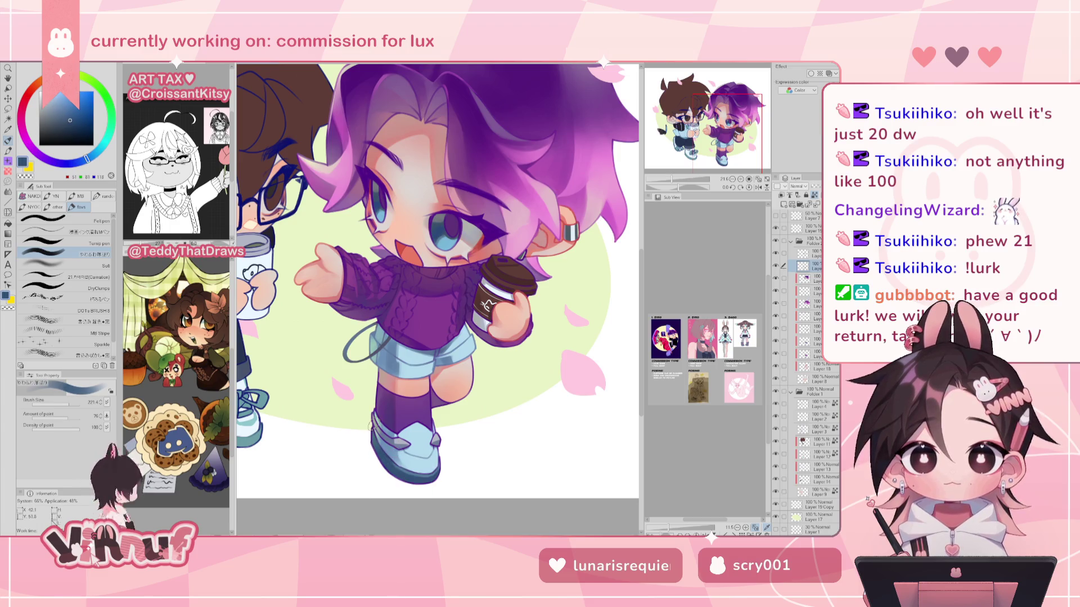
{"action": "left_click", "coordinate": [74, 125]}
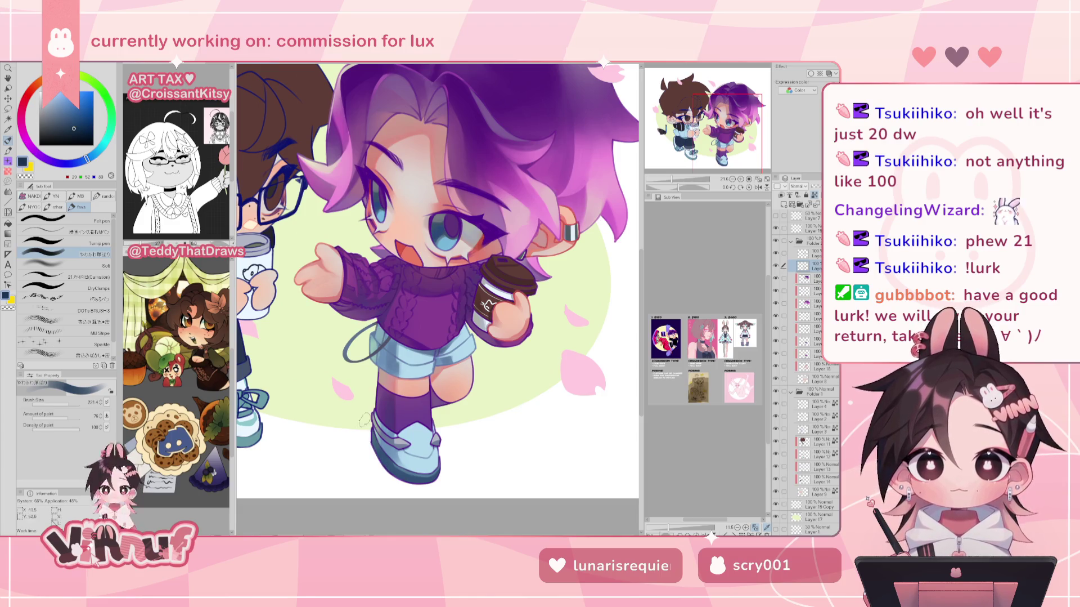
{"action": "left_click_drag", "start_coordinate": [365, 426], "coordinate": [444, 471]}
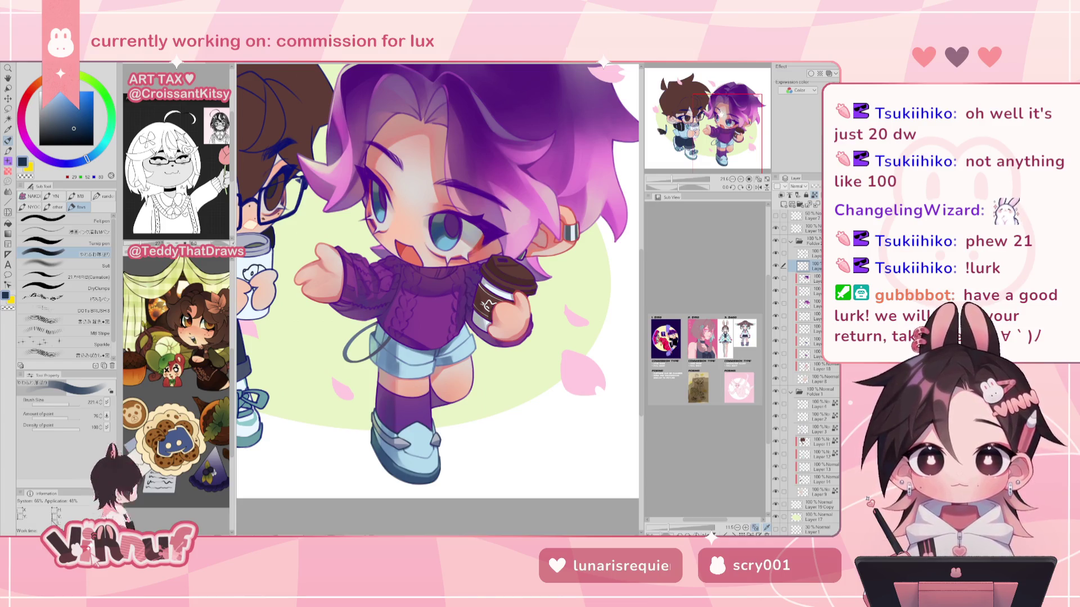
{"action": "left_click_drag", "start_coordinate": [417, 392], "coordinate": [406, 386]}
{"action": "left_click", "coordinate": [466, 313], "text": "alt"}
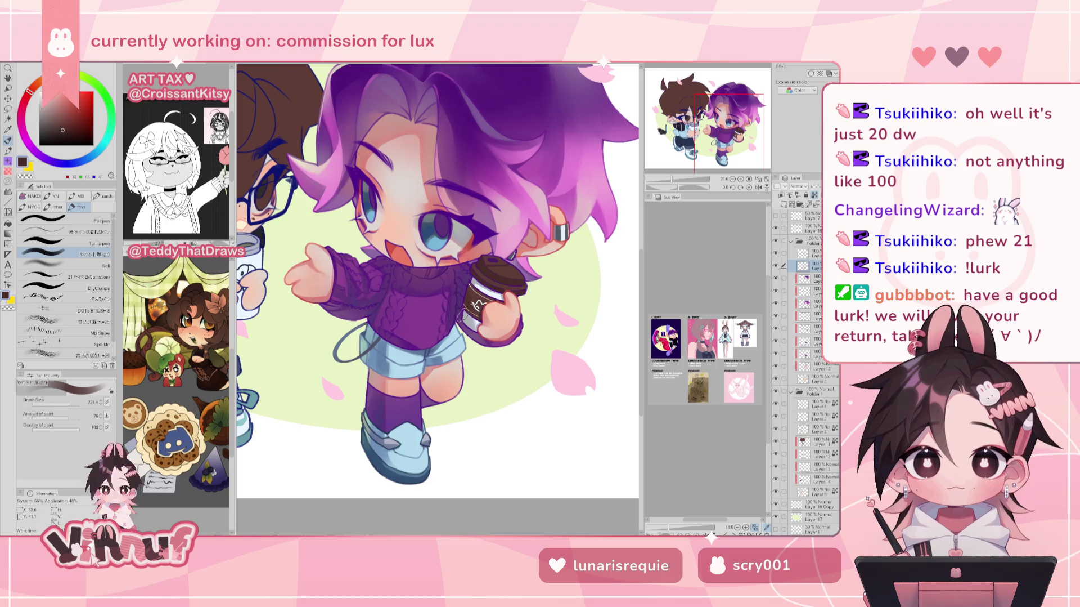
Pick slate and grey-blue colours and reduce the brush size to about 40.
{"action": "left_click", "coordinate": [66, 402]}
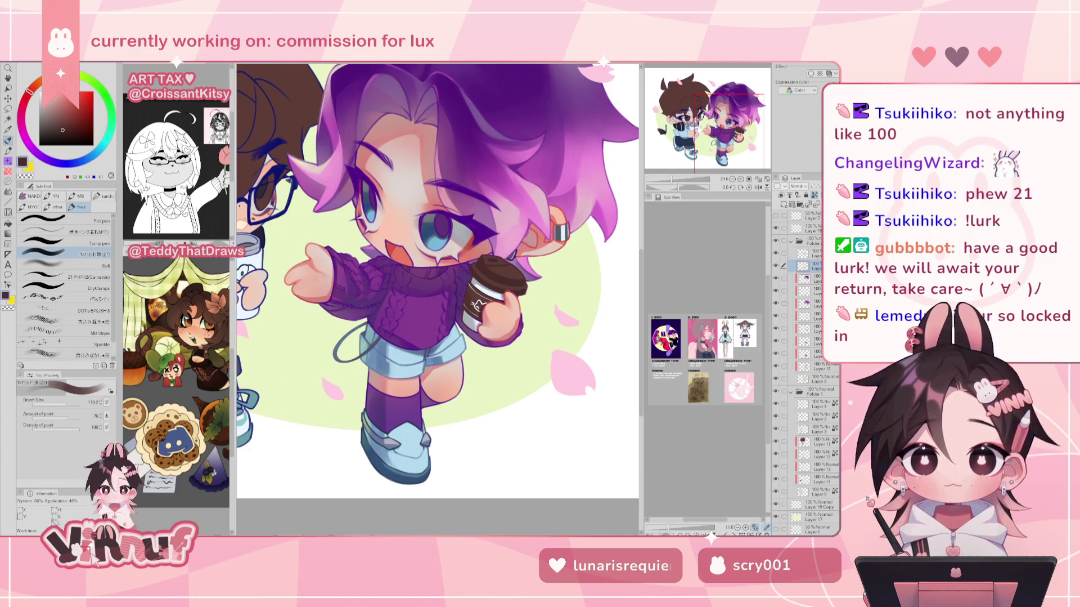
{"action": "left_click_drag", "start_coordinate": [489, 262], "coordinate": [499, 273]}
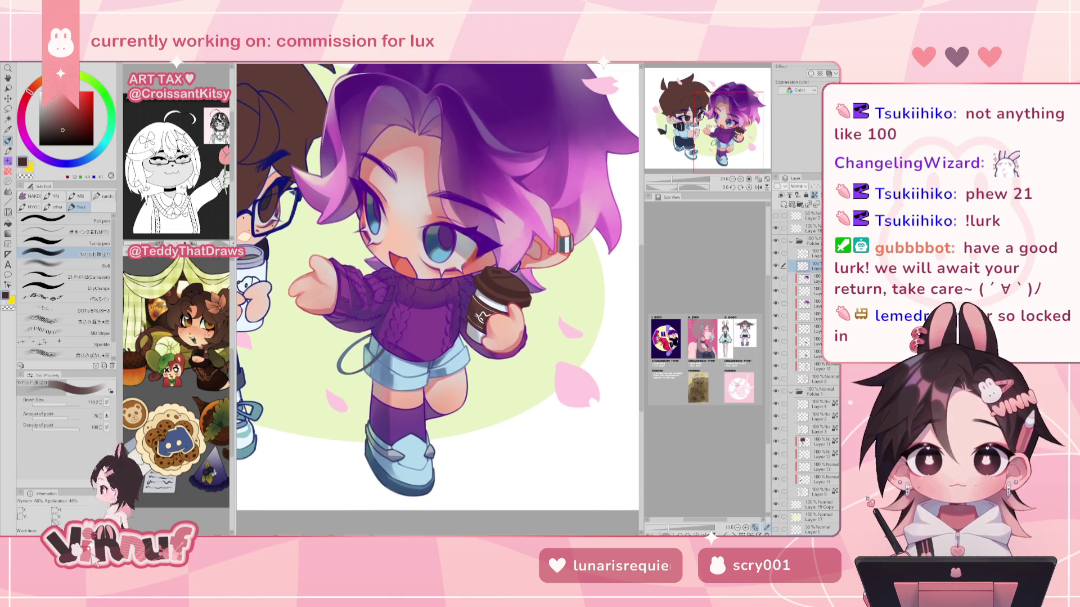
{"action": "left_click", "coordinate": [394, 366], "text": "alt"}
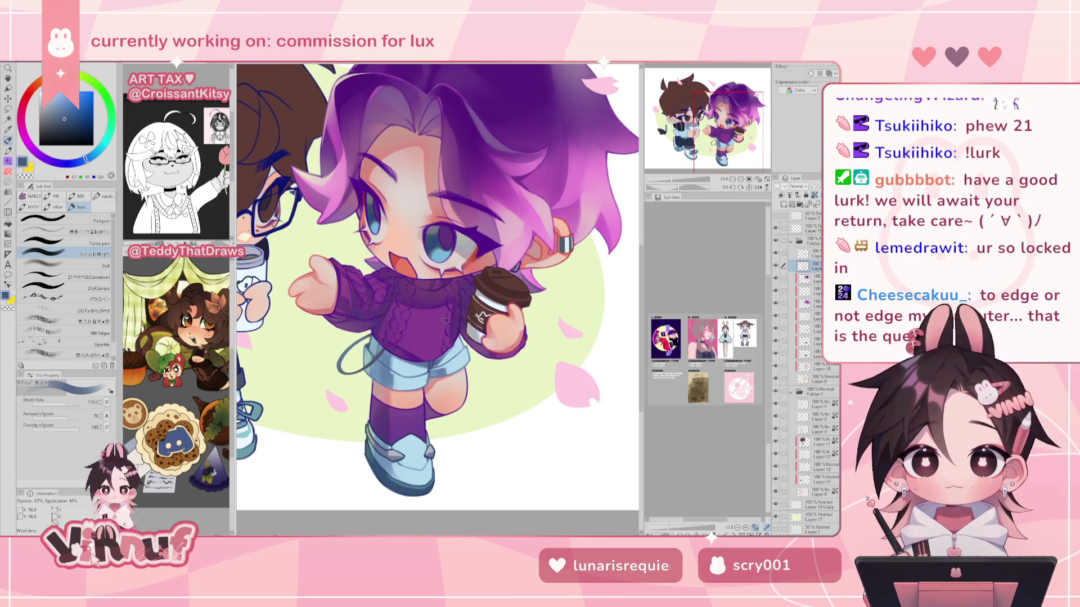
{"action": "left_click_drag", "start_coordinate": [673, 179], "coordinate": [673, 179]}
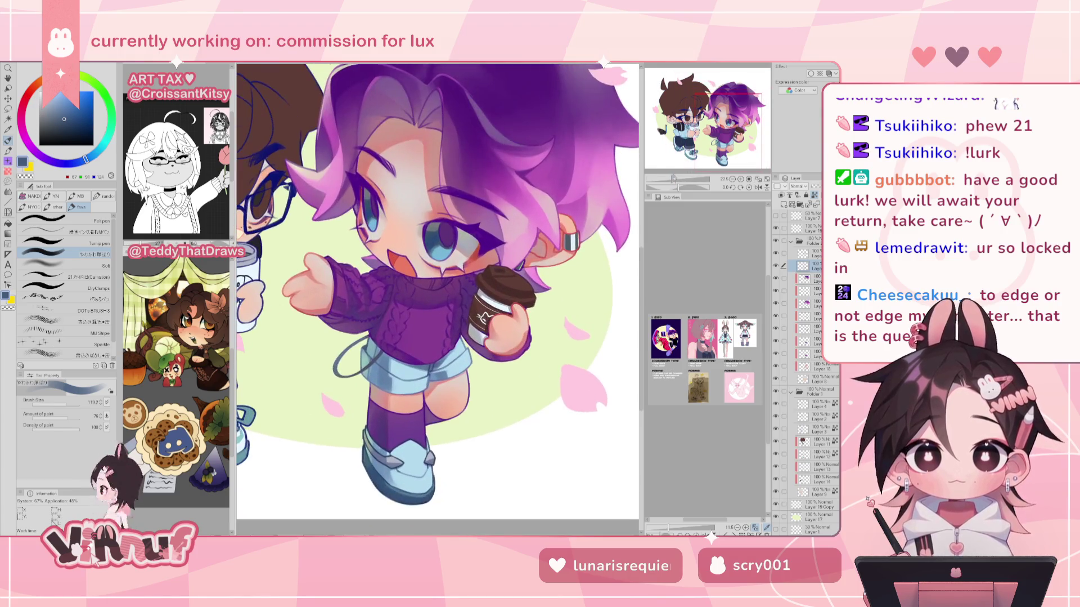
{"action": "left_click", "coordinate": [555, 240], "text": "alt"}
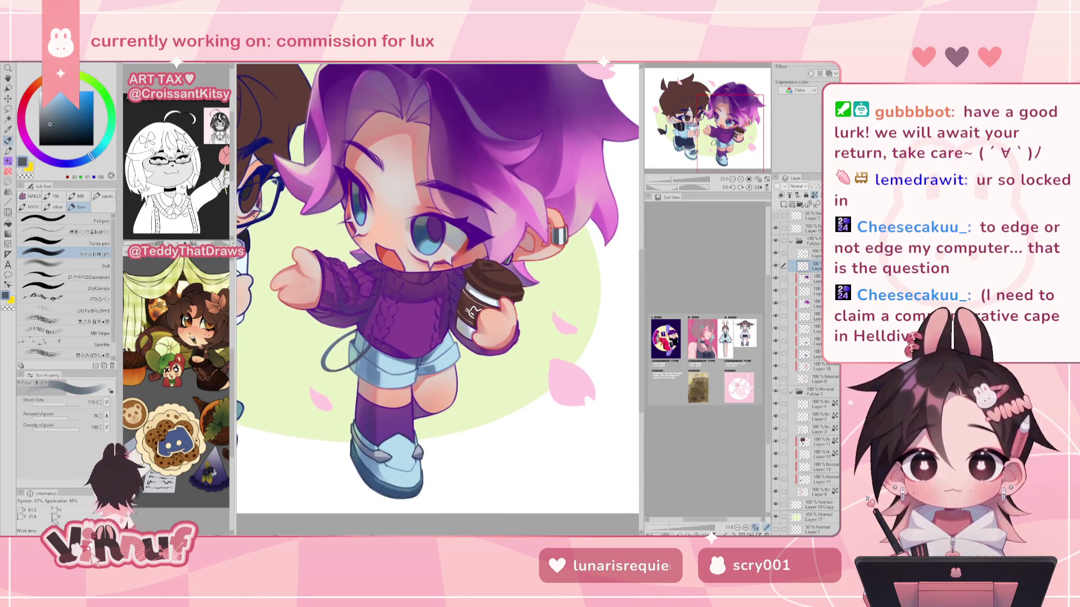
{"action": "key", "text": "bracketleft"}
{"action": "key", "text": "bracketleft"}
{"action": "key", "text": "bracketleft"}
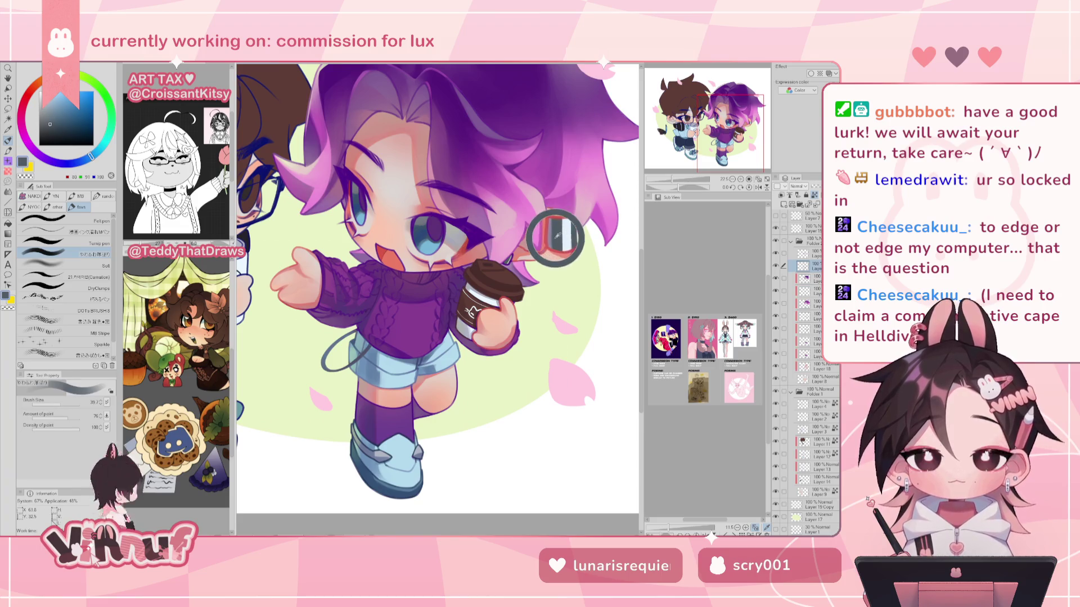
Toggle layer visibility to find the character's lower layer and set its blending to Multiply.
{"action": "left_click", "coordinate": [777, 341]}
{"action": "left_click", "coordinate": [777, 340]}
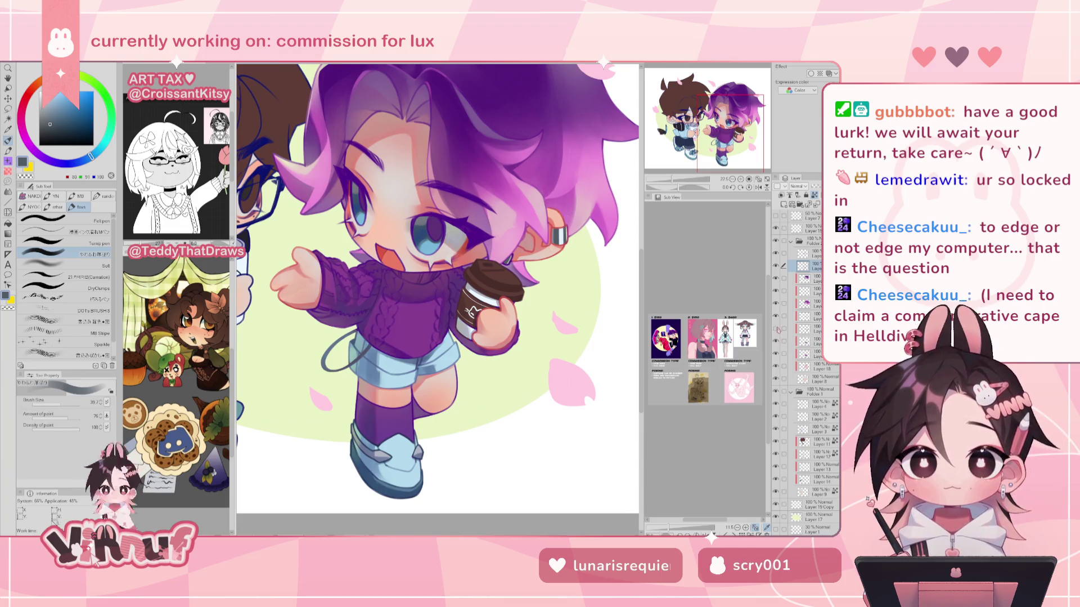
{"action": "left_click", "coordinate": [777, 316]}
{"action": "left_click", "coordinate": [776, 315]}
{"action": "left_click", "coordinate": [777, 303]}
{"action": "left_click", "coordinate": [777, 303]}
{"action": "left_click", "coordinate": [804, 303]}
{"action": "left_click", "coordinate": [811, 290]}
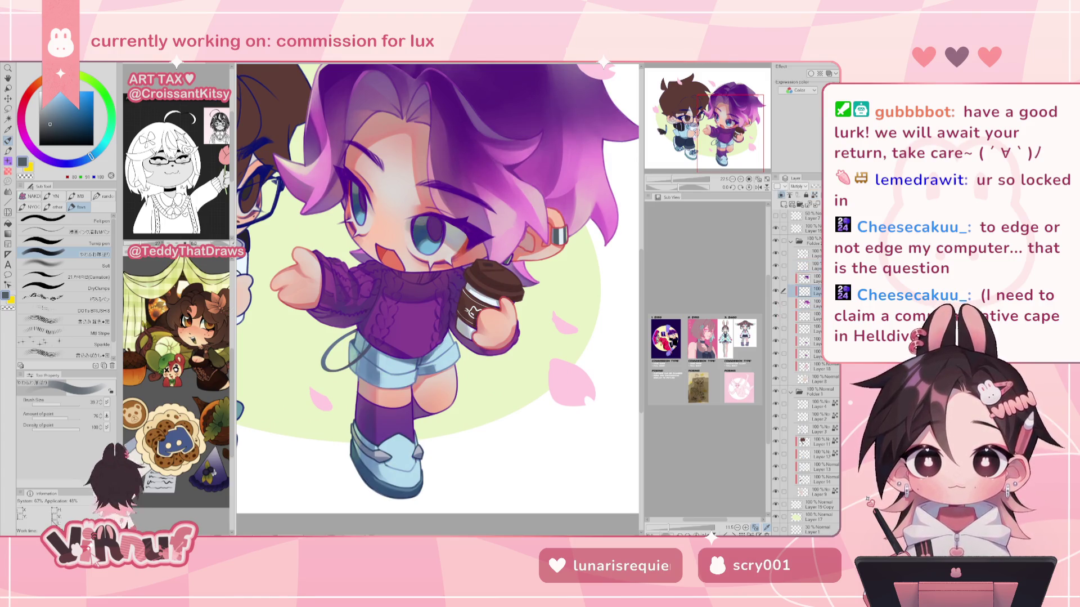
{"action": "scroll", "coordinate": [438, 288], "scroll_direction": "up", "scroll_amount": 4}
{"action": "scroll", "coordinate": [438, 288], "scroll_direction": "down", "scroll_amount": 5}
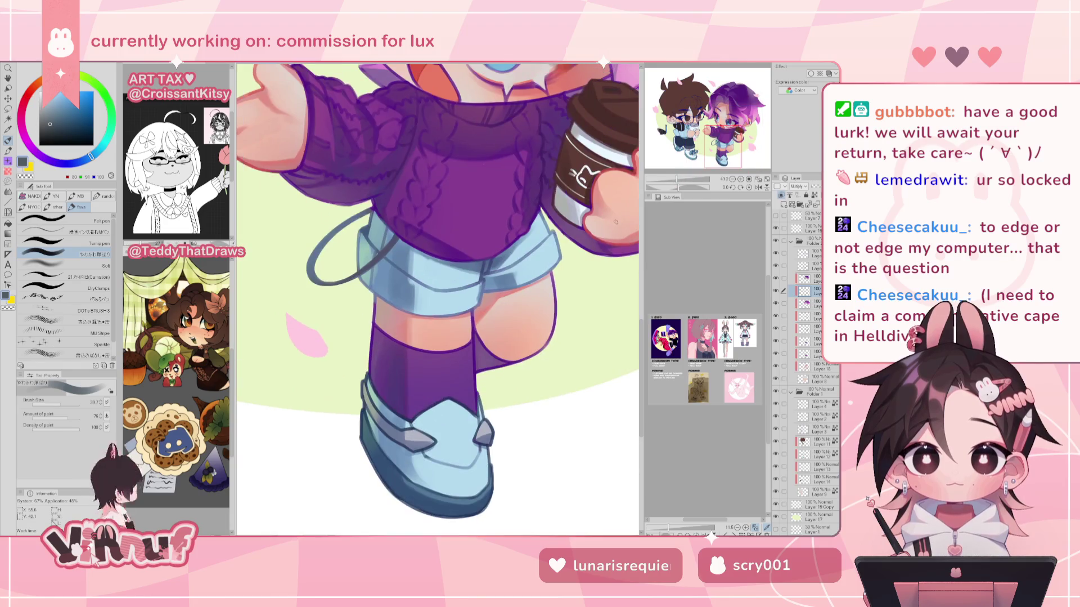
Paint a white highlight on the shoe buckle tip on the layer above, then fit the illustration to the window.
{"action": "key", "text": "bracketleft"}
{"action": "key", "text": "bracketleft"}
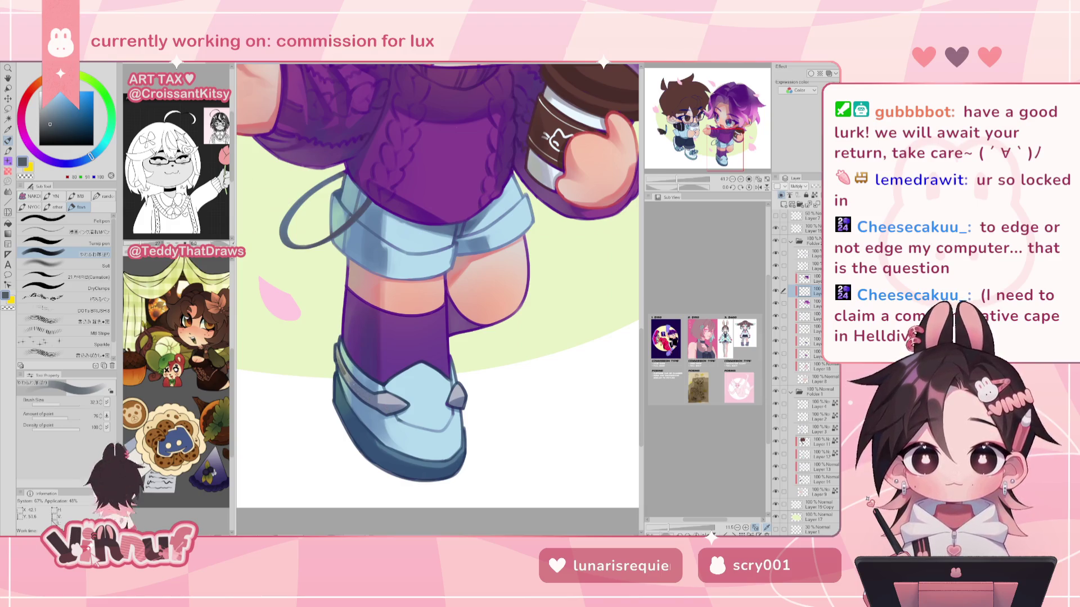
{"action": "left_click", "coordinate": [346, 369], "text": "alt"}
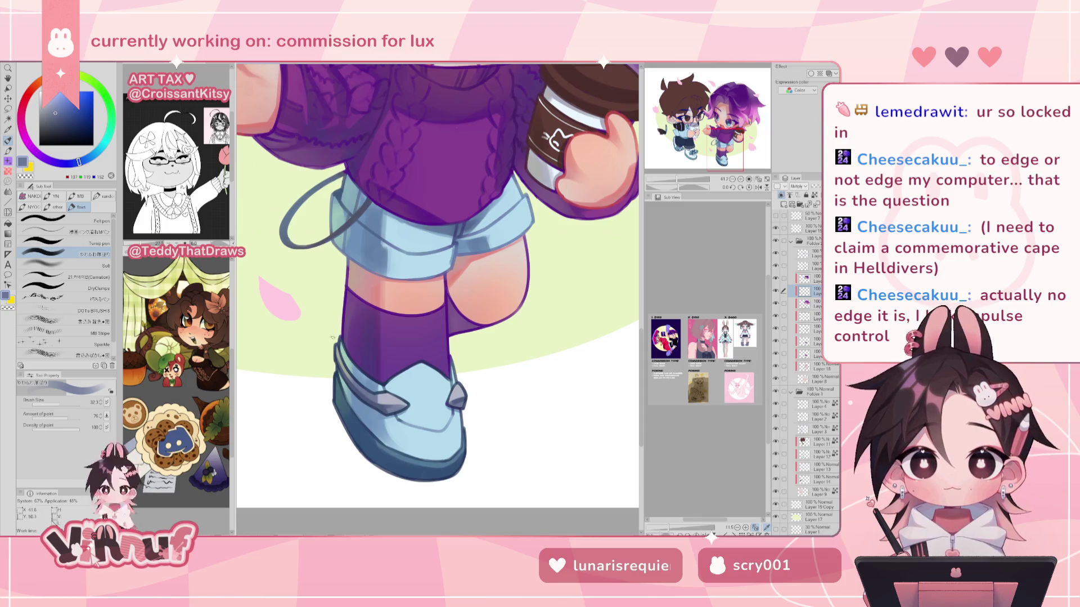
{"action": "left_click", "coordinate": [394, 338], "text": "ctrl+shift"}
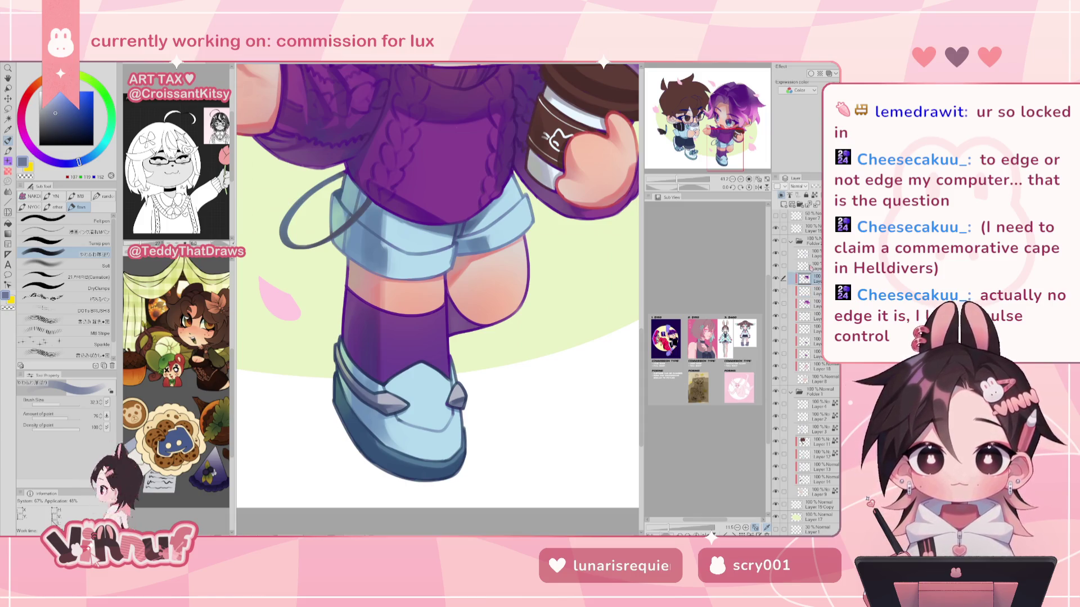
{"action": "left_click", "coordinate": [526, 360], "text": "alt"}
{"action": "mouse_move", "coordinate": [454, 390]}
{"action": "left_mouse_down"}
{"action": "mouse_move", "coordinate": [386, 395]}
{"action": "mouse_move", "coordinate": [394, 402]}
{"action": "left_mouse_up"}
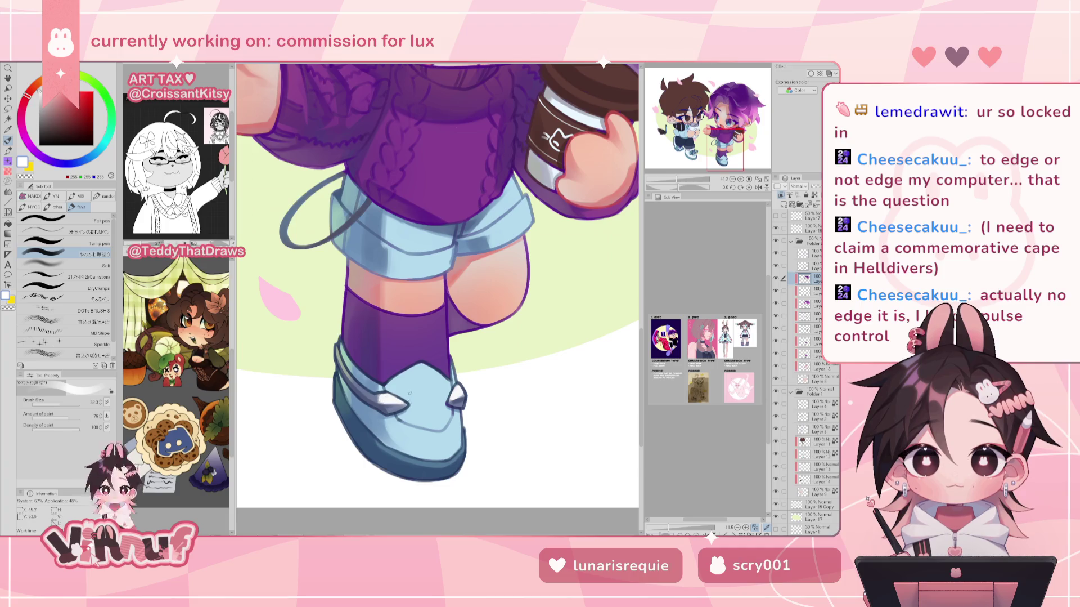
{"action": "left_click", "coordinate": [758, 178]}
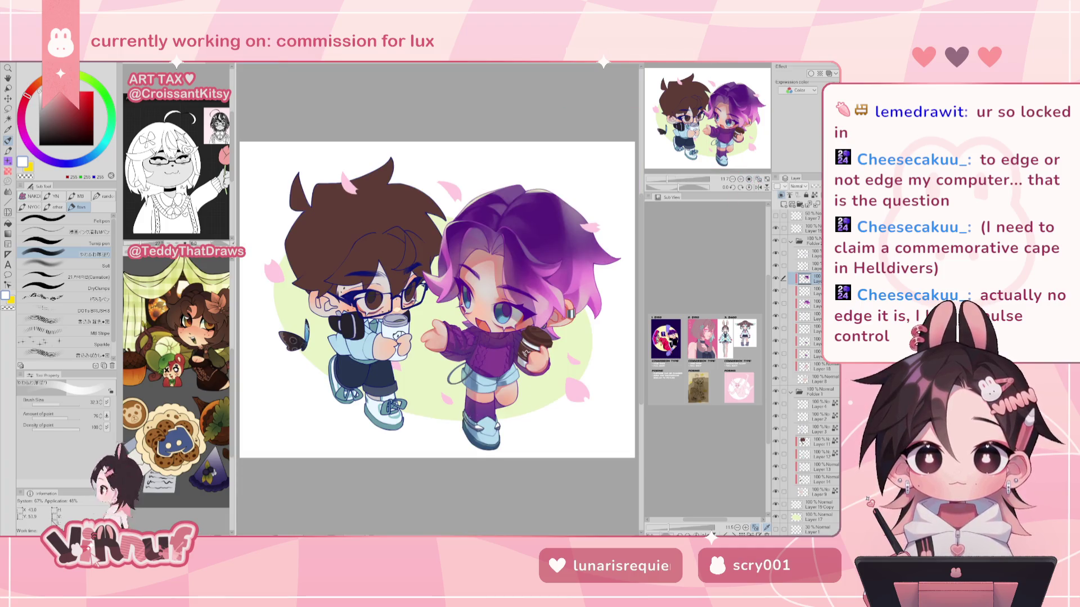
{"action": "scroll", "coordinate": [483, 428], "scroll_direction": "up", "scroll_amount": 10}
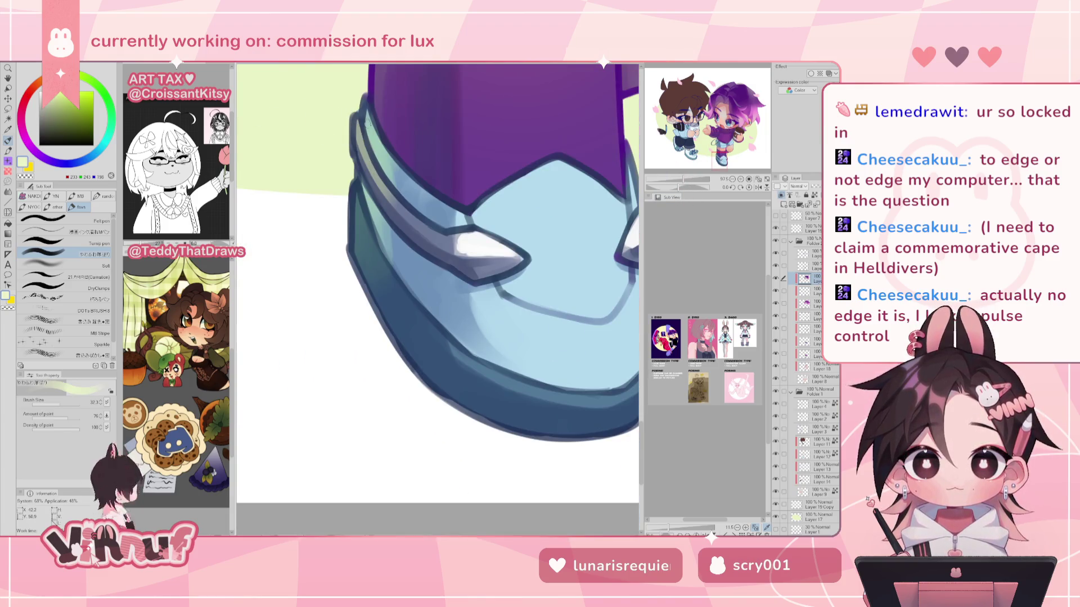
{"action": "left_click_drag", "start_coordinate": [321, 71], "coordinate": [333, 183]}
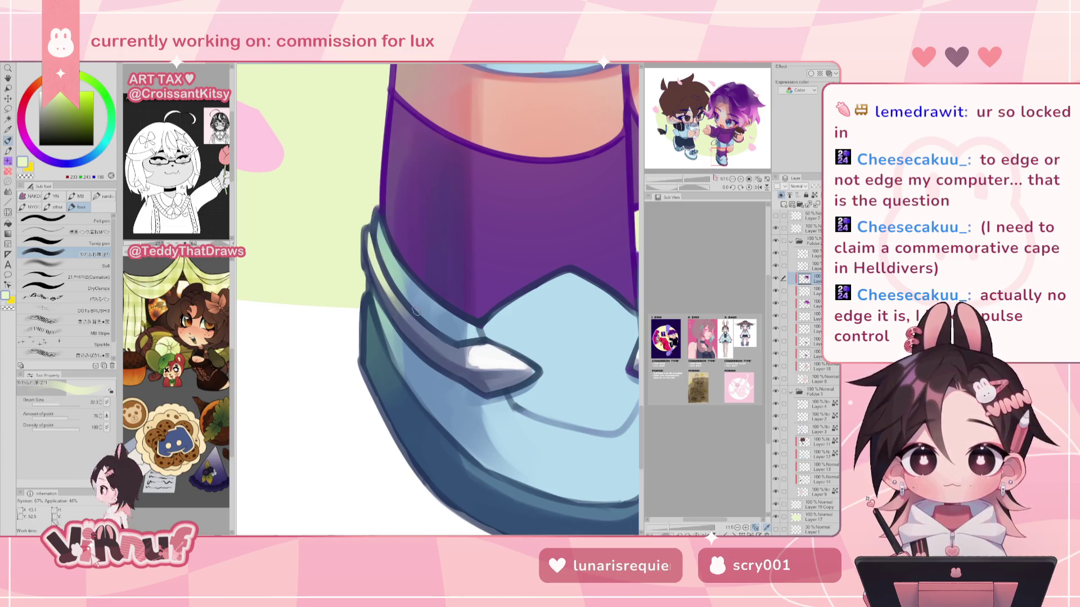
{"action": "scroll", "coordinate": [417, 310], "scroll_direction": "down", "scroll_amount": 5}
{"action": "scroll", "coordinate": [416, 310], "scroll_direction": "down", "scroll_amount": 3}
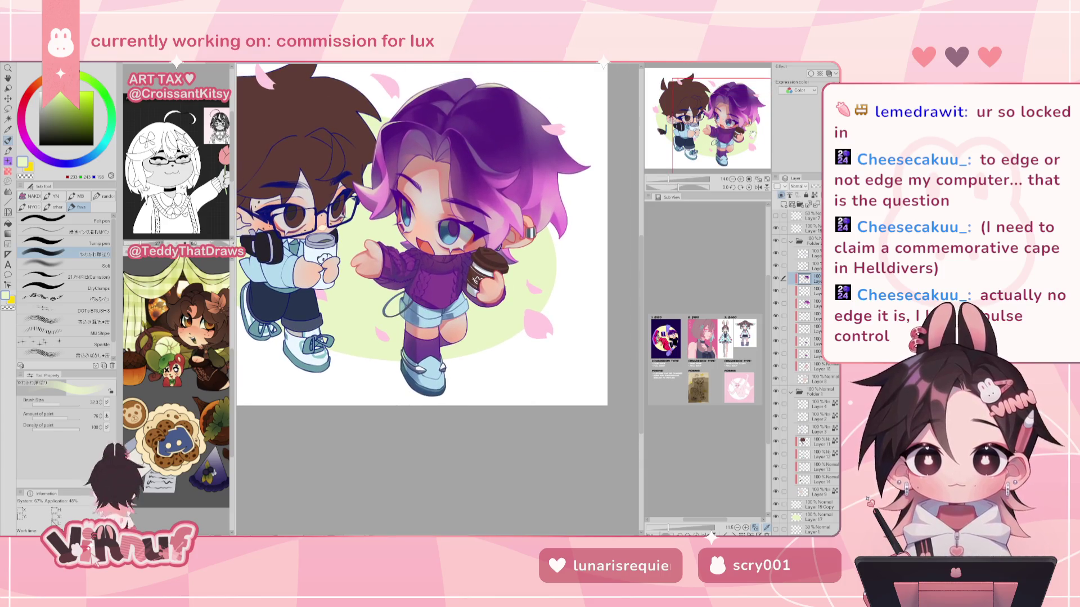
{"action": "left_click", "coordinate": [758, 178]}
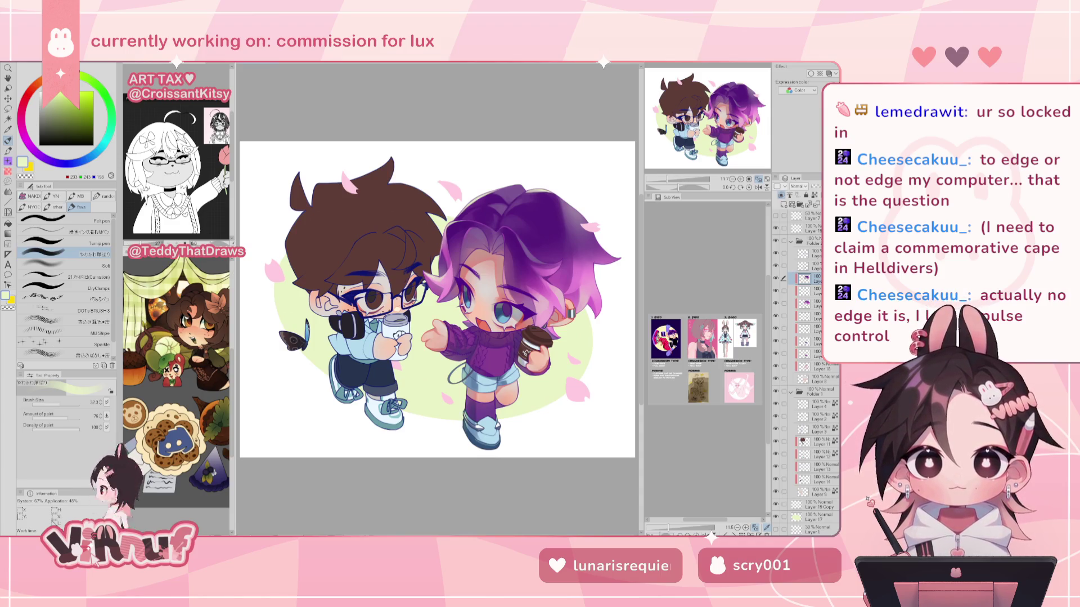
{"action": "scroll", "coordinate": [439, 270], "scroll_direction": "up", "scroll_amount": 5}
{"action": "scroll", "coordinate": [439, 270], "scroll_direction": "up", "scroll_amount": 2}
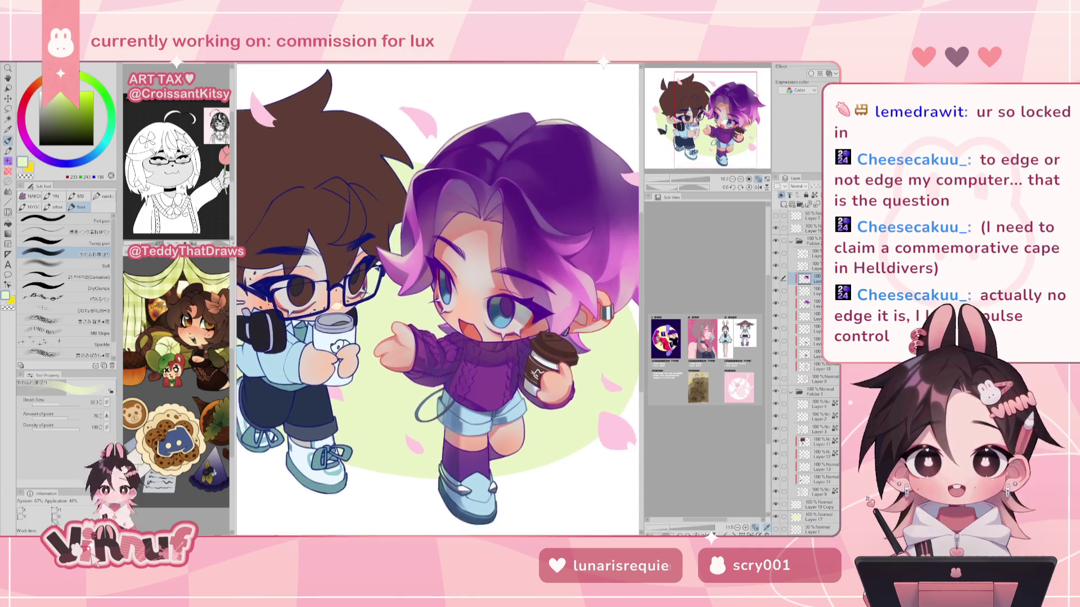
{"action": "scroll", "coordinate": [439, 299], "scroll_direction": "down", "scroll_amount": 2}
{"action": "scroll", "coordinate": [503, 239], "scroll_direction": "up", "scroll_amount": 2}
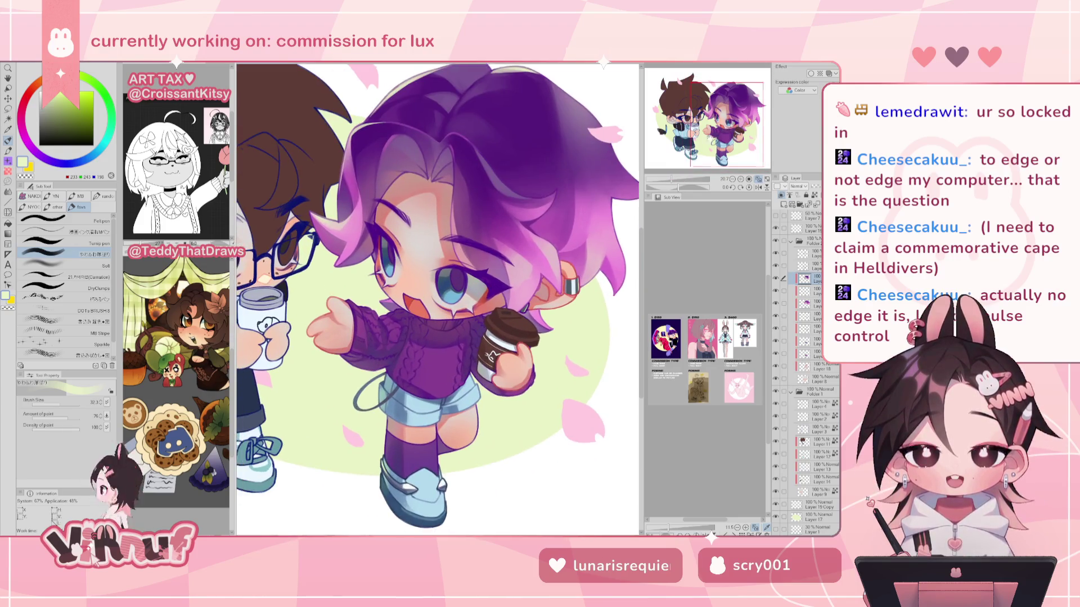
{"action": "scroll", "coordinate": [502, 239], "scroll_direction": "up", "scroll_amount": 1}
{"action": "left_click", "coordinate": [379, 249], "text": "alt"}
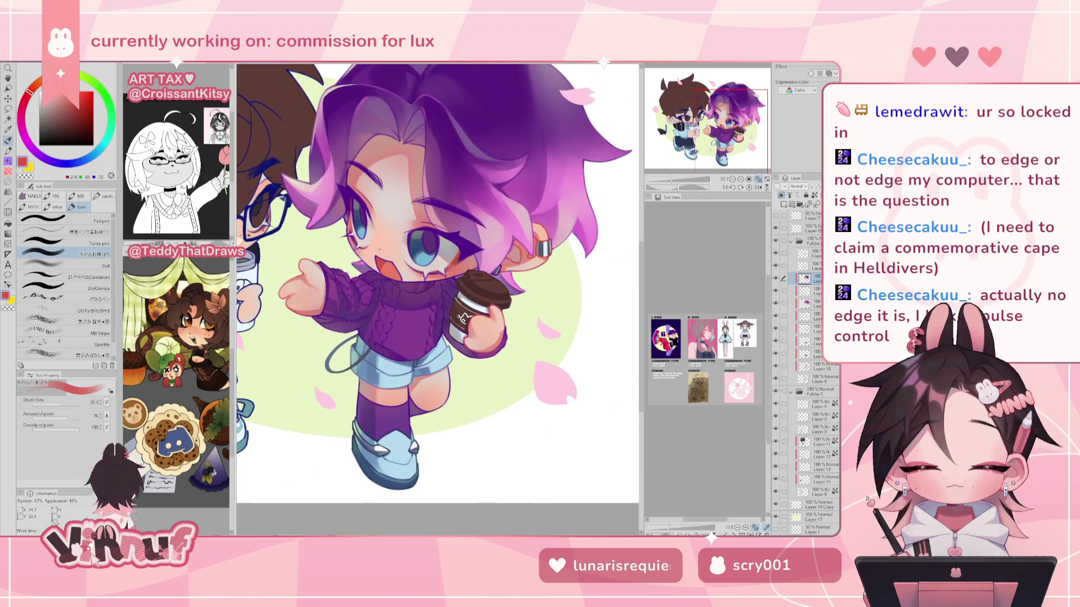
Select the layer above, enlarge the brush to about 104, and mix a slightly greyer purple.
{"action": "left_click", "coordinate": [813, 264]}
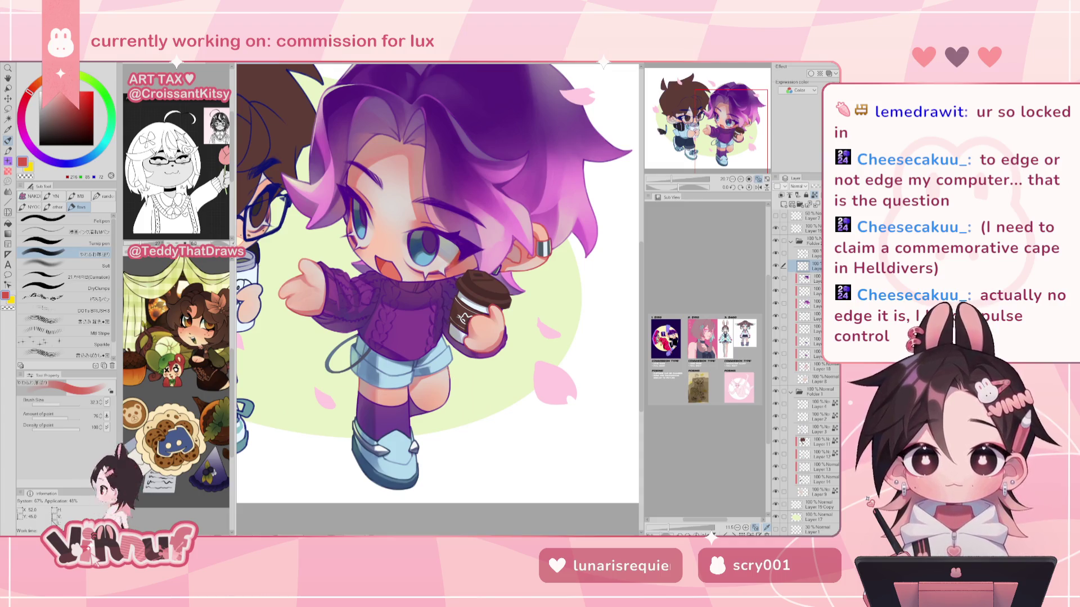
{"action": "key", "text": "bracketright"}
{"action": "key", "text": "bracketright"}
{"action": "key", "text": "bracketright"}
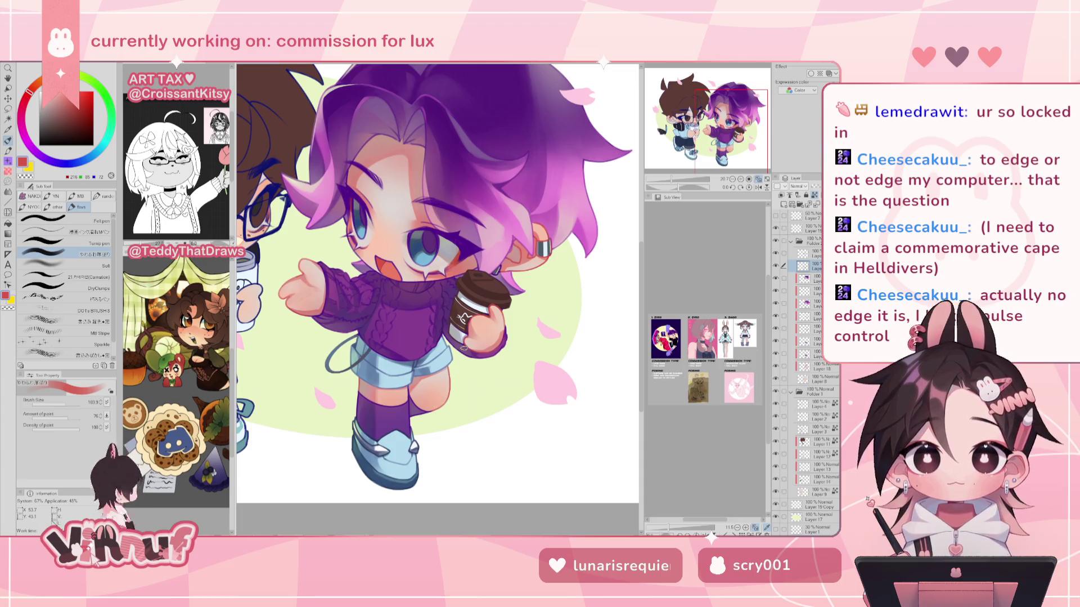
{"action": "left_click", "coordinate": [495, 307], "text": "alt"}
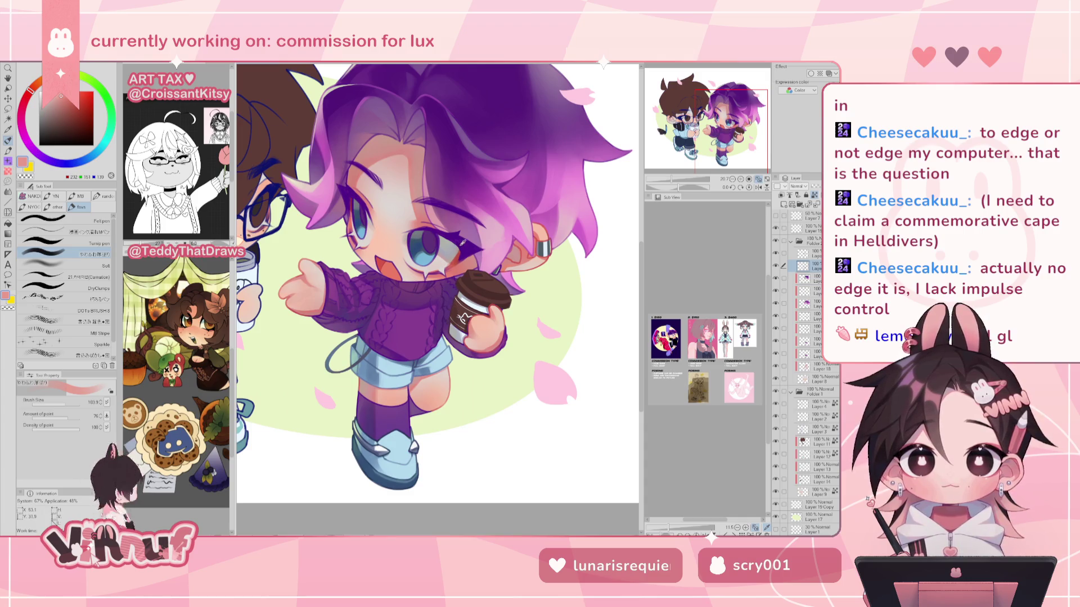
{"action": "left_click", "coordinate": [421, 292], "text": "alt"}
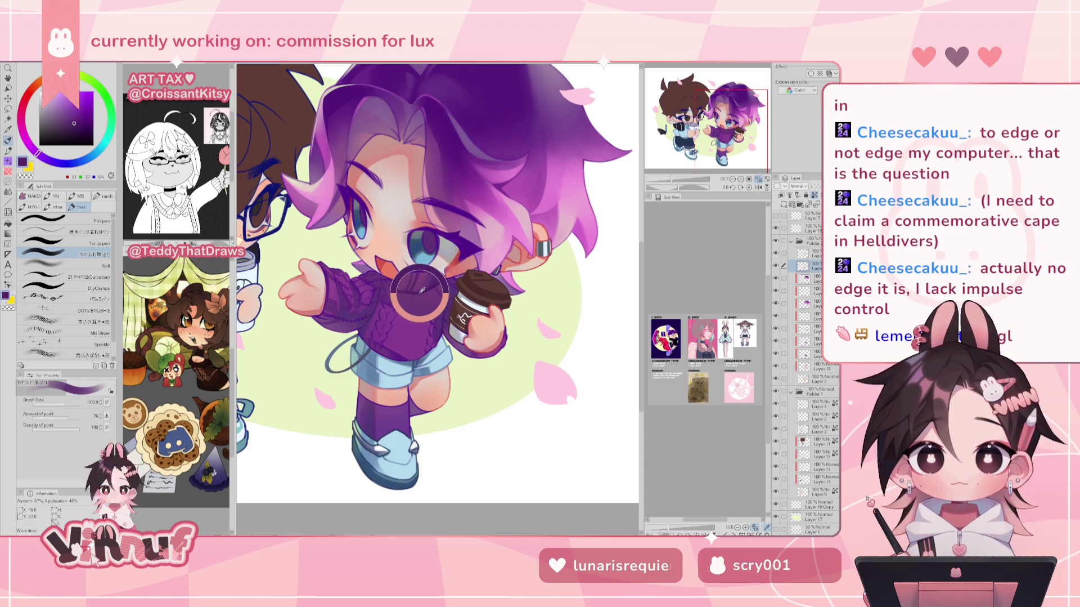
{"action": "left_click", "coordinate": [67, 125]}
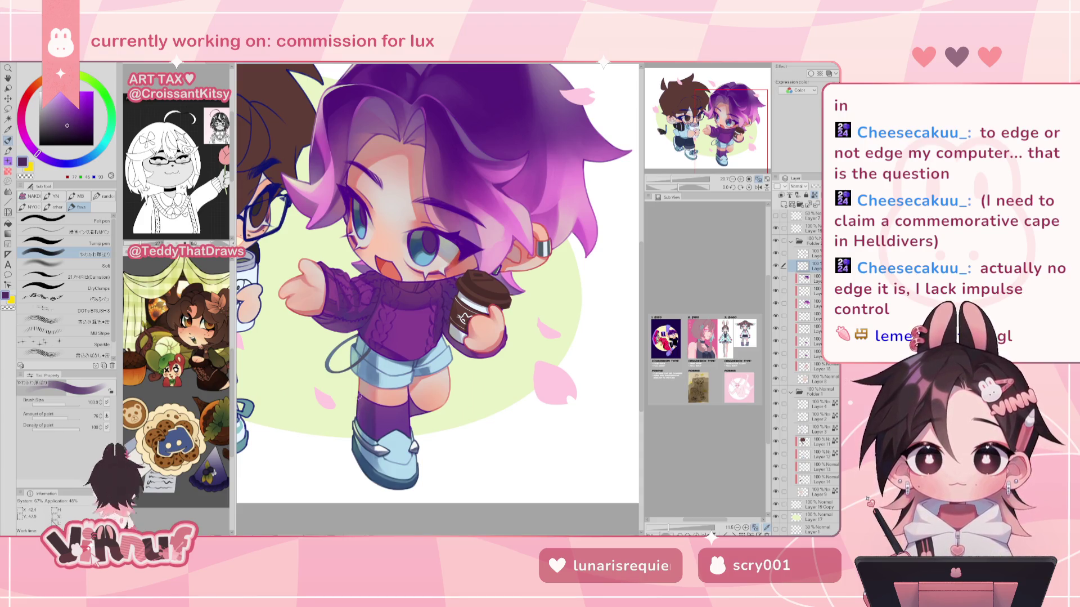
{"action": "left_click", "coordinate": [68, 121]}
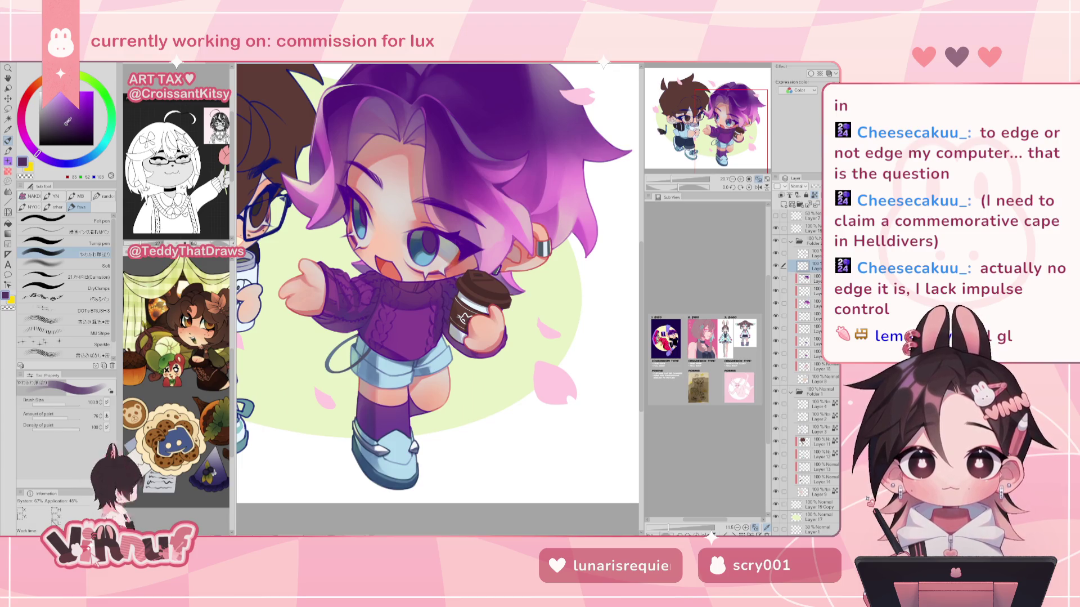
{"action": "left_click", "coordinate": [65, 120]}
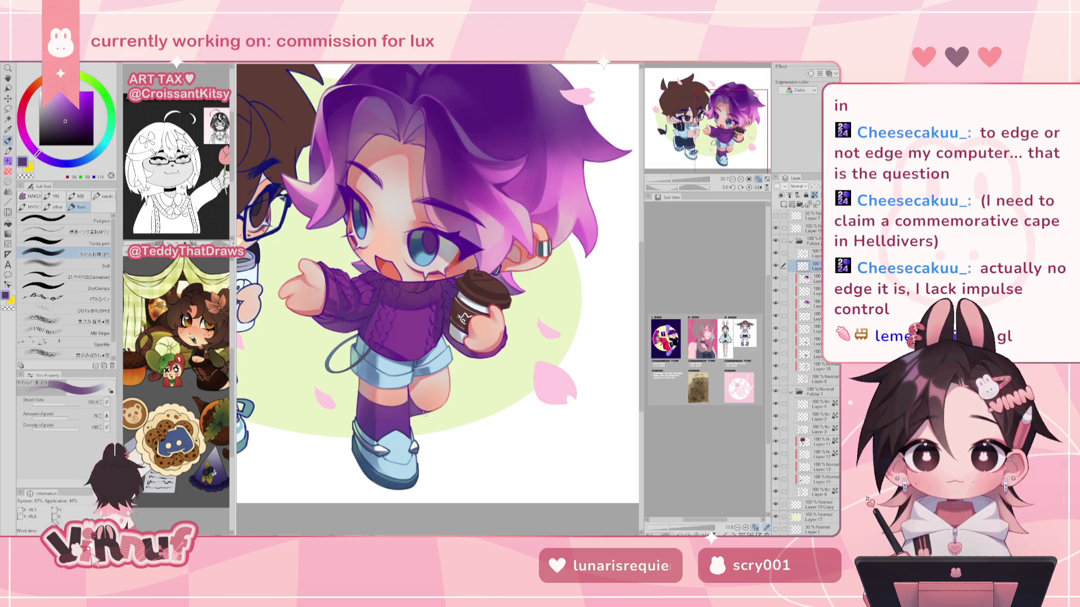
Touch up the face and earring with sampled mouth red, earring grey-blue and muted purple, checking mirrored.
{"action": "left_click", "coordinate": [386, 263], "text": "alt"}
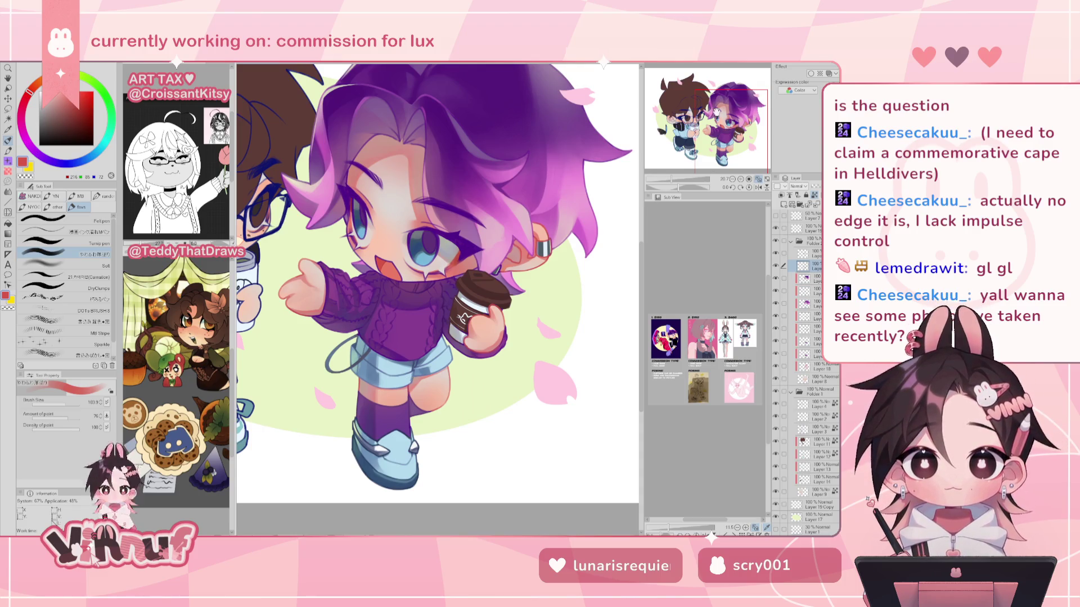
{"action": "left_click_drag", "start_coordinate": [439, 281], "coordinate": [431, 272]}
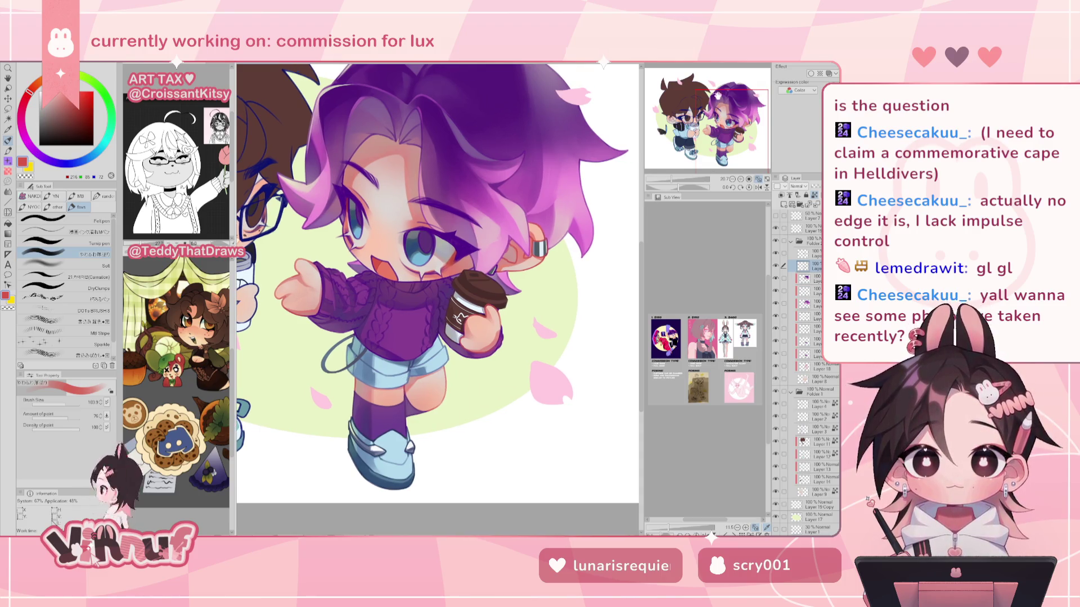
{"action": "left_click", "coordinate": [536, 246], "text": "alt"}
{"action": "left_click", "coordinate": [535, 247], "text": "alt"}
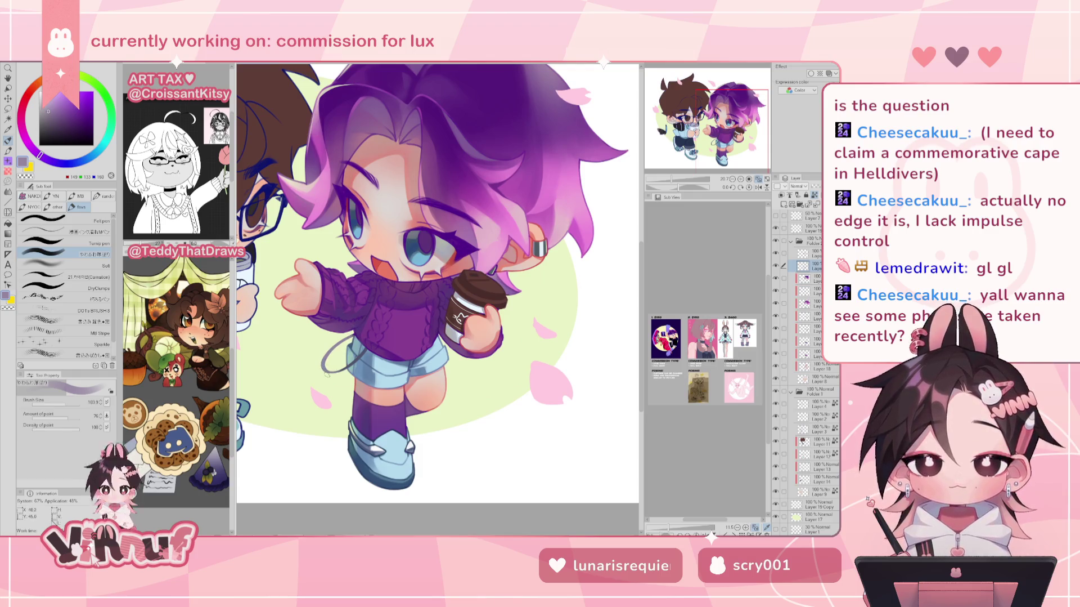
{"action": "left_click", "coordinate": [62, 402]}
{"action": "key", "text": "h"}
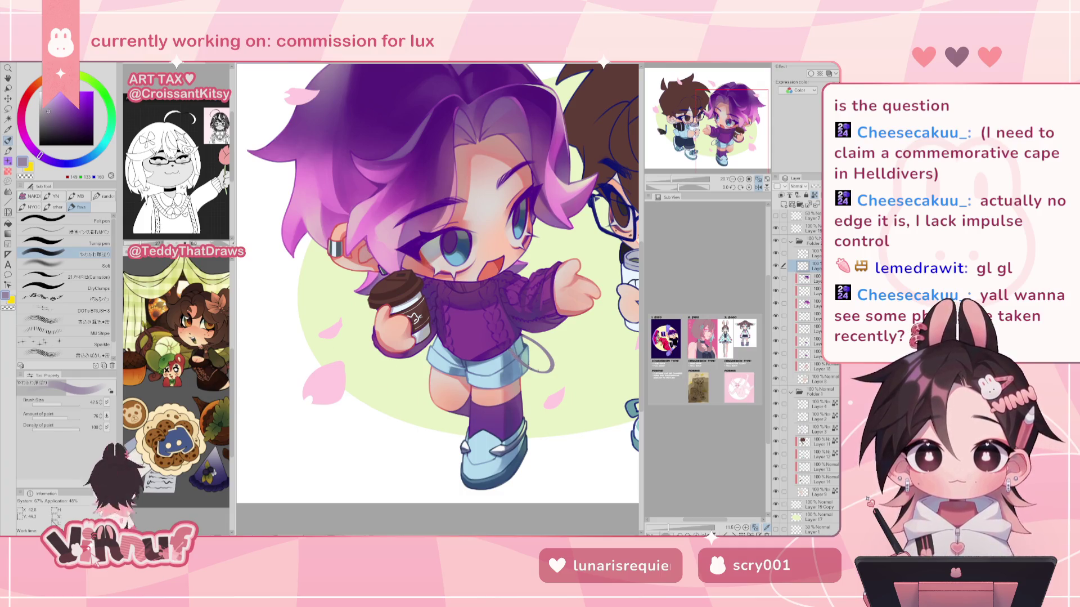
{"action": "key", "text": "h"}
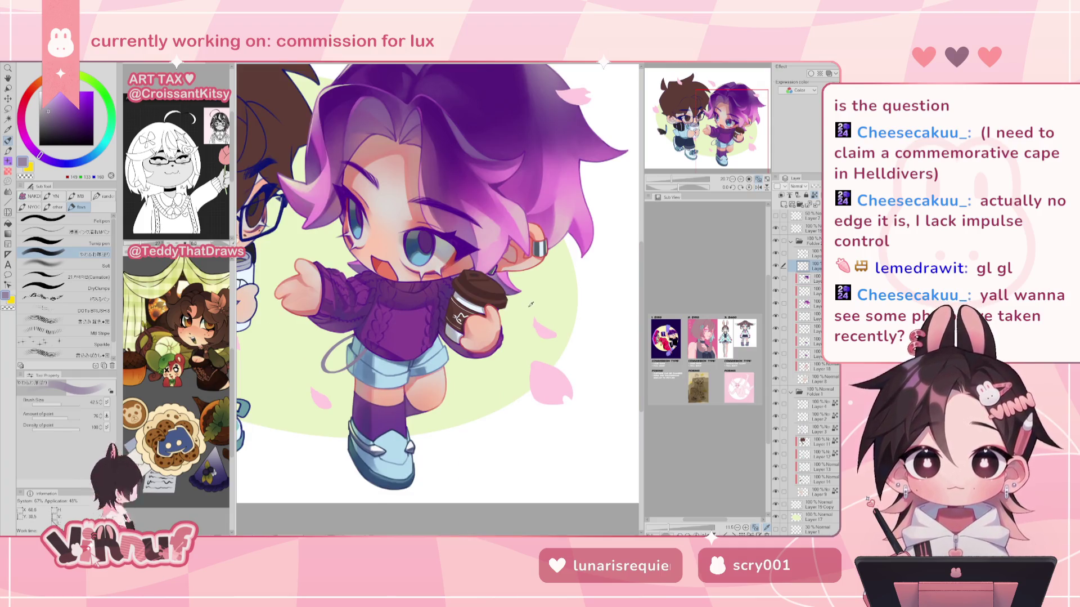
{"action": "left_click", "coordinate": [555, 264], "text": "alt"}
{"action": "left_click", "coordinate": [60, 403]}
{"action": "left_click_drag", "start_coordinate": [61, 403], "coordinate": [70, 403]}
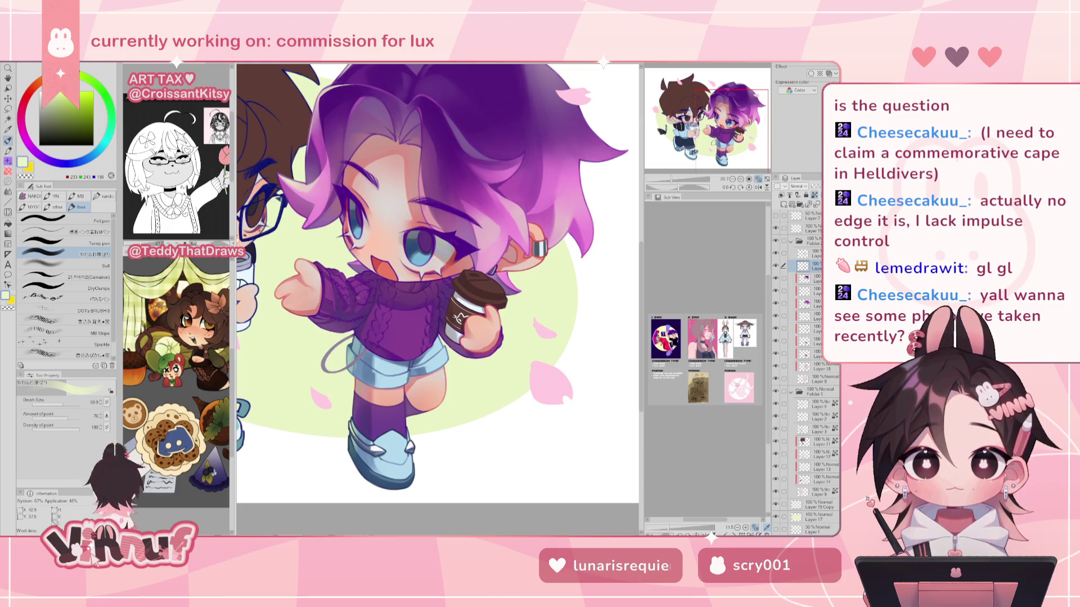
Refine the earring with its dark grey-blue, a deeper purple and a near-white light blue highlight.
{"action": "left_click", "coordinate": [540, 248], "text": "alt"}
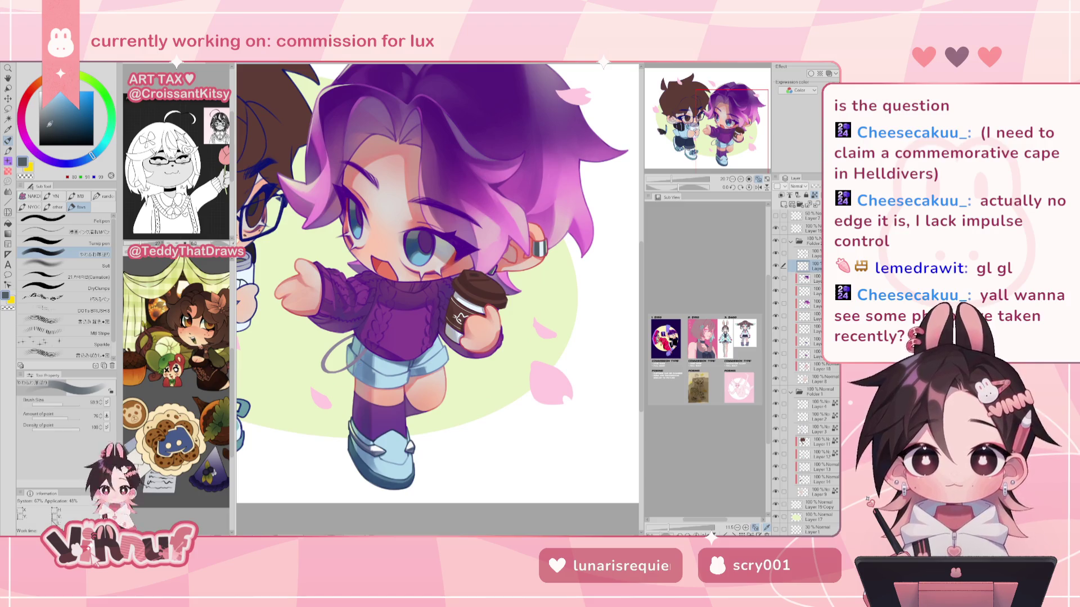
{"action": "key", "text": "h"}
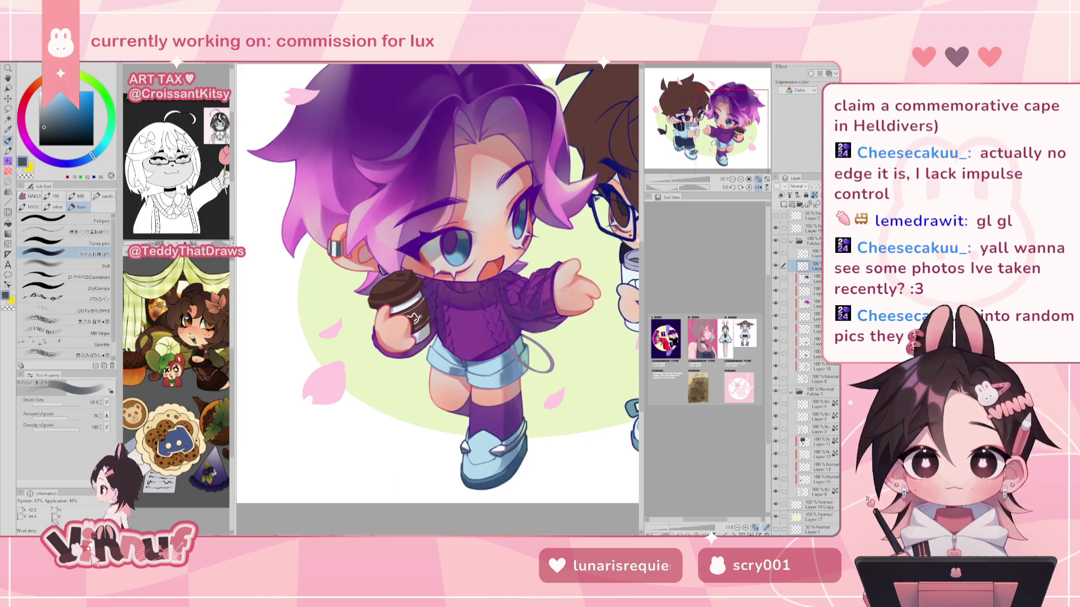
{"action": "left_click_drag", "start_coordinate": [80, 163], "coordinate": [56, 161]}
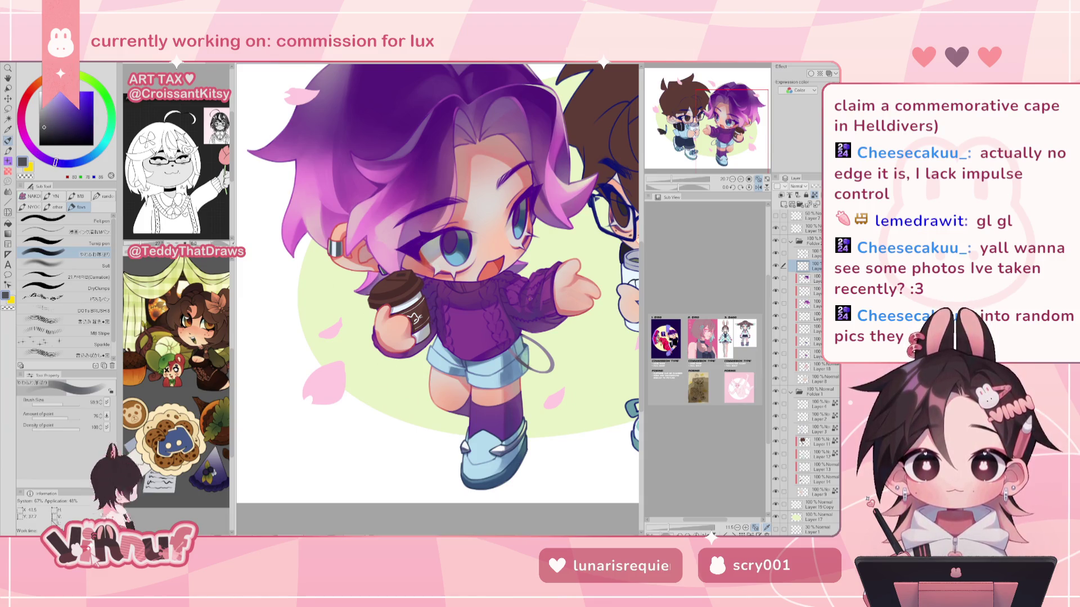
{"action": "key", "text": "h"}
{"action": "left_click_drag", "start_coordinate": [62, 116], "coordinate": [54, 121]}
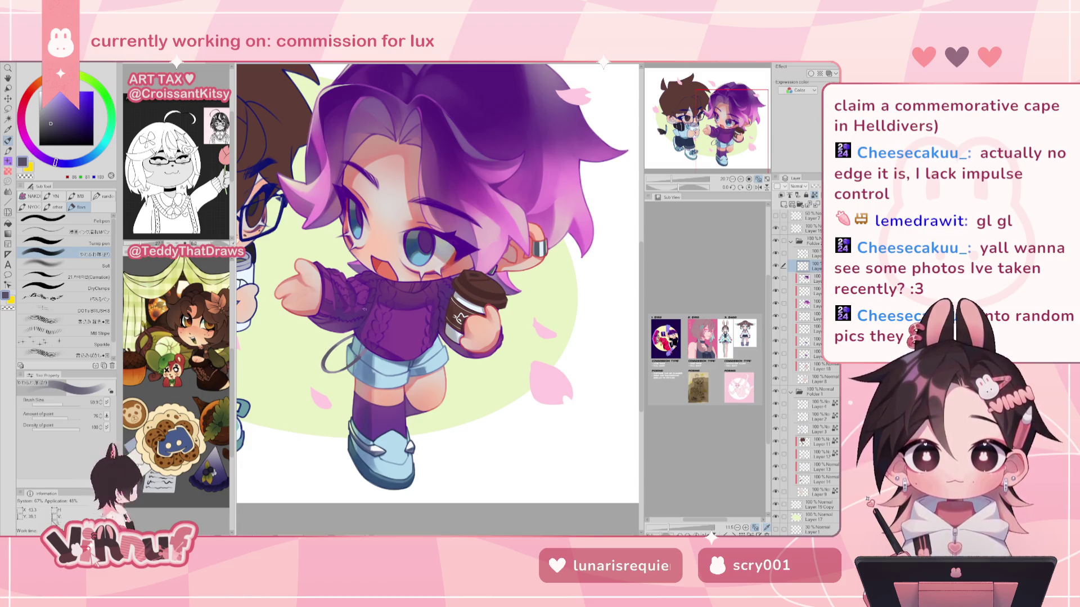
{"action": "left_click", "coordinate": [542, 252], "text": "alt"}
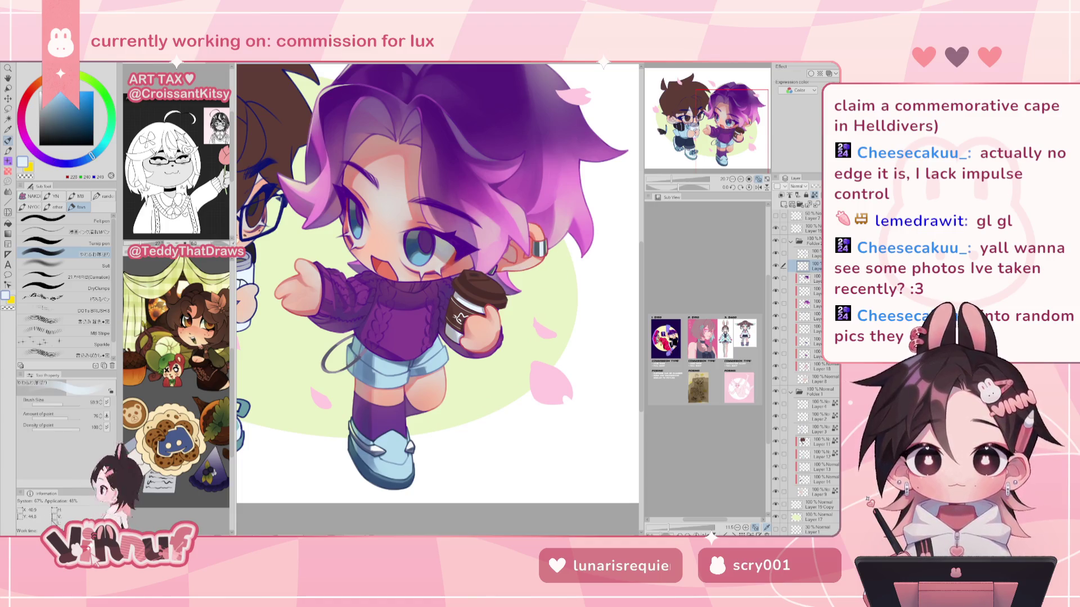
Switch to the Turnip pen sub-tool at a smaller brush size.
{"action": "left_click", "coordinate": [89, 240]}
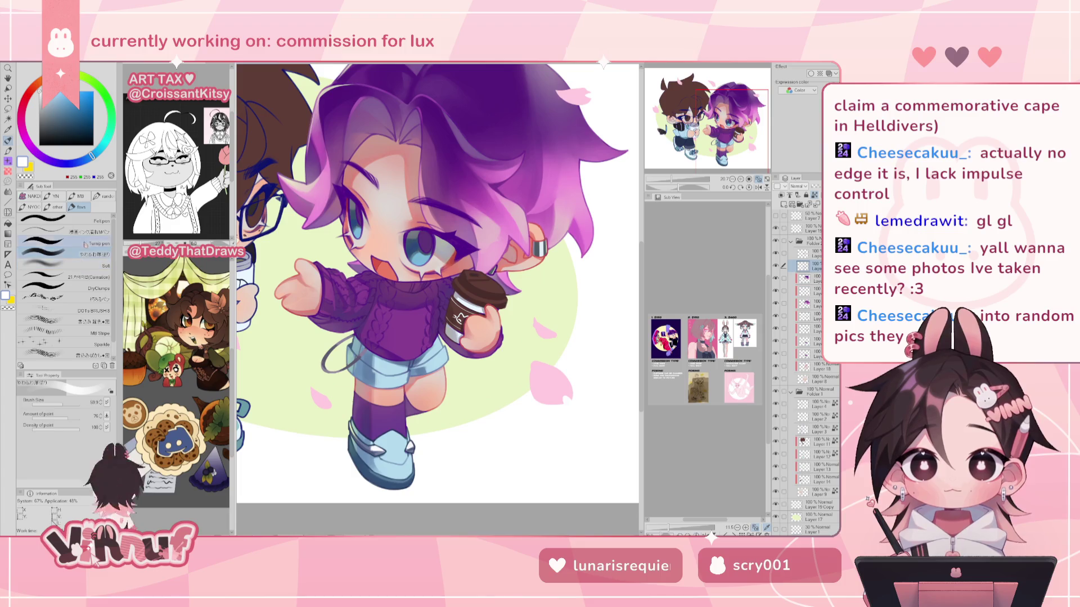
{"action": "left_click", "coordinate": [75, 403]}
{"action": "key", "text": "h"}
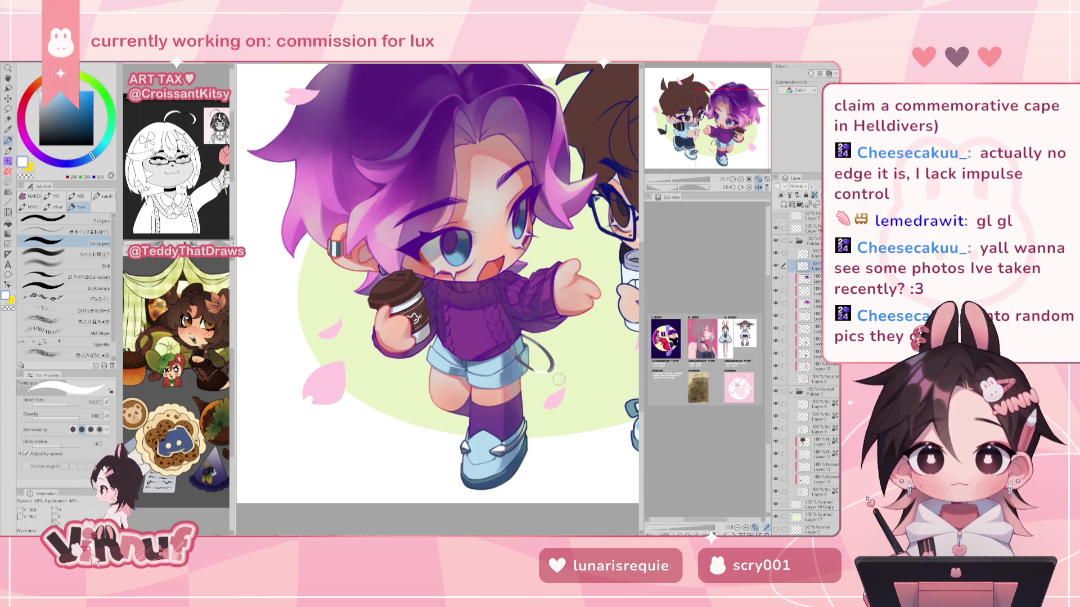
Paint light highlights on the dangling strap using sampled purple-grey and white, checking the mirrored view.
{"action": "left_click", "coordinate": [62, 401]}
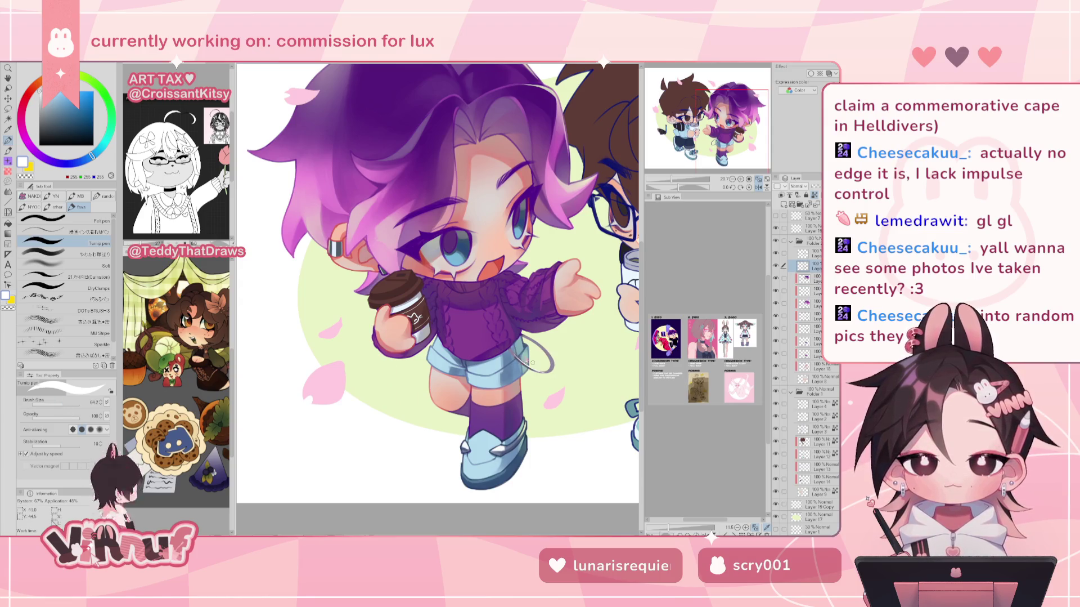
{"action": "key", "text": "h"}
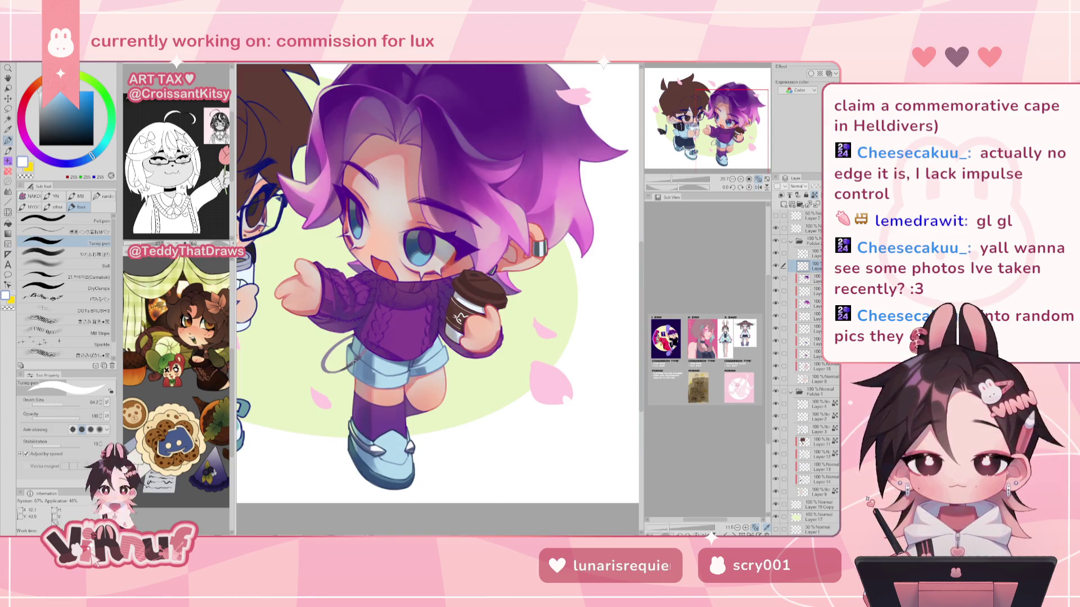
{"action": "left_click", "coordinate": [335, 360], "text": "alt"}
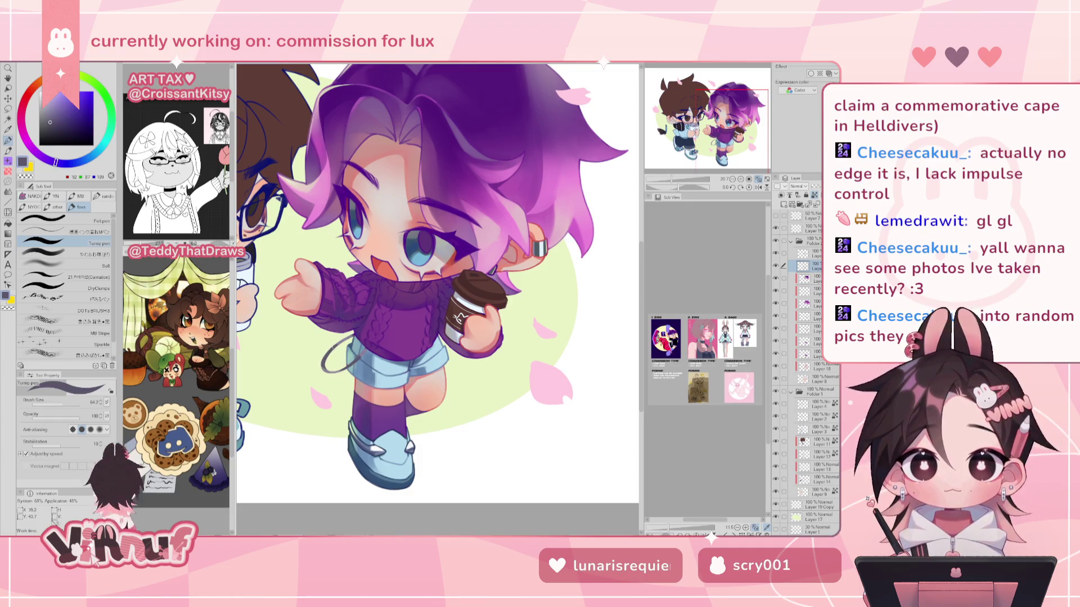
{"action": "left_click", "coordinate": [614, 291], "text": "alt"}
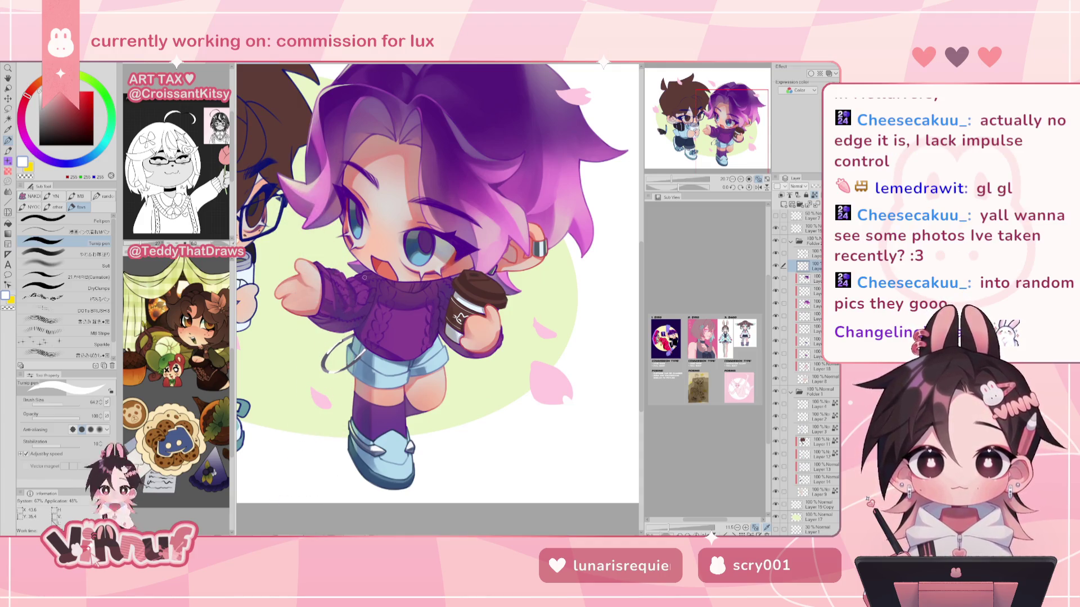
{"action": "key", "text": "h"}
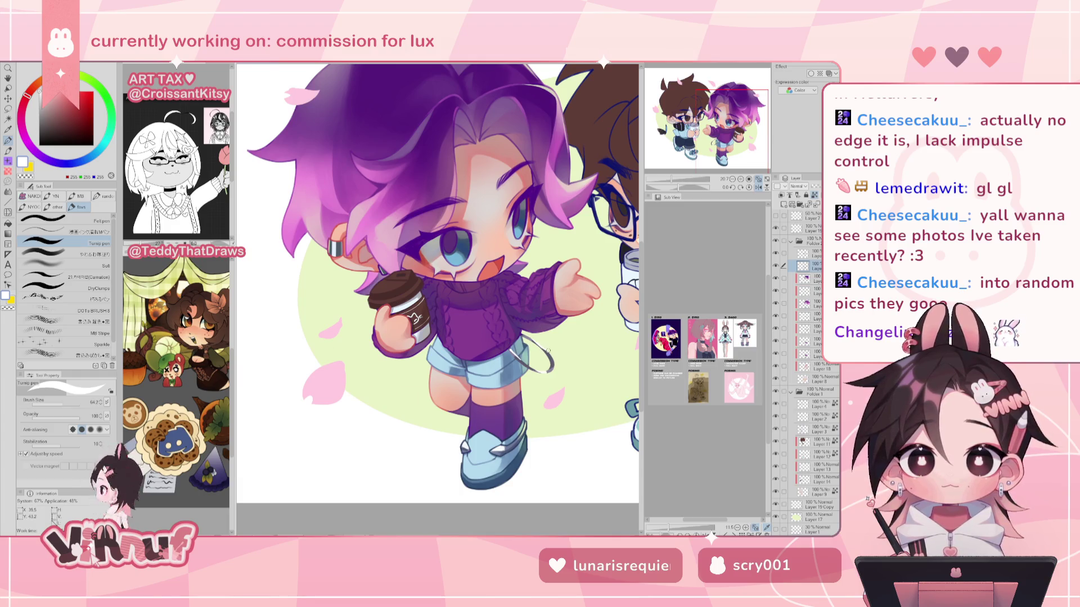
{"action": "key", "text": "h"}
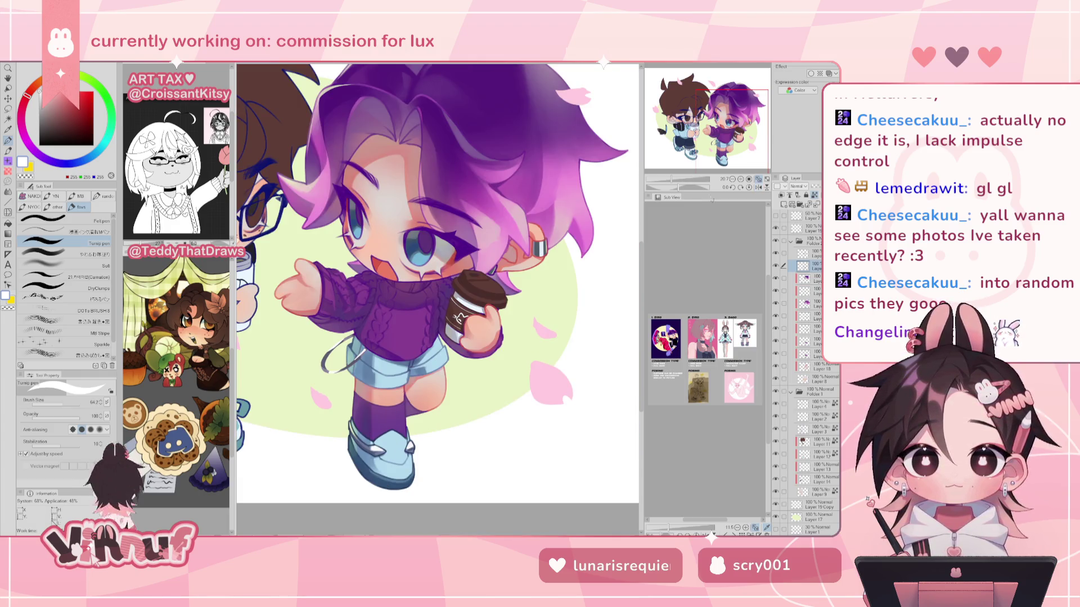
{"action": "mouse_move", "coordinate": [673, 179]}
{"action": "left_mouse_down"}
{"action": "mouse_move", "coordinate": [653, 179]}
{"action": "mouse_move", "coordinate": [673, 179]}
{"action": "left_mouse_up"}
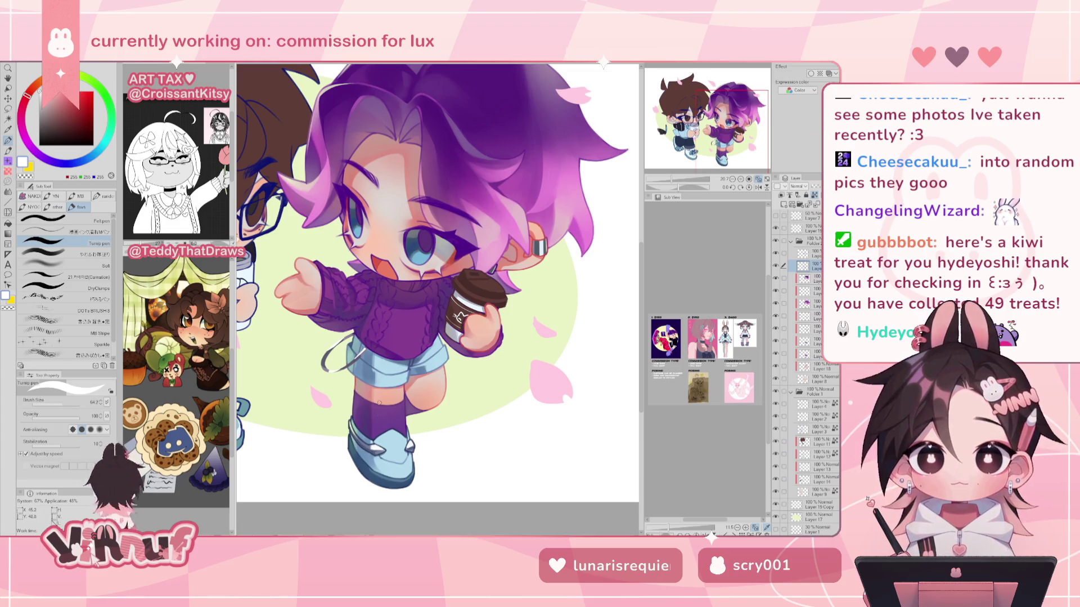
Tidy the strap linework with light yellow-green and dark greyish purple.
{"action": "left_click", "coordinate": [346, 411], "text": "alt"}
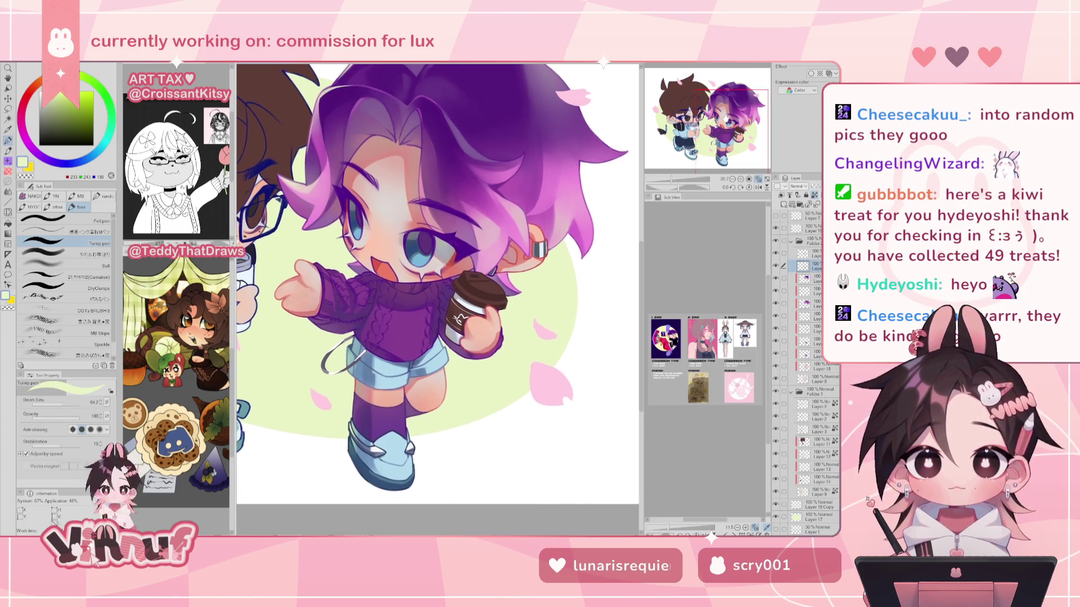
{"action": "left_click", "coordinate": [727, 117]}
{"action": "left_click_drag", "start_coordinate": [727, 117], "coordinate": [728, 115]}
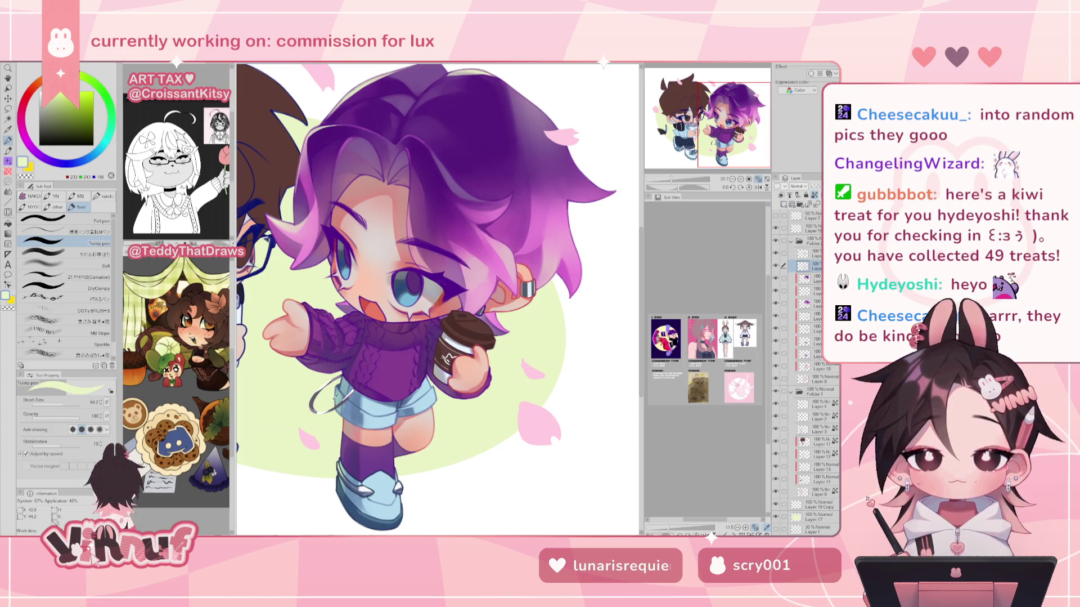
{"action": "left_click", "coordinate": [312, 402], "text": "alt"}
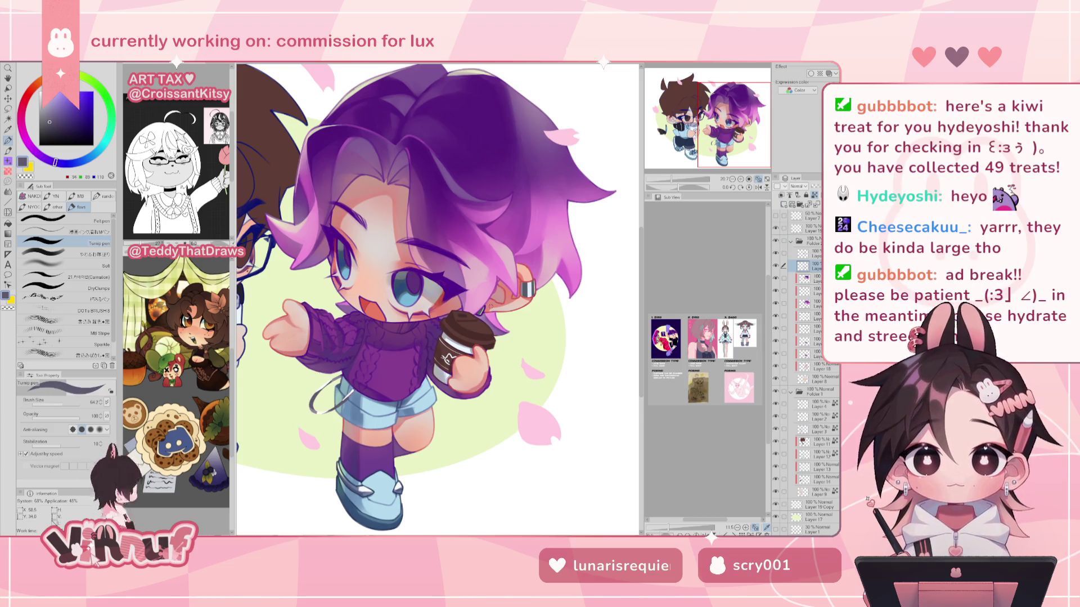
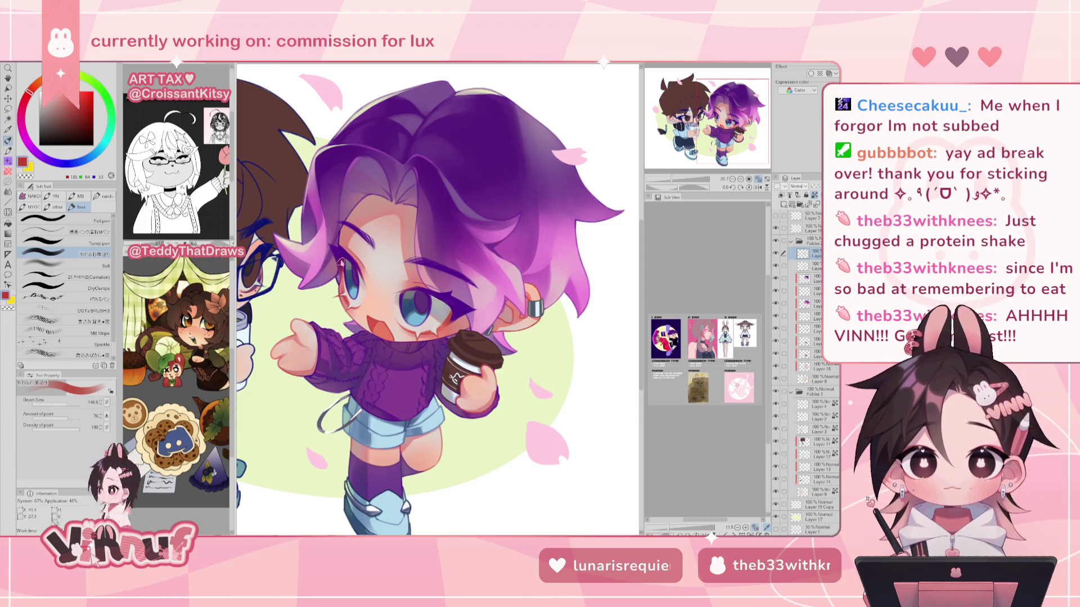
Resize the brush and sample a slightly darker hair purple for the base shading.
{"action": "key", "text": "]"}
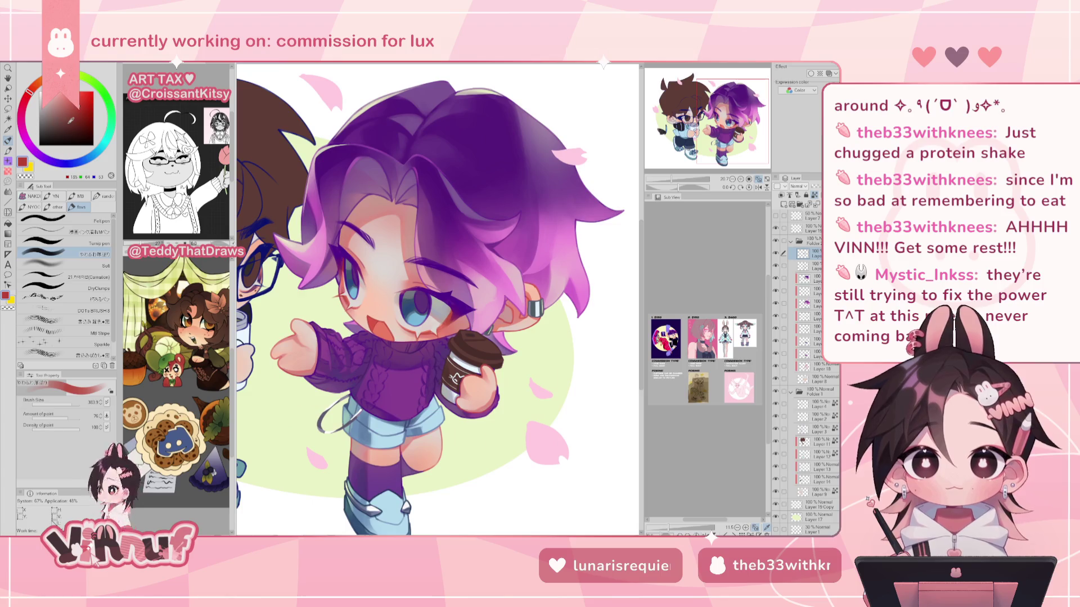
{"action": "left_click", "coordinate": [443, 249], "text": "alt"}
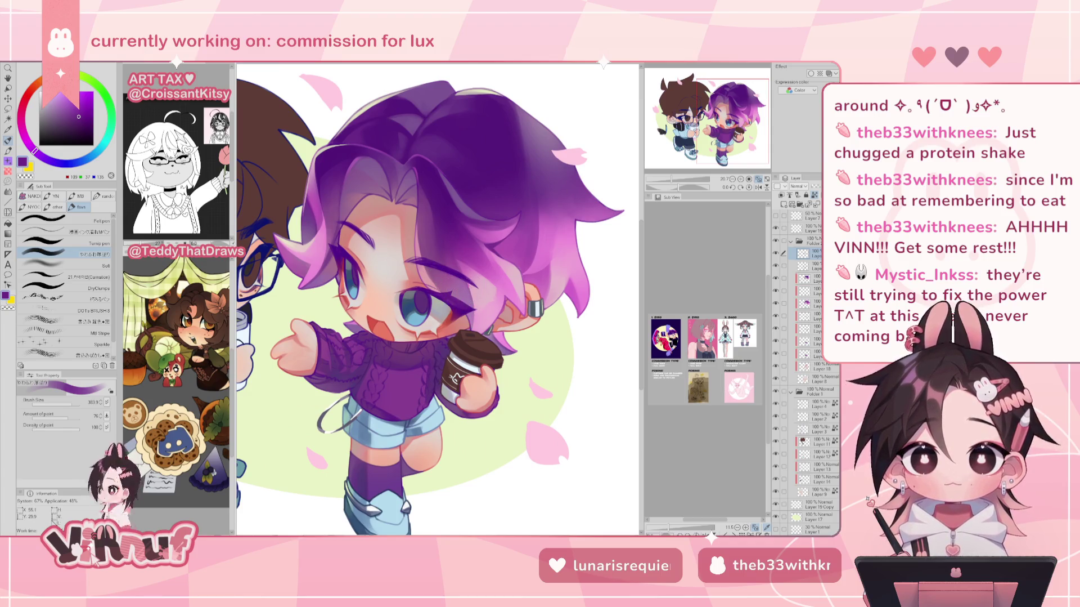
{"action": "left_click_drag", "start_coordinate": [460, 290], "coordinate": [438, 299]}
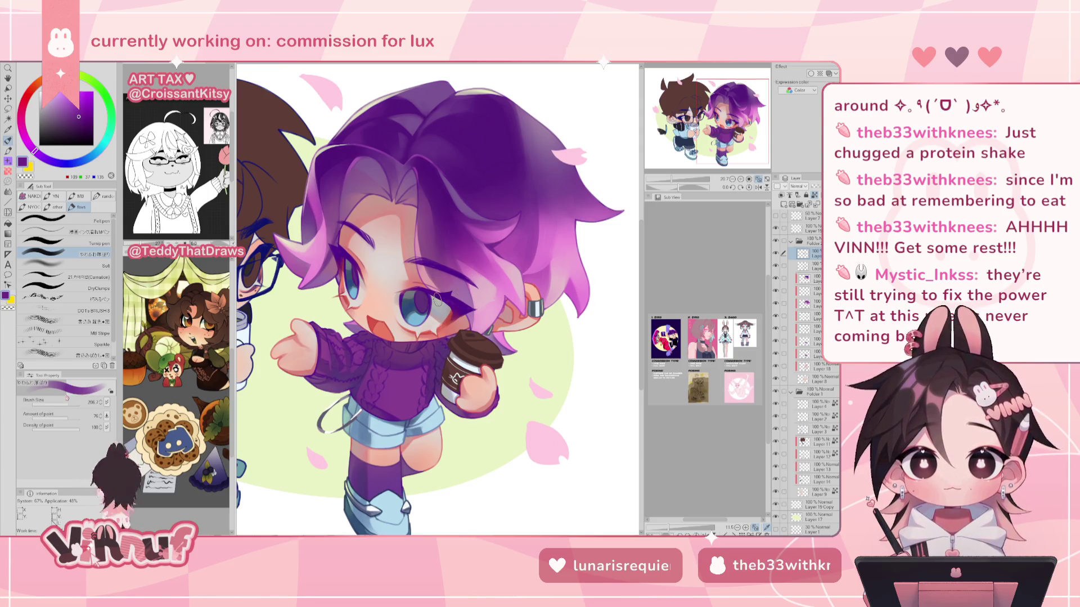
{"action": "left_click", "coordinate": [333, 241], "text": "alt"}
{"action": "left_click", "coordinate": [71, 119]}
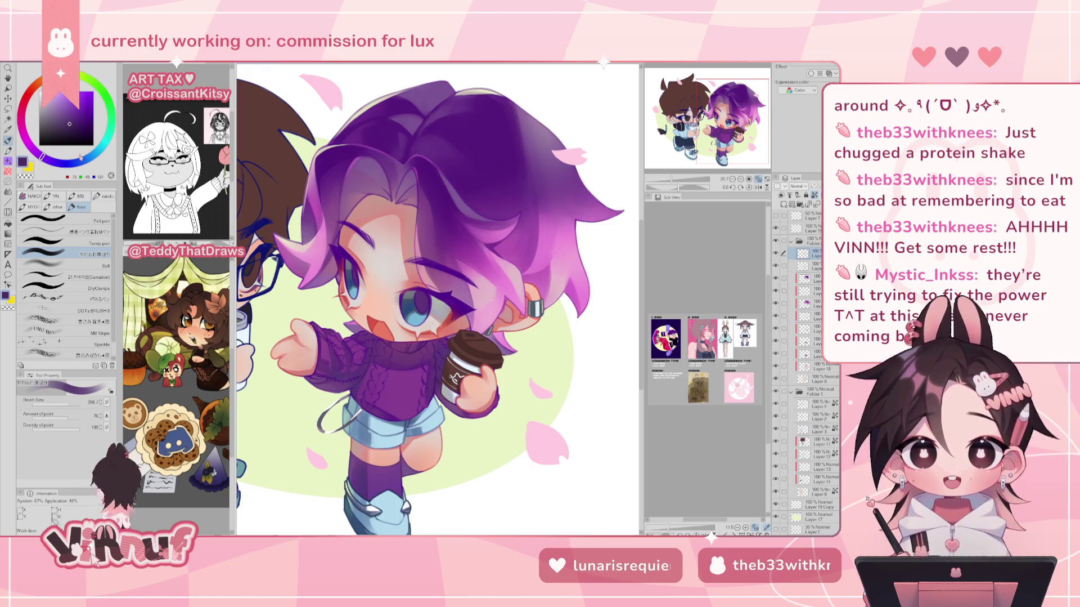
{"action": "left_click", "coordinate": [70, 123]}
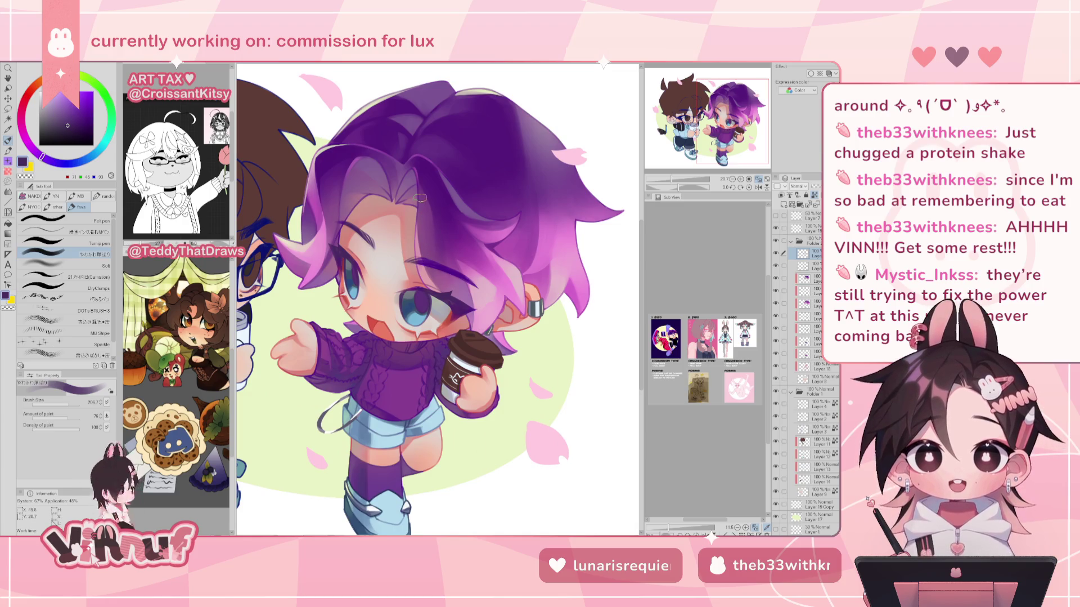
Shade the hair with lighter mauve, saturated violet and light pink highlights using a finer brush.
{"action": "left_click", "coordinate": [443, 242], "text": "alt"}
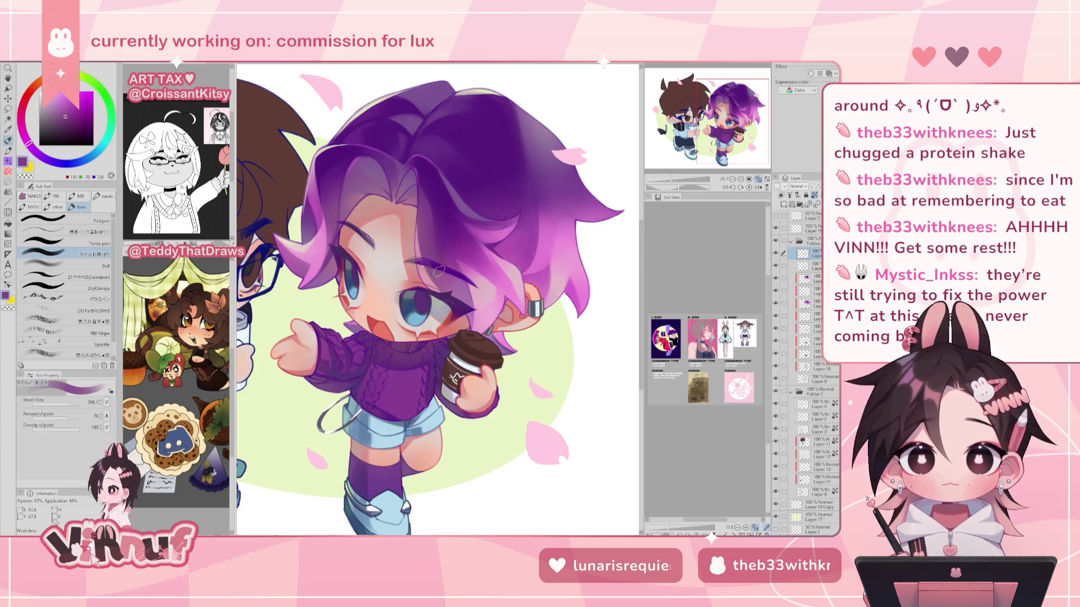
{"action": "left_click", "coordinate": [431, 258], "text": "alt"}
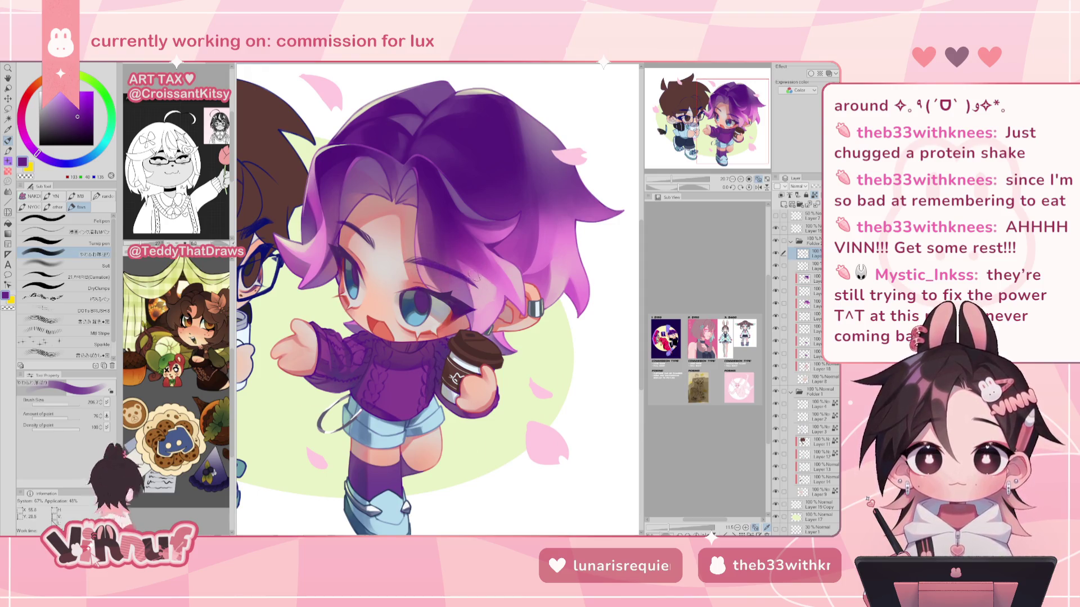
{"action": "left_click", "coordinate": [458, 273], "text": "alt"}
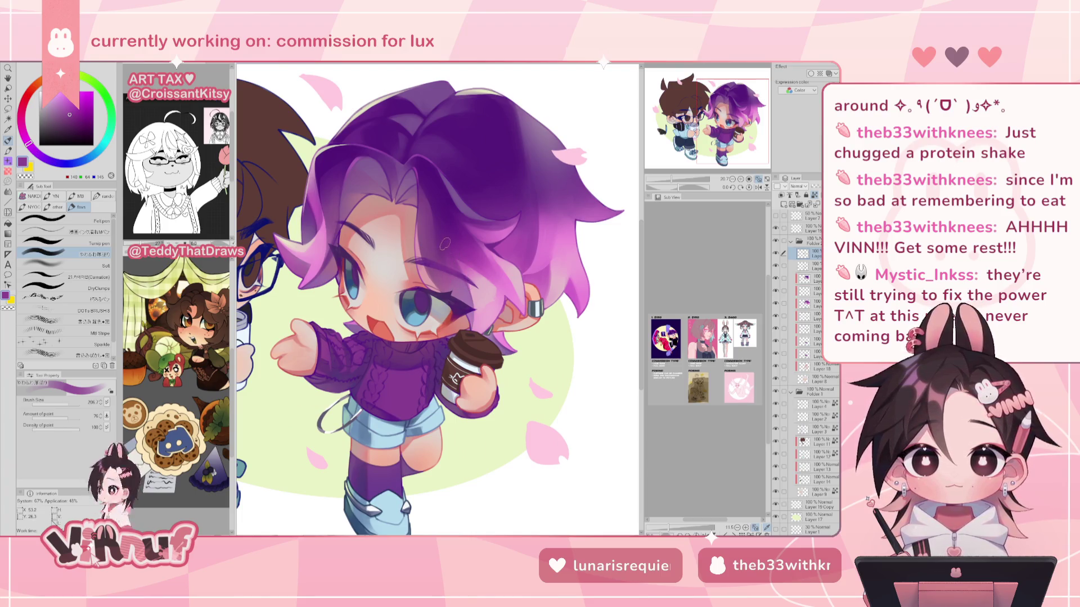
{"action": "left_click", "coordinate": [459, 268], "text": "alt"}
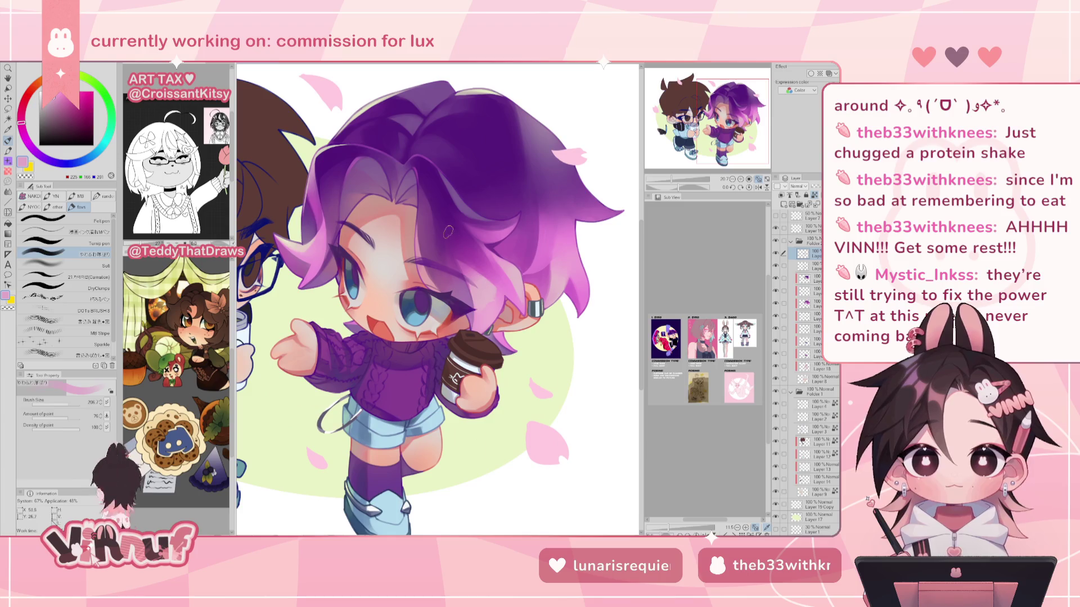
{"action": "left_click_drag", "start_coordinate": [428, 255], "coordinate": [425, 276]}
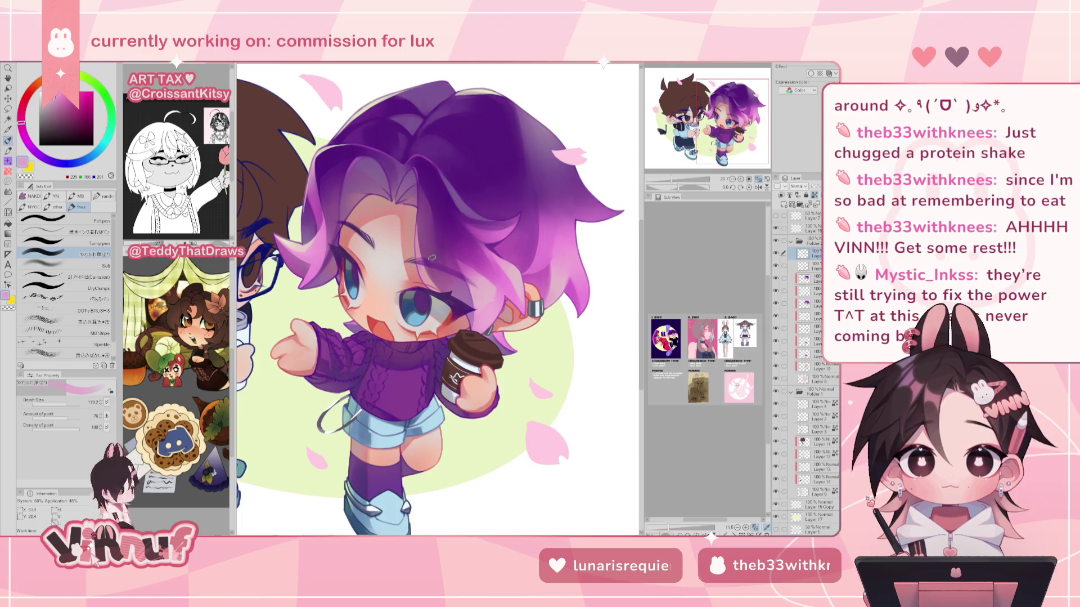
{"action": "left_click", "coordinate": [433, 225], "text": "alt"}
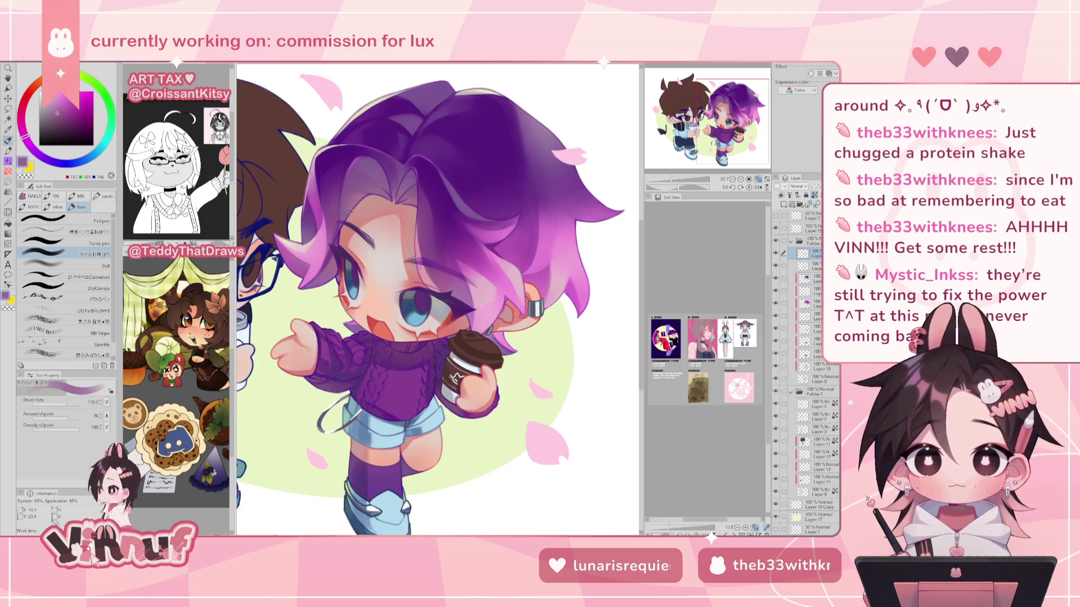
Deepen the hair with dark purple, pale mauve and deep violet, then mirror the canvas to check.
{"action": "left_click", "coordinate": [363, 183], "text": "alt"}
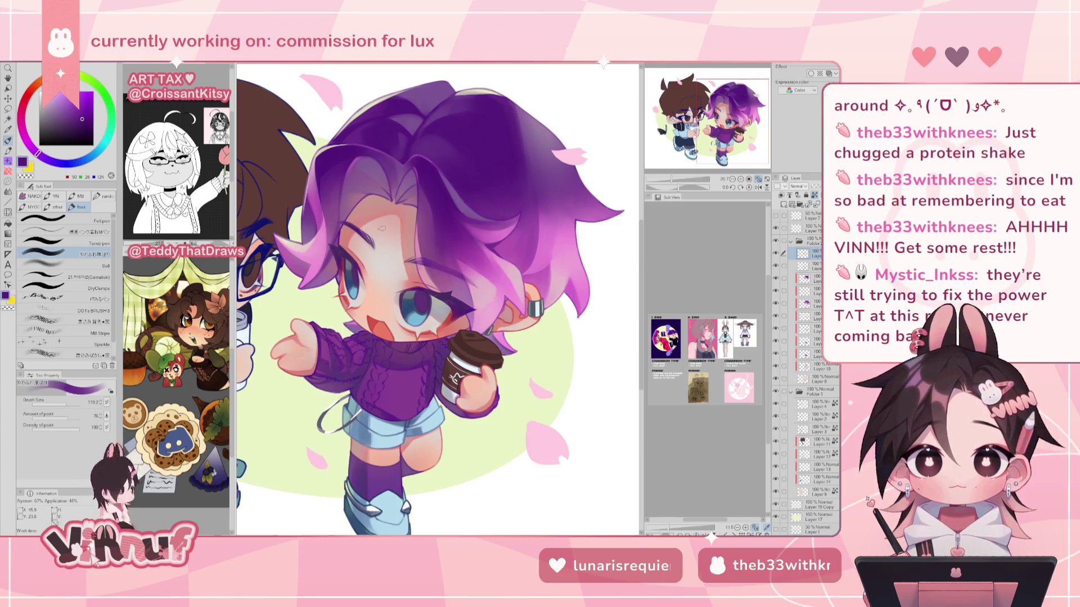
{"action": "left_click", "coordinate": [440, 190], "text": "alt"}
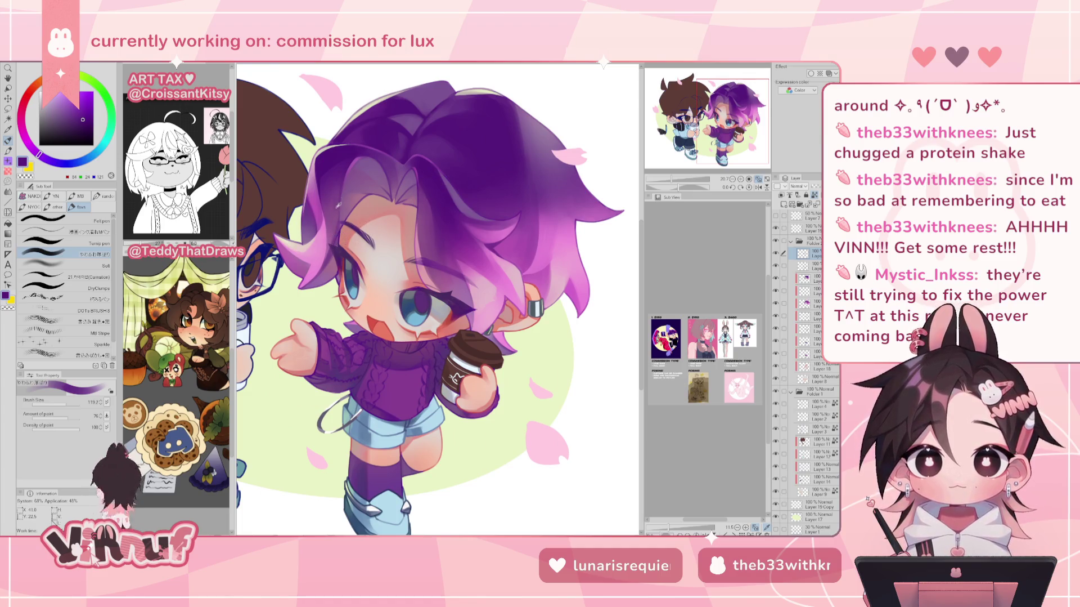
{"action": "left_click", "coordinate": [332, 213], "text": "alt"}
{"action": "left_click", "coordinate": [336, 255], "text": "alt"}
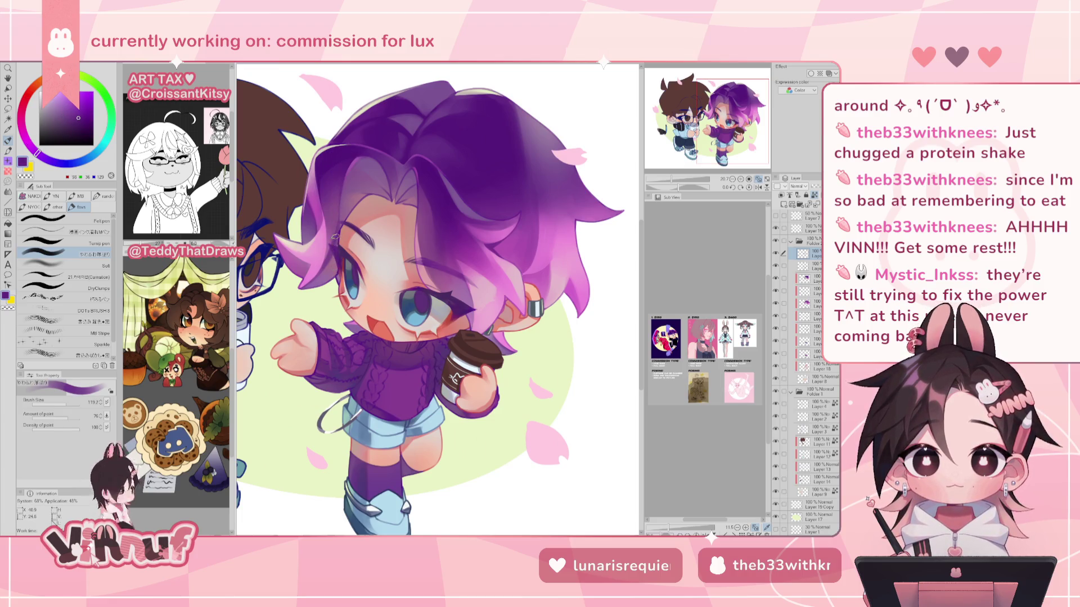
{"action": "key", "text": "h"}
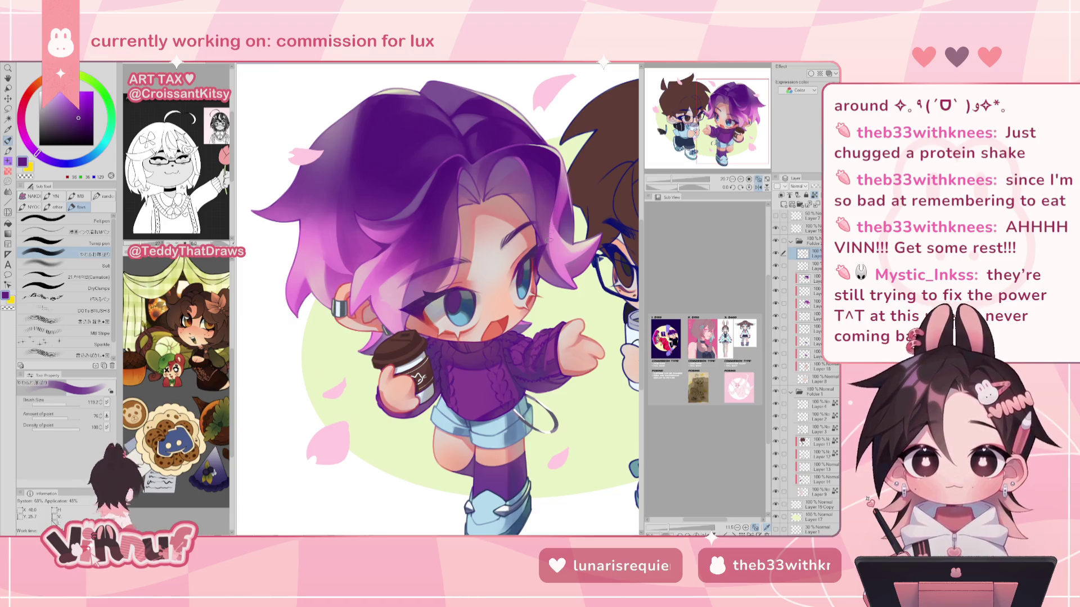
Blend pinkish mauve, dark purple and skin pink across the face, then zoom out to both characters.
{"action": "key", "text": "h"}
{"action": "left_click", "coordinate": [333, 247], "text": "alt"}
{"action": "left_click", "coordinate": [334, 242], "text": "alt"}
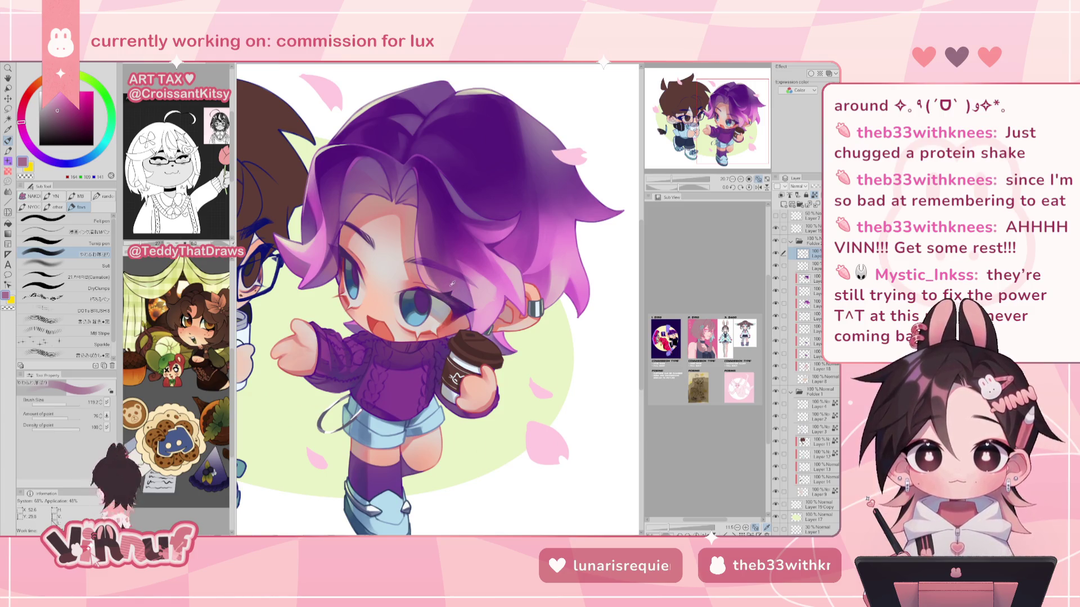
{"action": "left_click", "coordinate": [459, 279], "text": "alt"}
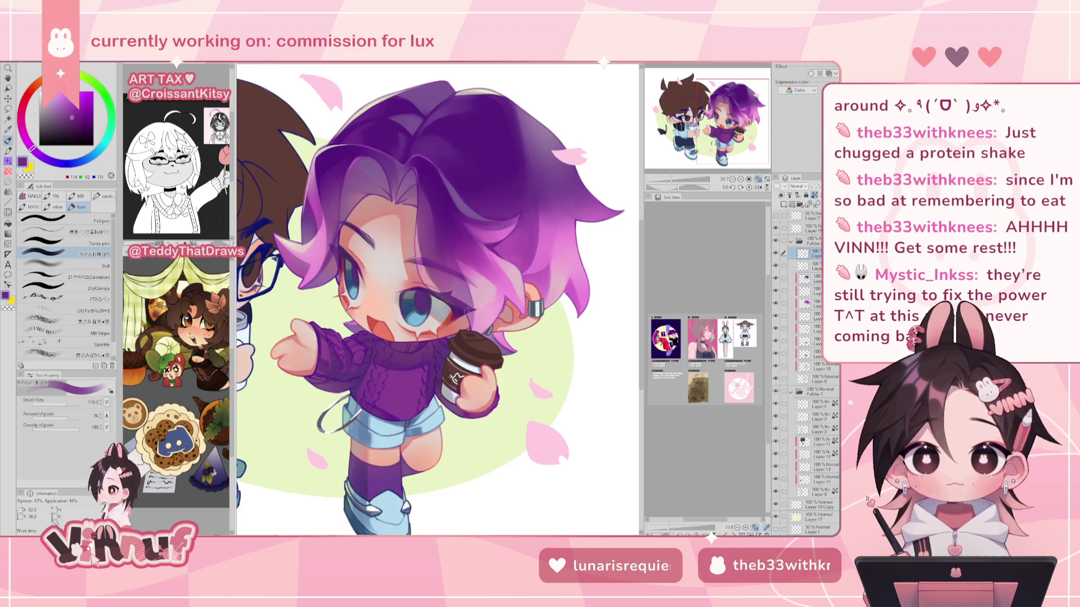
{"action": "left_click", "coordinate": [433, 277], "text": "alt"}
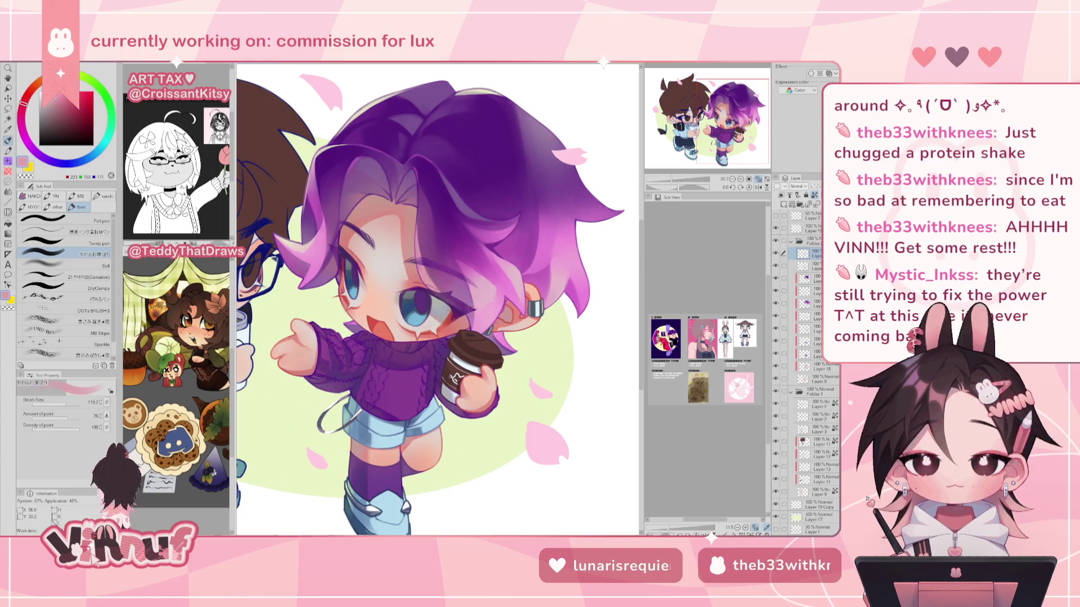
{"action": "left_click", "coordinate": [466, 294], "text": "alt"}
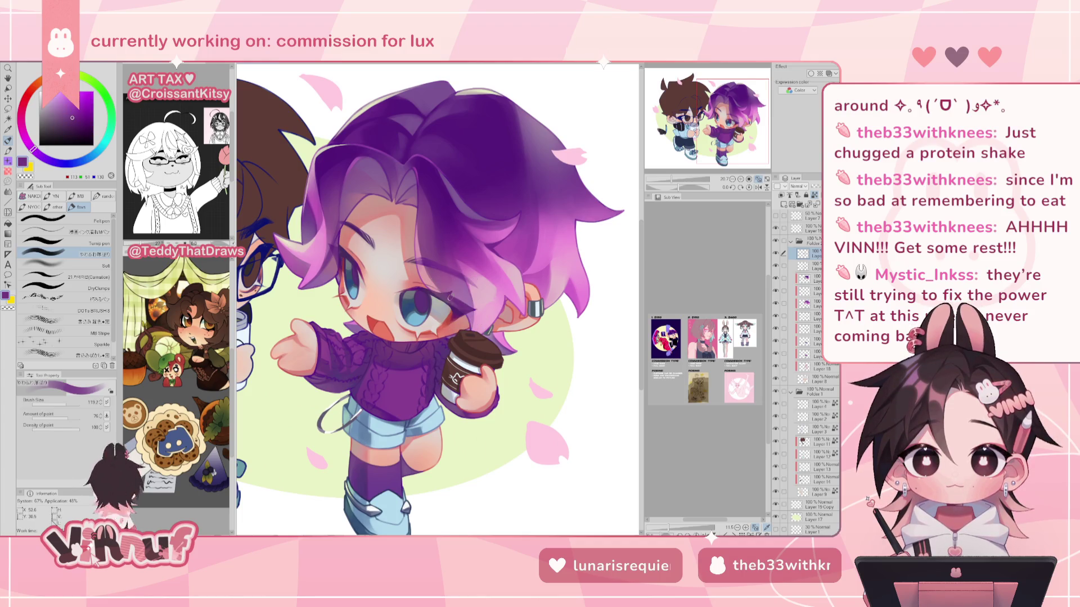
{"action": "left_click", "coordinate": [482, 307], "text": "alt"}
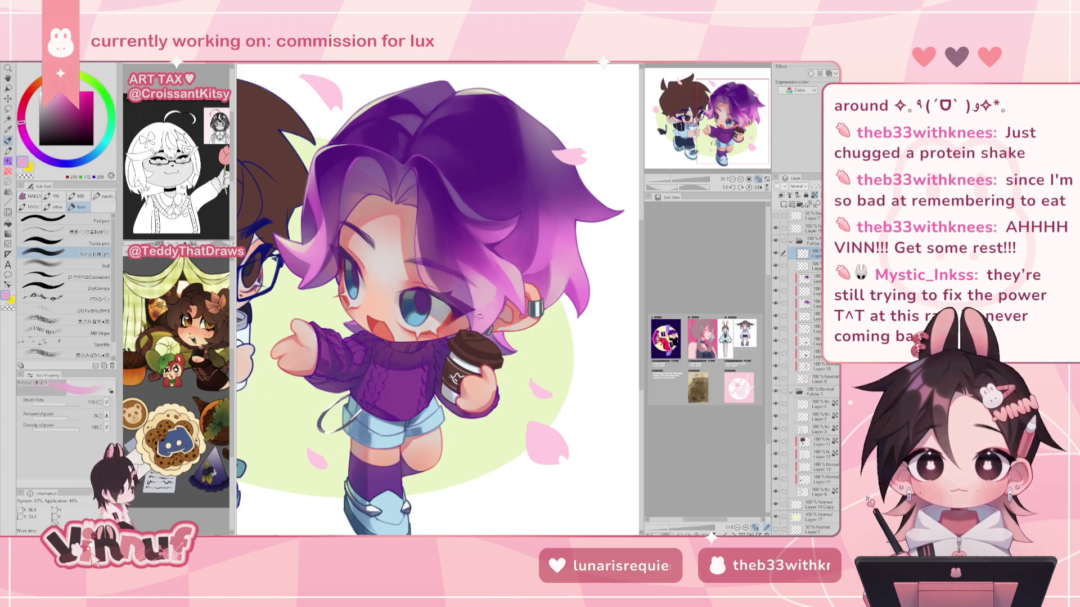
{"action": "key", "text": "h"}
{"action": "key", "text": "h"}
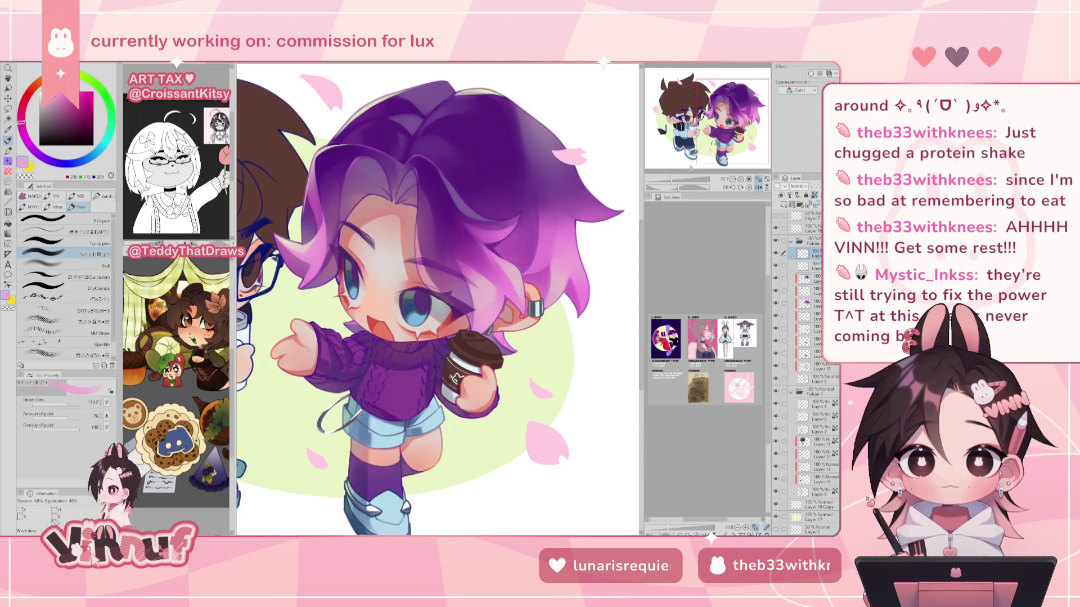
{"action": "key", "text": "ctrl+minus"}
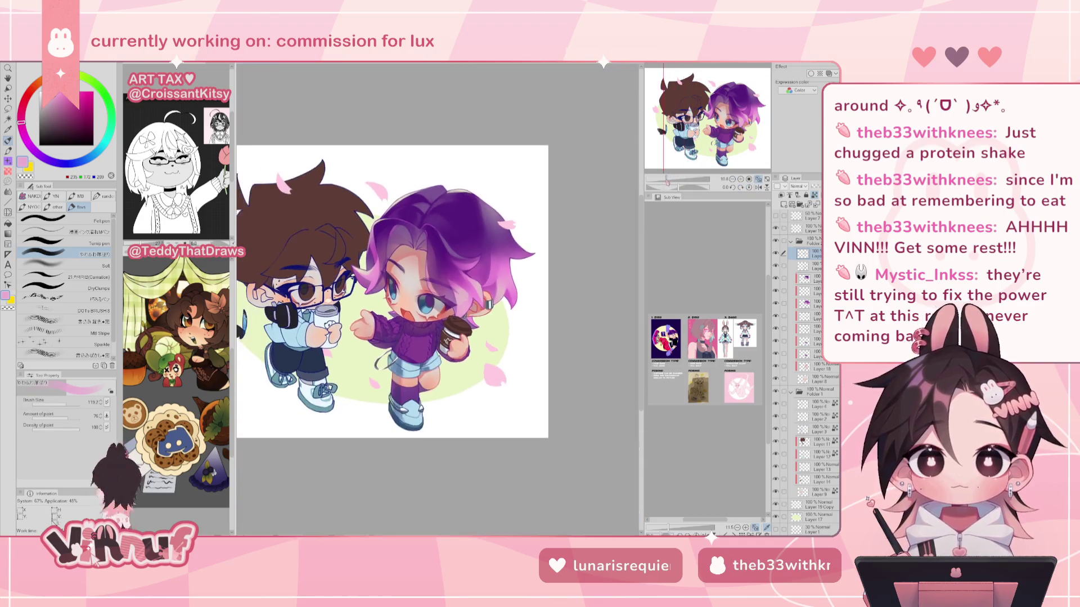
Sample the eye's dark blue and paint darker strand and eye lines on the reframed face.
{"action": "key", "text": "h"}
{"action": "key", "text": "h"}
{"action": "scroll", "coordinate": [515, 293], "scroll_direction": "up", "scroll_amount": 5}
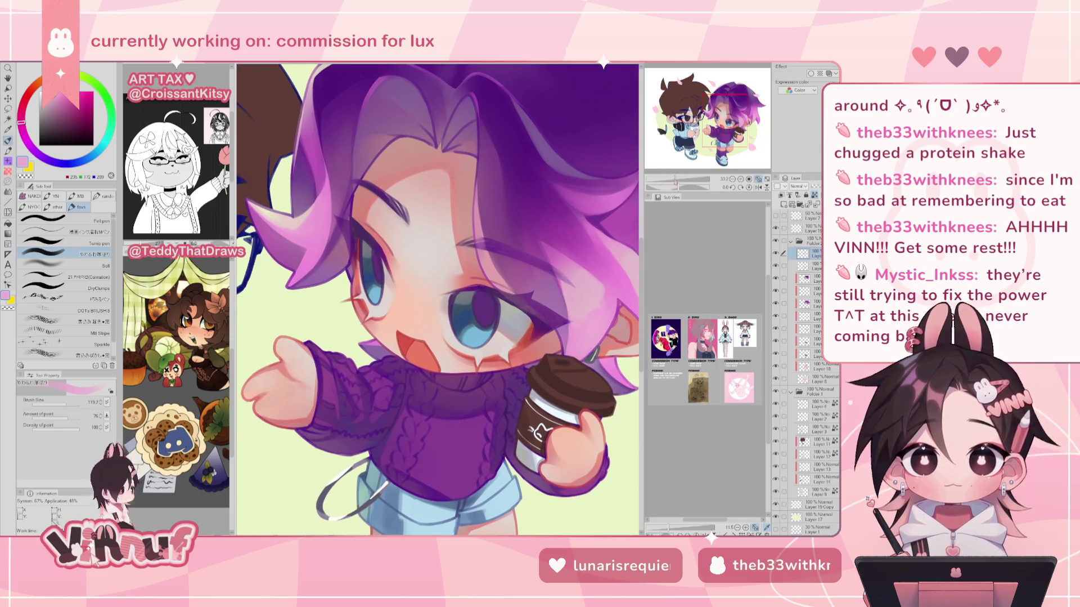
{"action": "scroll", "coordinate": [515, 294], "scroll_direction": "down", "scroll_amount": 5}
{"action": "scroll", "coordinate": [384, 276], "scroll_direction": "up", "scroll_amount": 4}
{"action": "left_click", "coordinate": [384, 274], "text": "alt"}
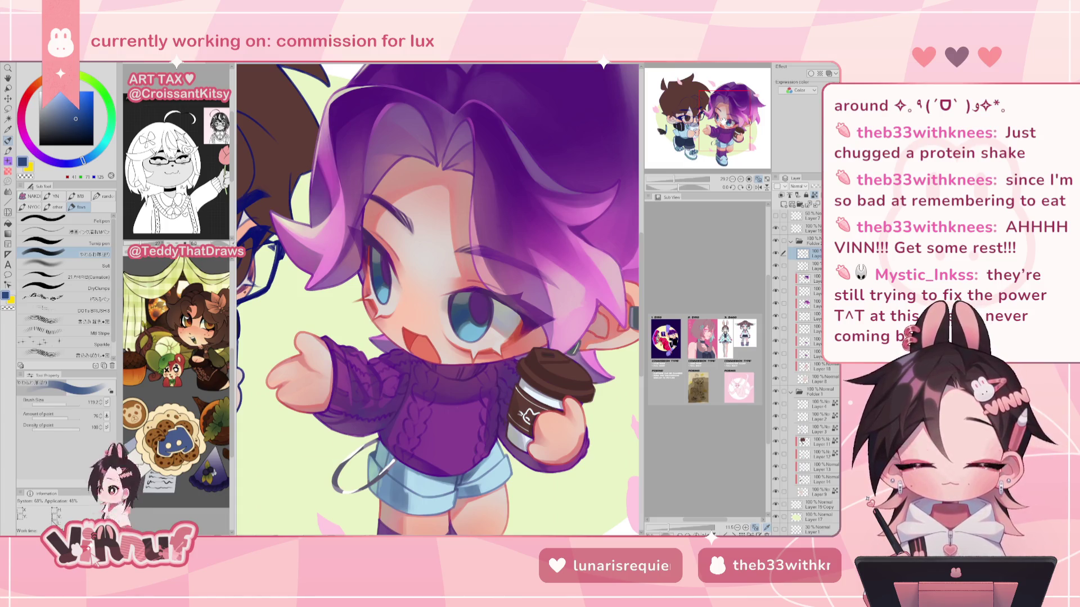
{"action": "left_click_drag", "start_coordinate": [439, 298], "coordinate": [399, 293]}
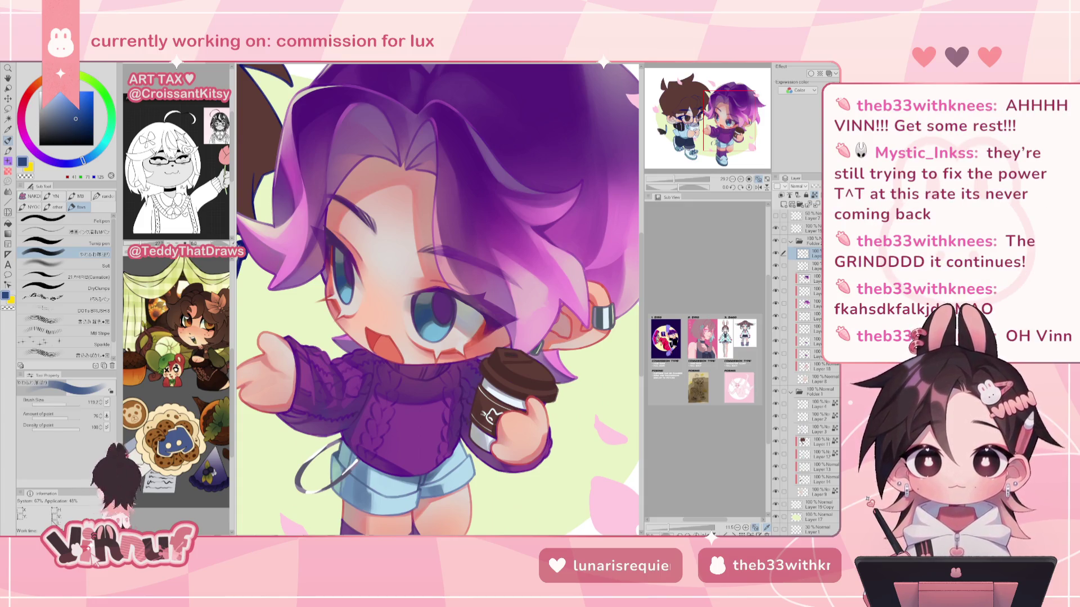
{"action": "left_click_drag", "start_coordinate": [712, 87], "coordinate": [730, 111]}
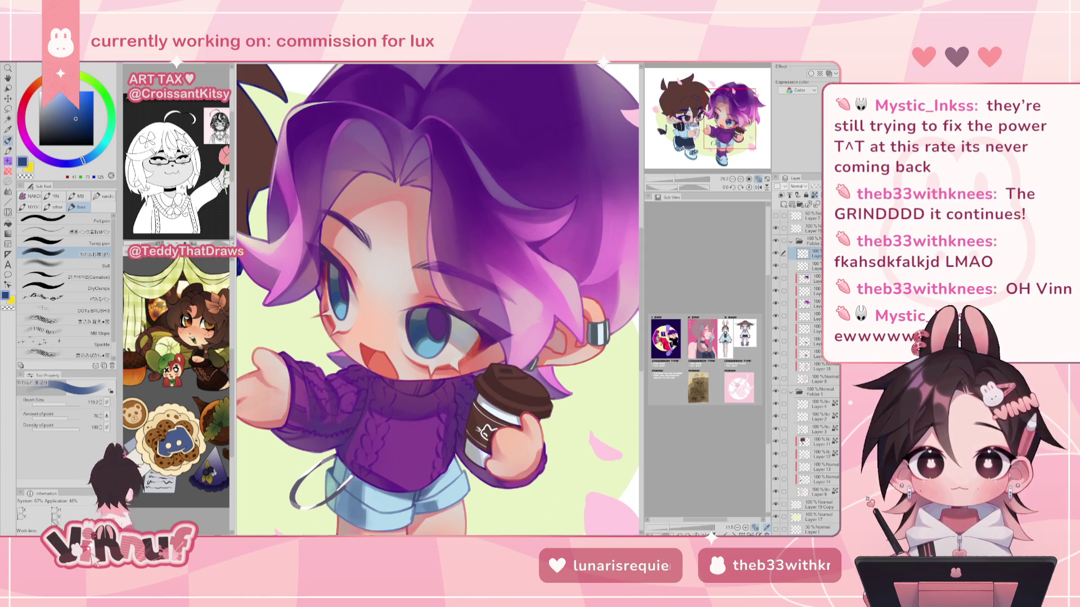
{"action": "scroll", "coordinate": [421, 183], "scroll_direction": "up", "scroll_amount": 3}
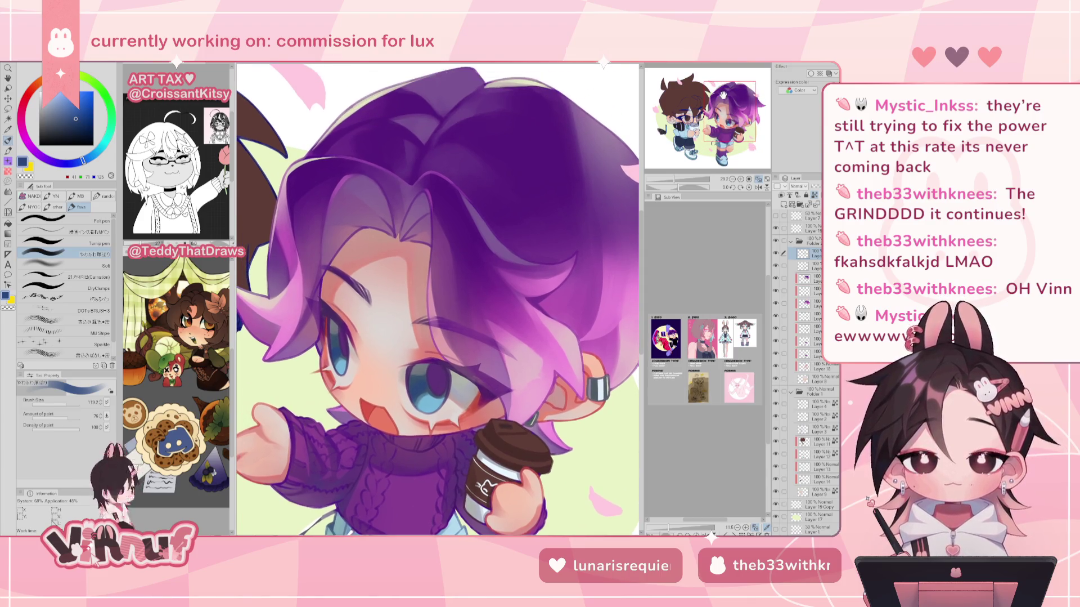
On the layer beneath, touch up the hair and face with sampled purple, pinker mauve and skin pink.
{"action": "key", "text": "alt+bracketleft"}
{"action": "left_click", "coordinate": [378, 189], "text": "alt"}
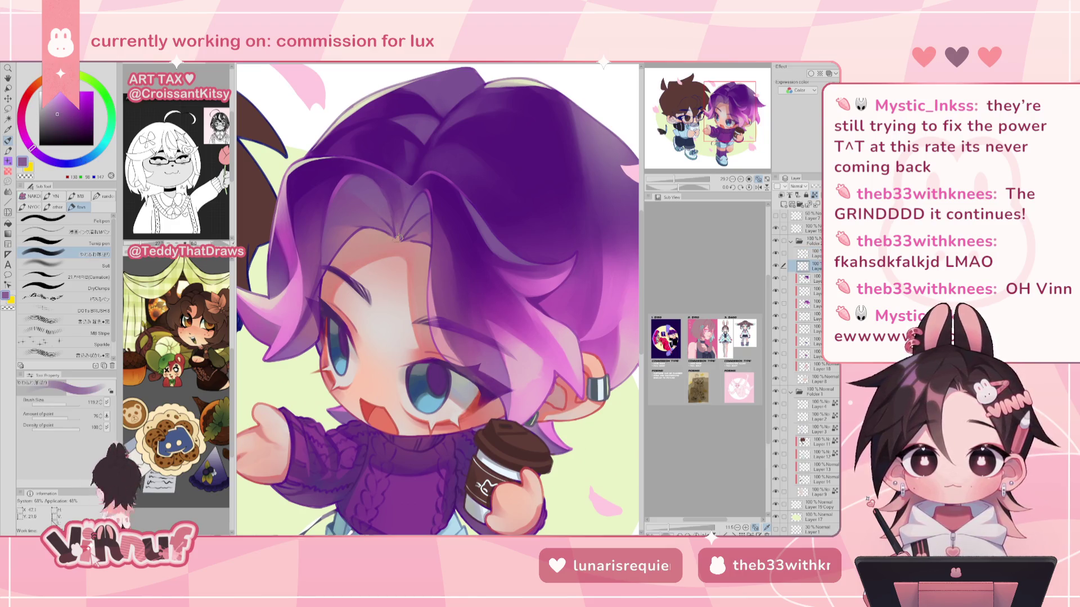
{"action": "key", "text": "bracketright"}
{"action": "left_click", "coordinate": [352, 251], "text": "alt"}
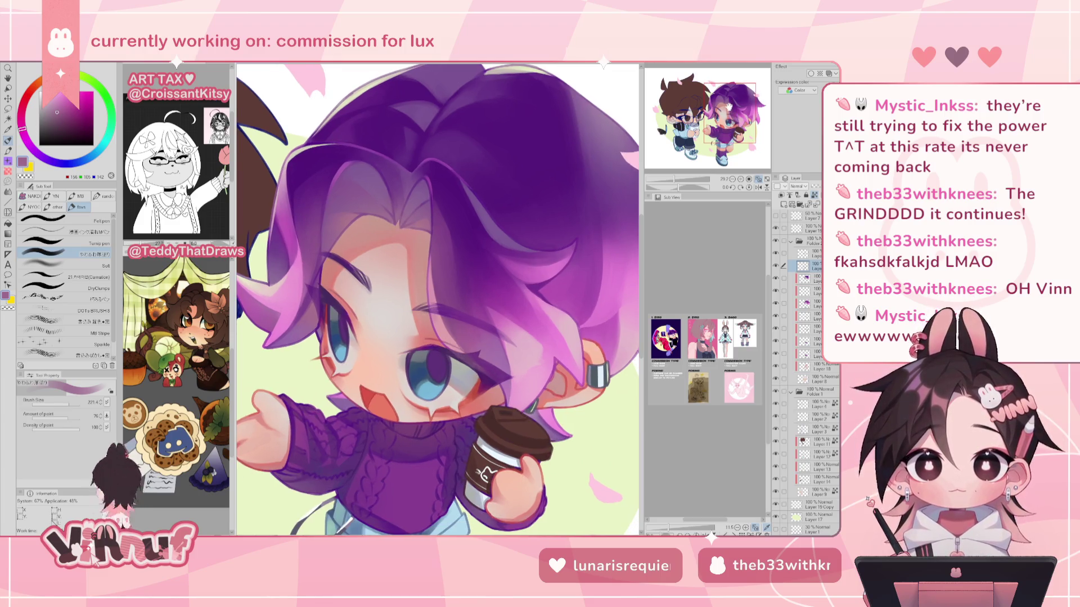
{"action": "left_click", "coordinate": [423, 303], "text": "alt"}
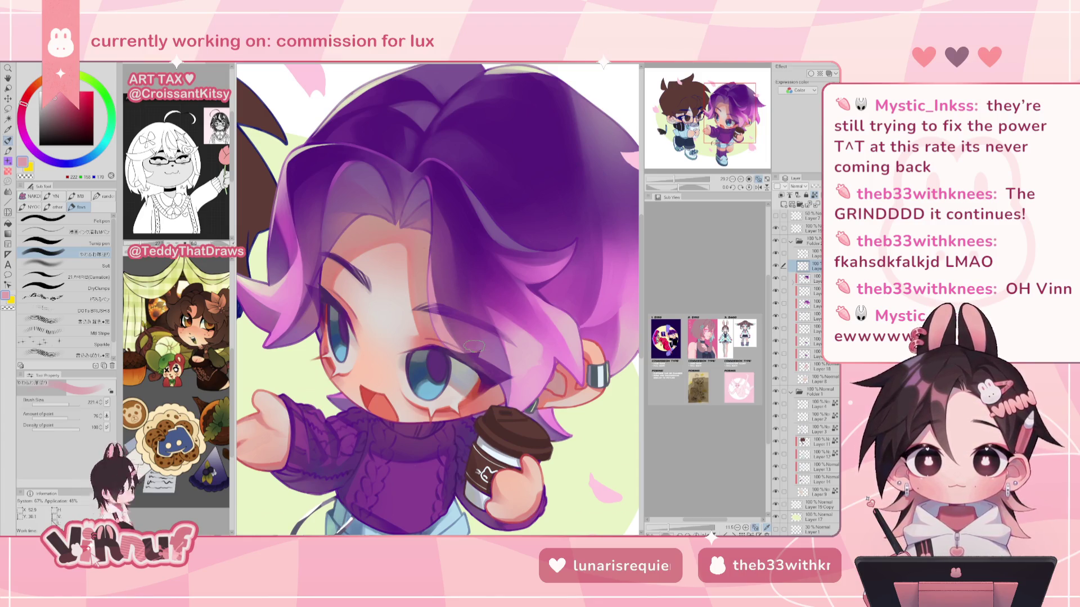
On the layer above, touch up with red, light pink and a darkened purple.
{"action": "left_click", "coordinate": [807, 253]}
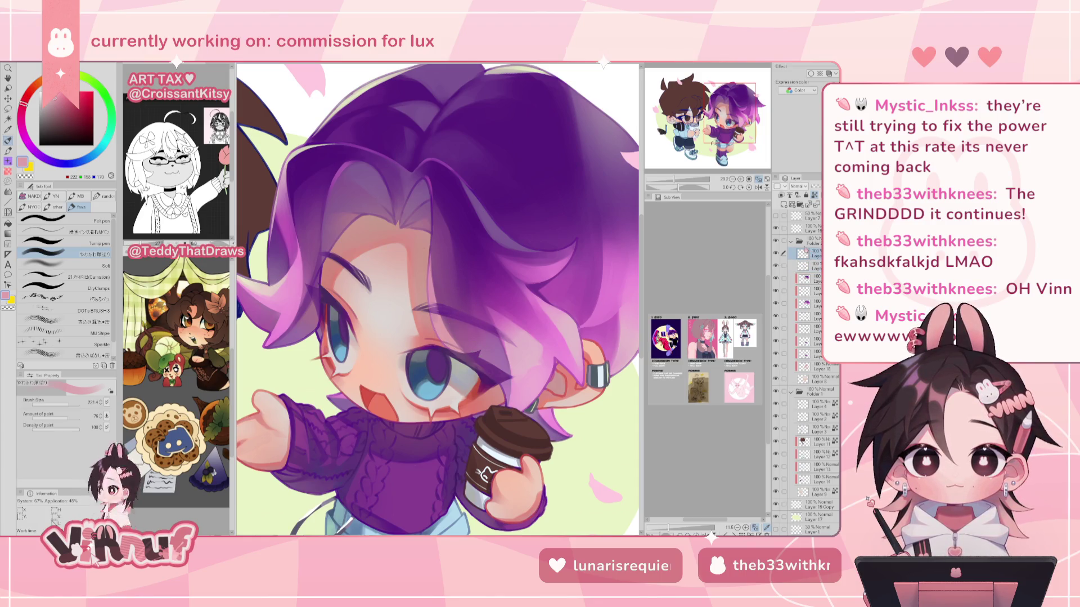
{"action": "left_click", "coordinate": [369, 398], "text": "alt"}
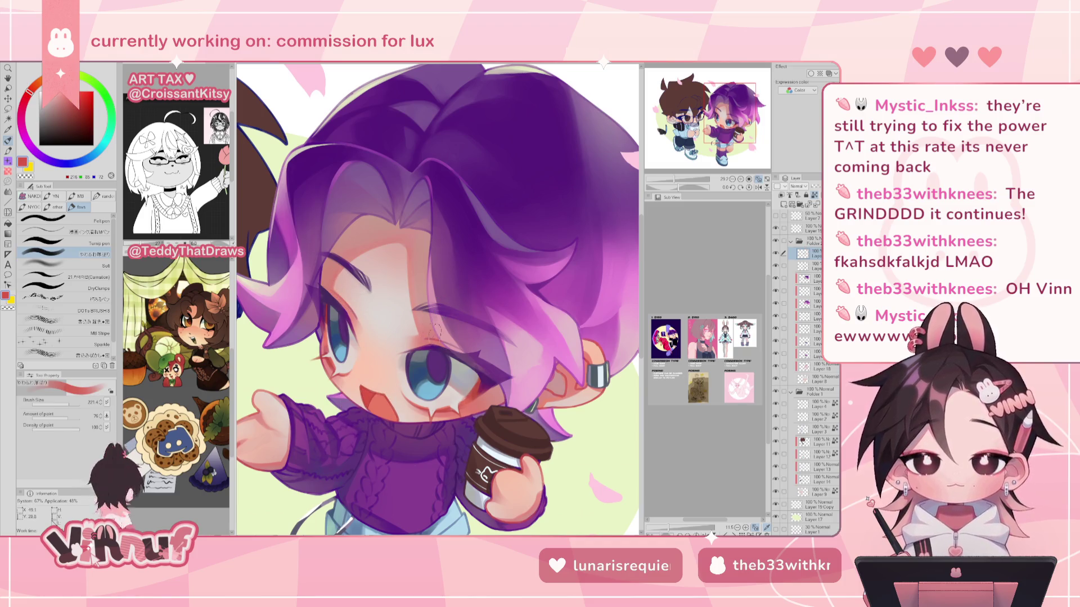
{"action": "left_click", "coordinate": [453, 334], "text": "alt"}
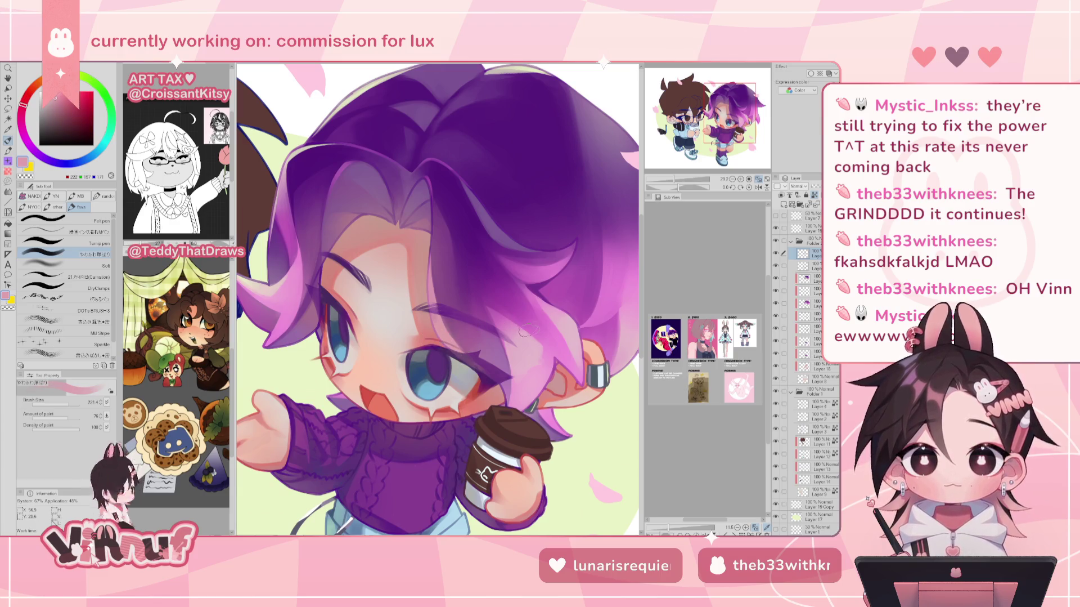
{"action": "left_click", "coordinate": [445, 329], "text": "alt"}
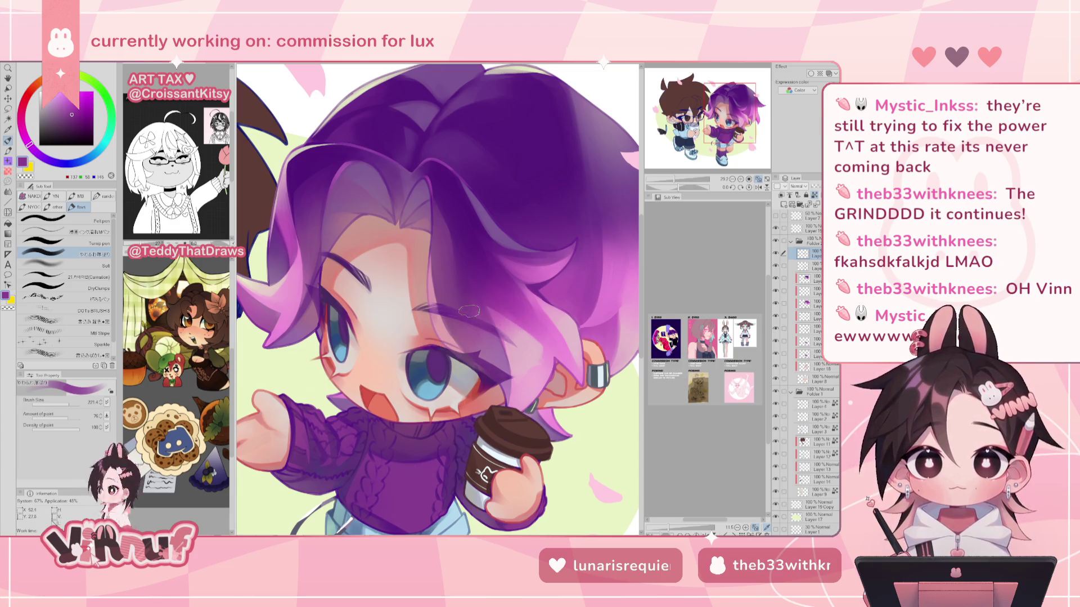
{"action": "left_click_drag", "start_coordinate": [675, 179], "coordinate": [675, 180]}
{"action": "left_click_drag", "start_coordinate": [70, 119], "coordinate": [79, 128]}
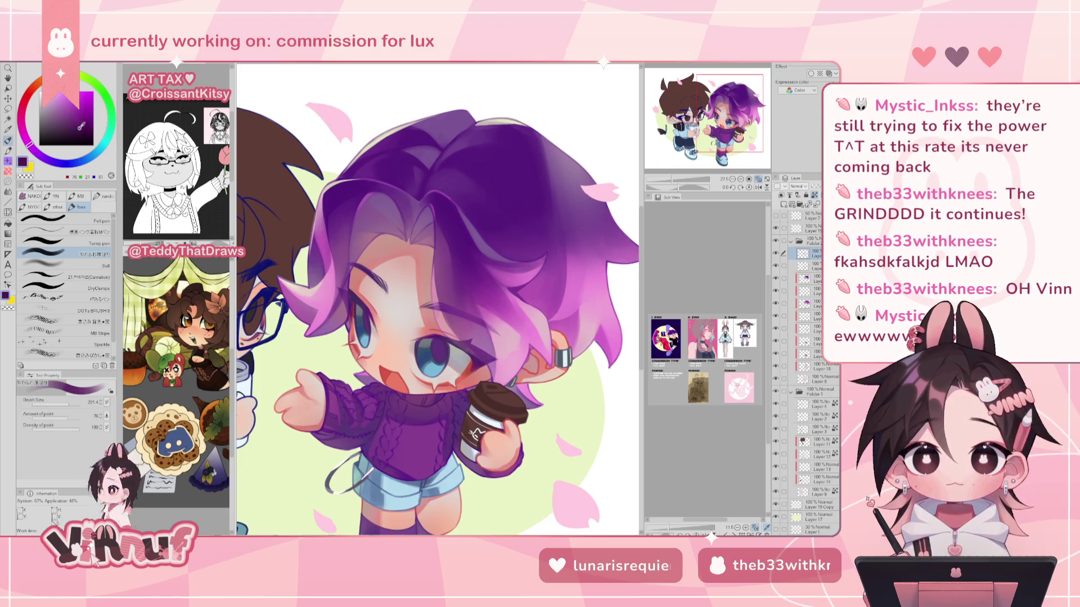
Darken the sampled eye blue into a deep blue-grey on a lower layer, with brush size 48.
{"action": "left_click_drag", "start_coordinate": [63, 404], "coordinate": [67, 404]}
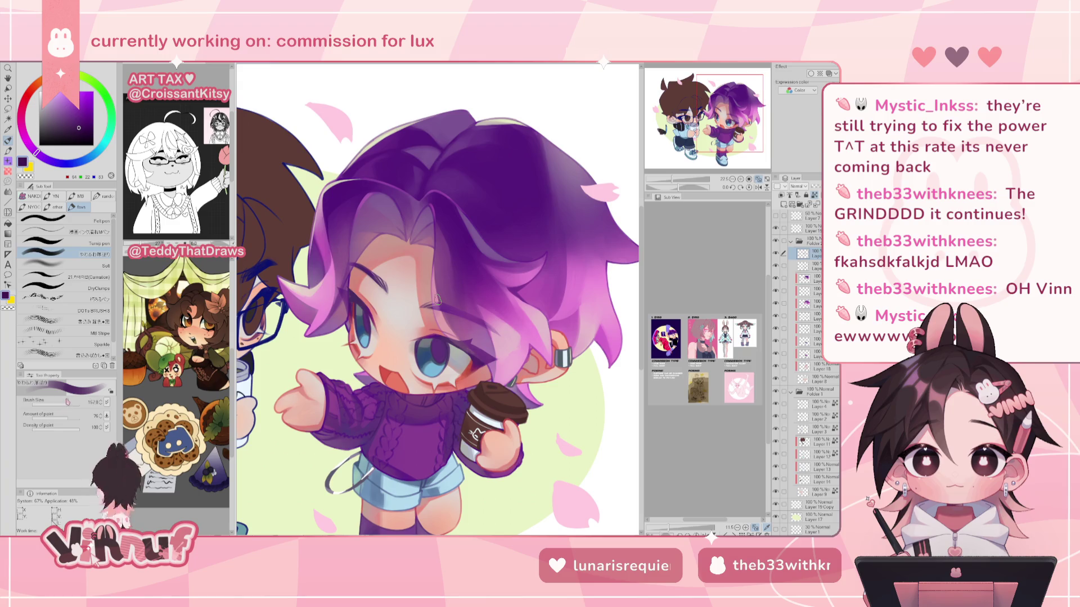
{"action": "left_click", "coordinate": [356, 303], "text": "alt"}
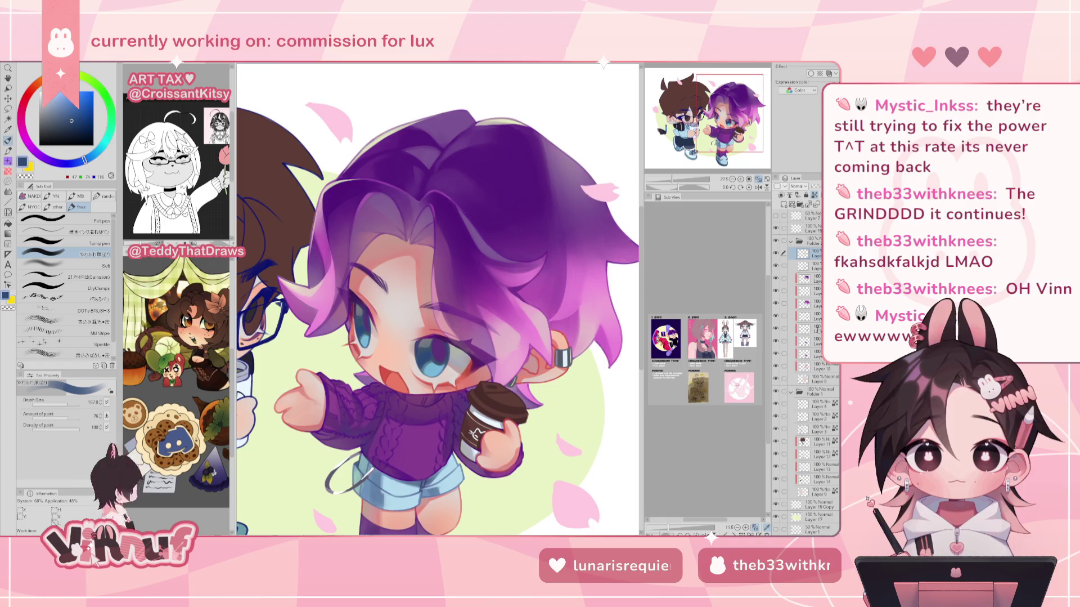
{"action": "left_click", "coordinate": [805, 315]}
{"action": "left_click_drag", "start_coordinate": [669, 183], "coordinate": [675, 183]}
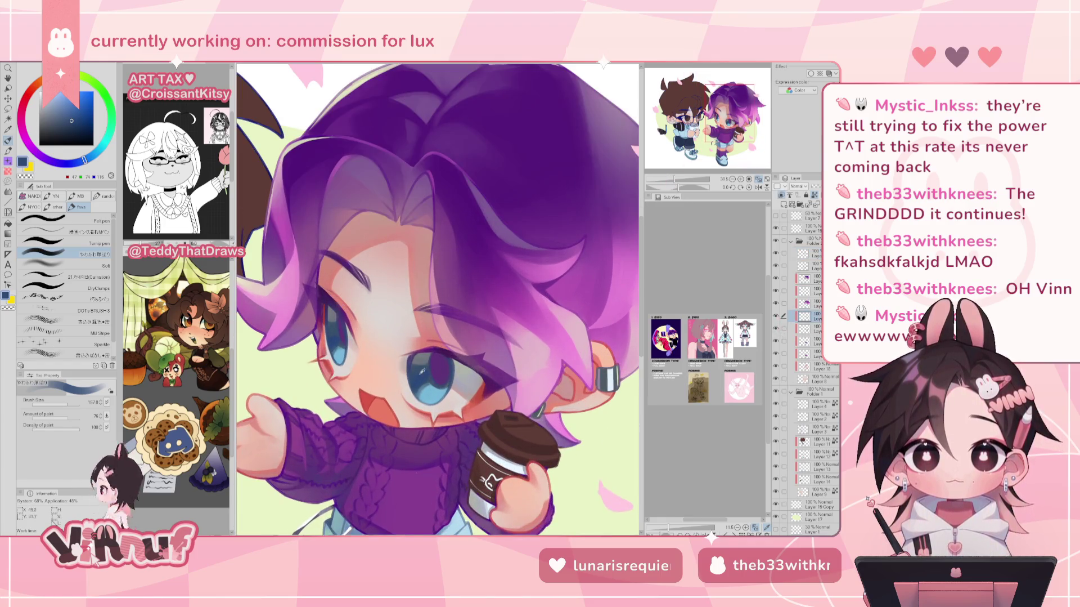
{"action": "left_click_drag", "start_coordinate": [67, 125], "coordinate": [62, 126]}
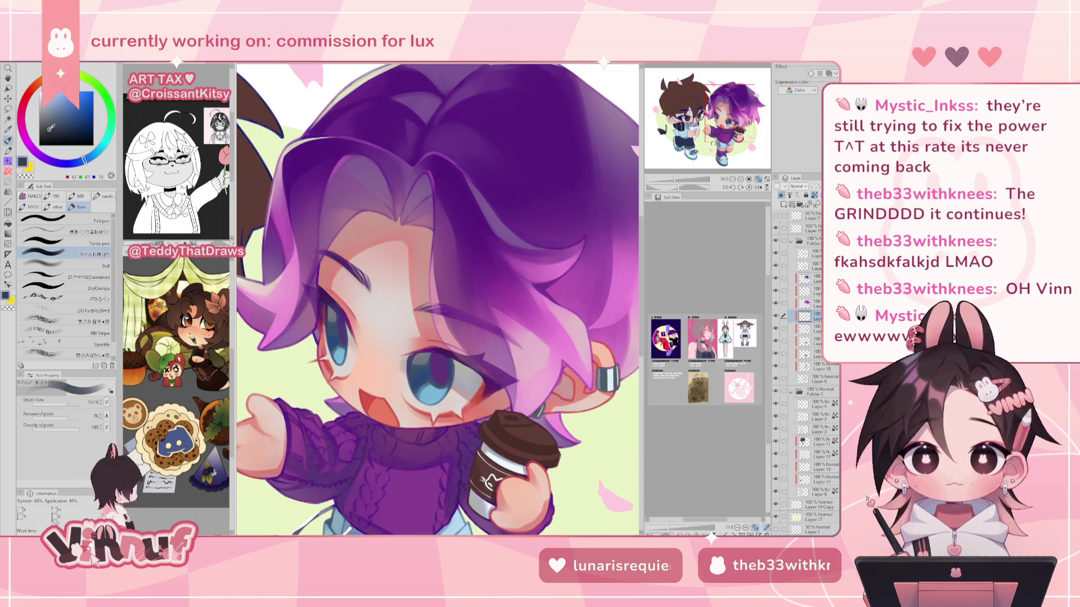
{"action": "left_click_drag", "start_coordinate": [85, 159], "coordinate": [74, 163]}
{"action": "left_click", "coordinate": [53, 130]}
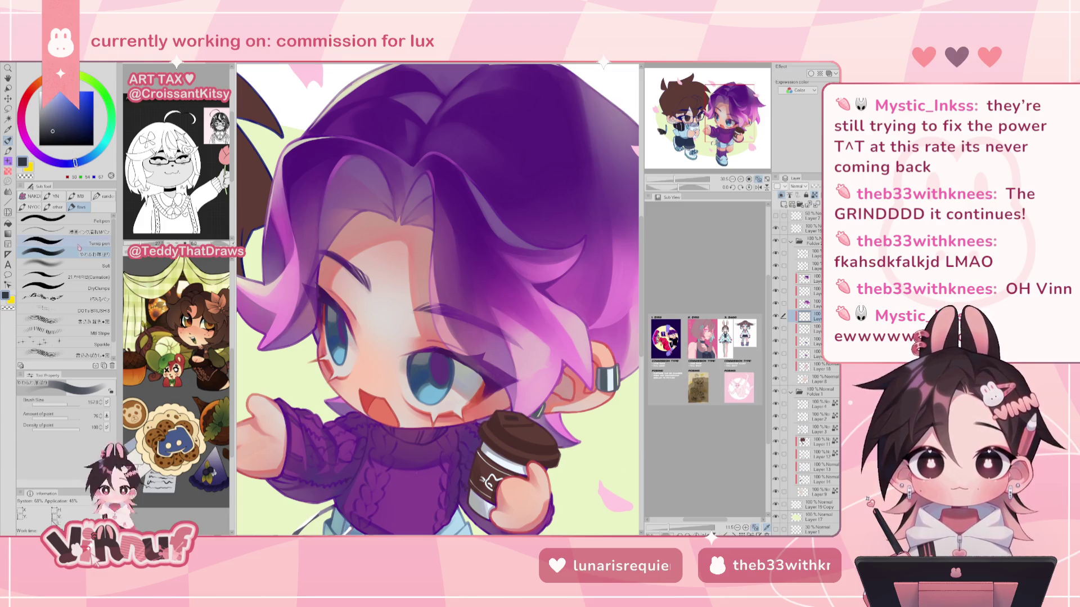
{"action": "left_click_drag", "start_coordinate": [66, 402], "coordinate": [60, 403]}
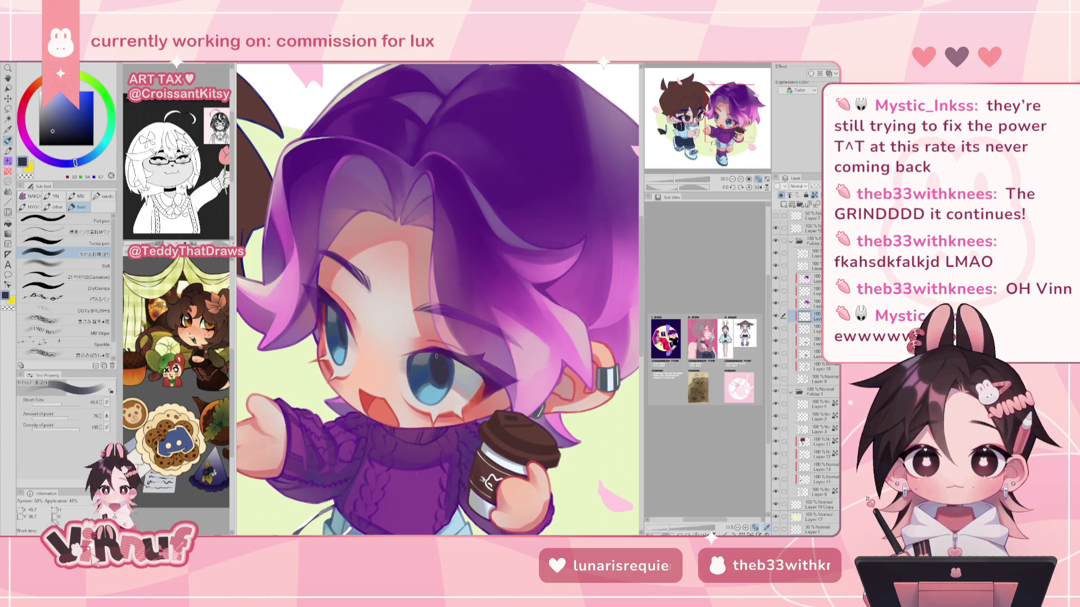
{"action": "scroll", "coordinate": [428, 315], "scroll_direction": "down", "scroll_amount": 5}
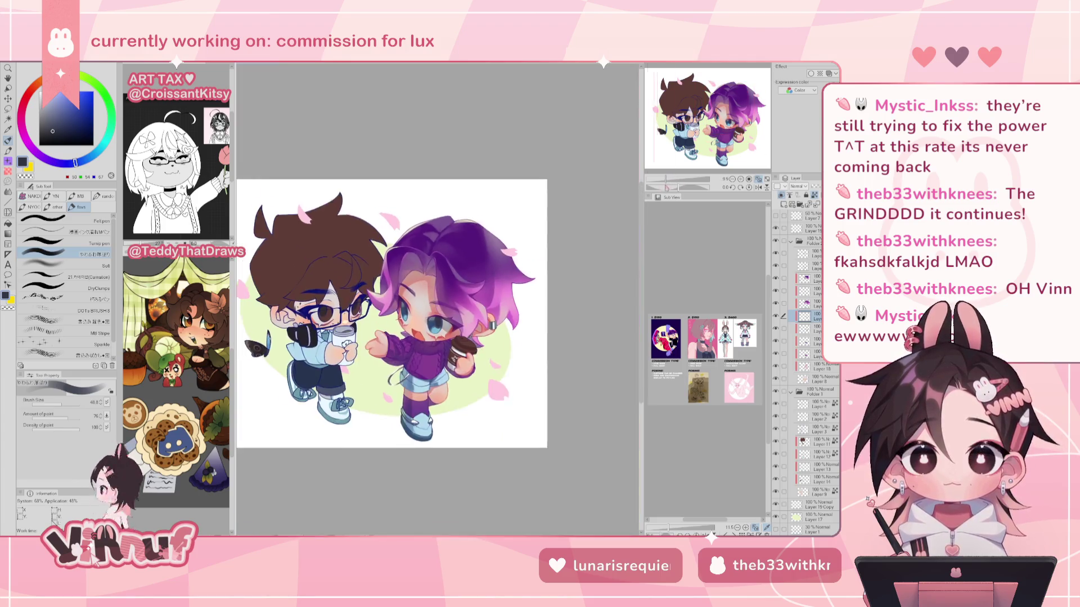
Sample the eye's blues up close, then take the hair purple (163,66,165) as drawing colour.
{"action": "scroll", "coordinate": [428, 315], "scroll_direction": "up", "scroll_amount": 5}
{"action": "scroll", "coordinate": [446, 327], "scroll_direction": "up", "scroll_amount": 2}
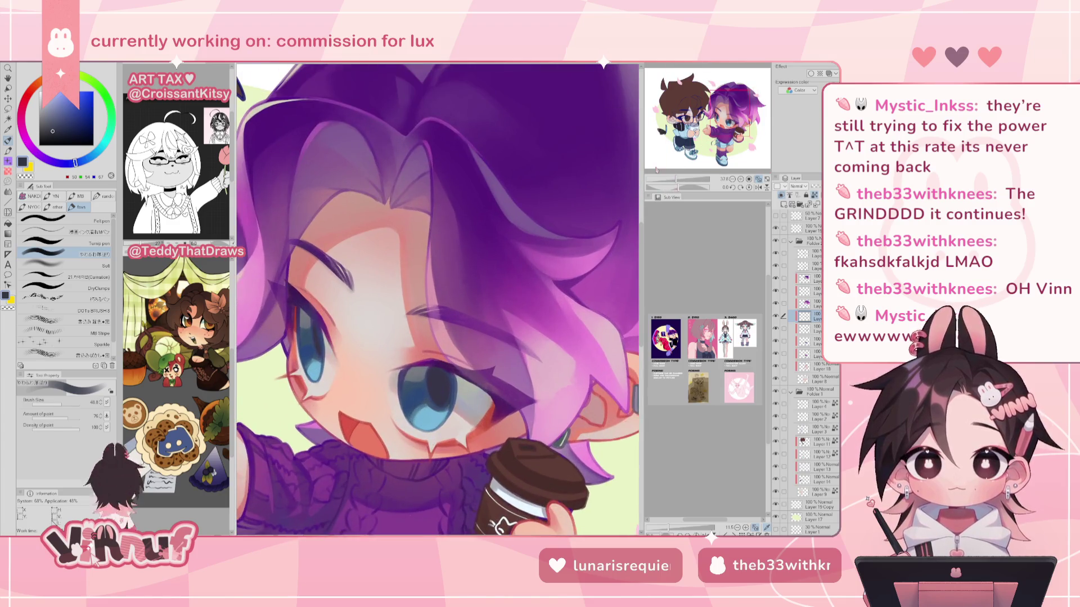
{"action": "left_click", "coordinate": [304, 341], "text": "alt"}
{"action": "left_click", "coordinate": [312, 345], "text": "alt"}
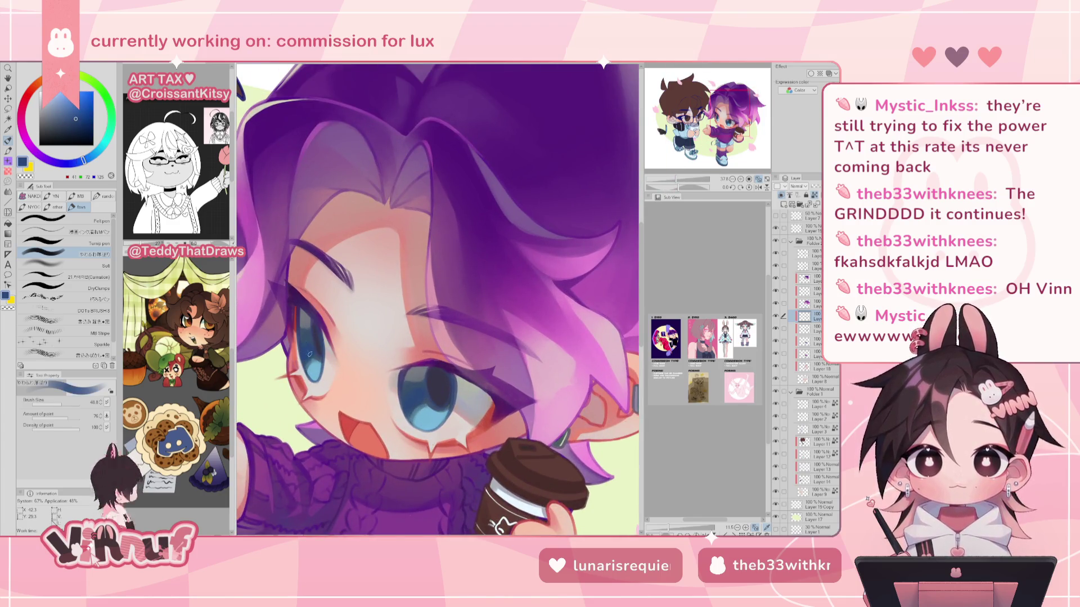
{"action": "left_click", "coordinate": [312, 333], "text": "alt"}
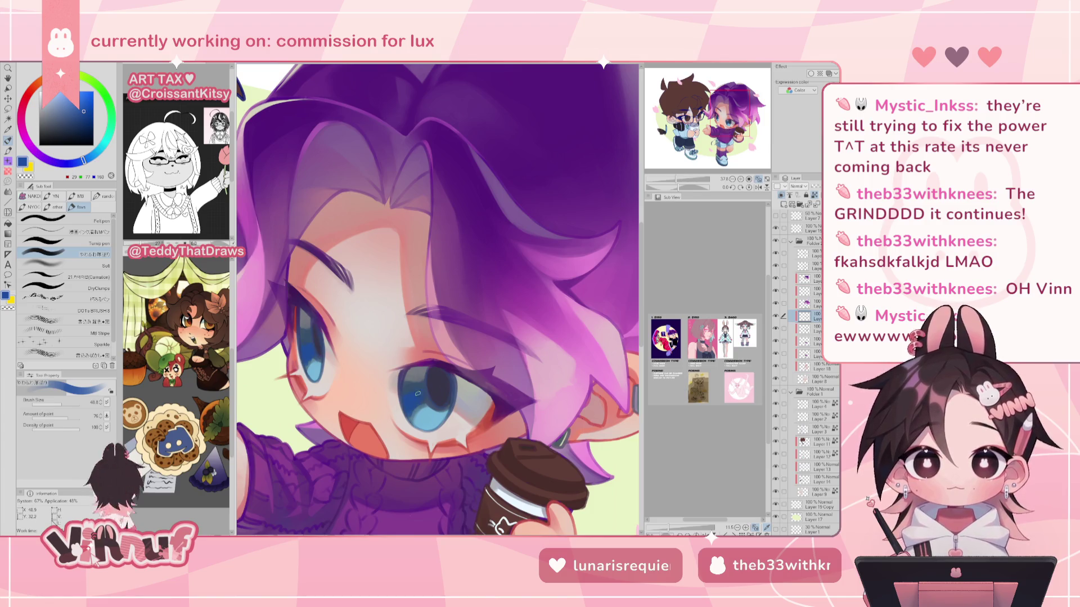
{"action": "left_click_drag", "start_coordinate": [653, 178], "coordinate": [666, 179]}
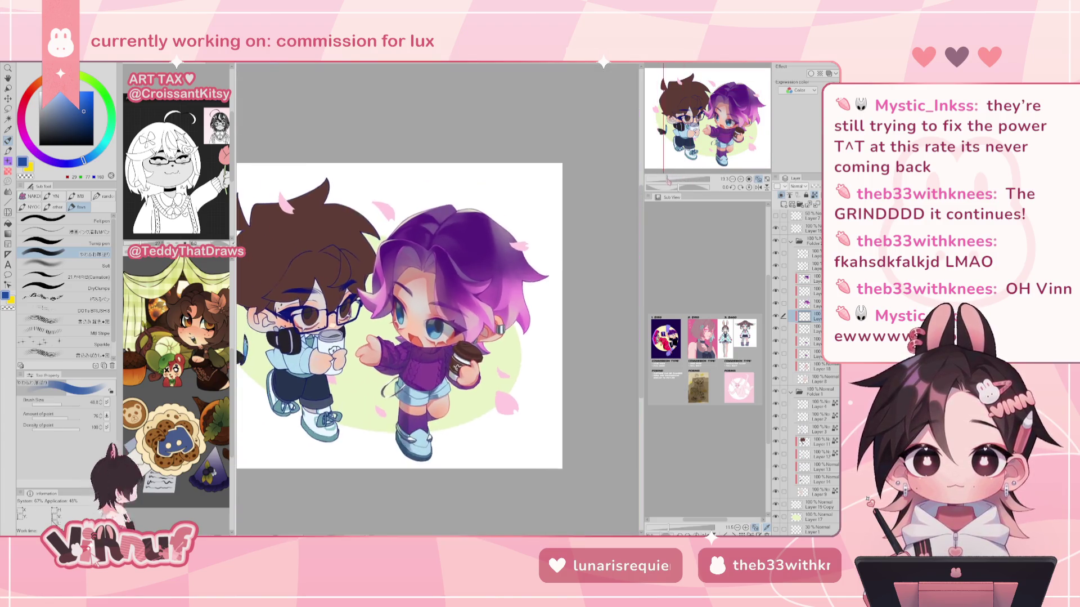
{"action": "left_click", "coordinate": [490, 284], "text": "alt"}
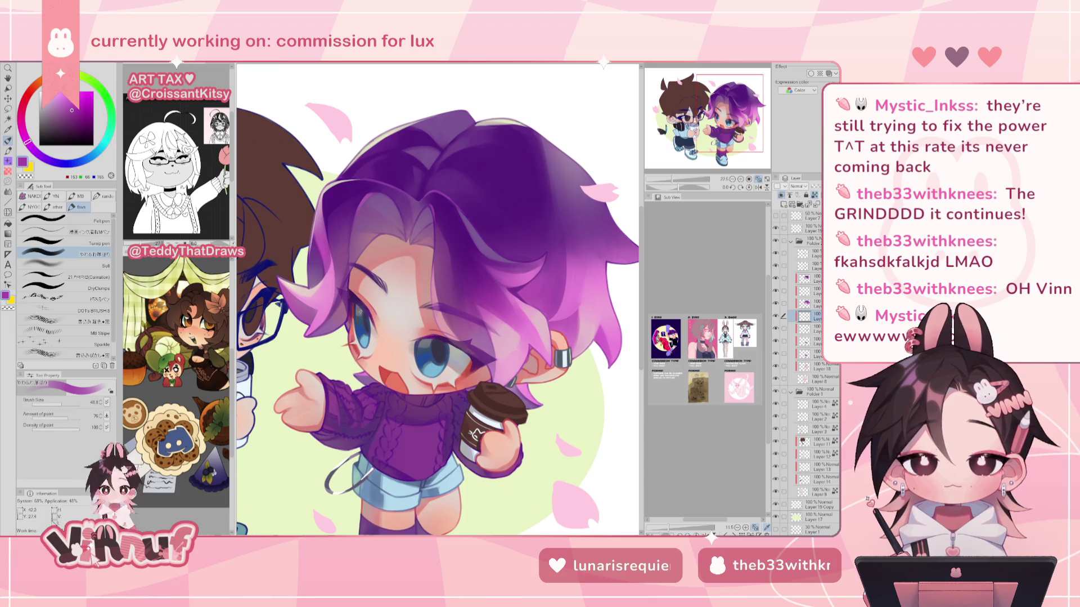
Add small dark-blue strokes inside the eye after a quick mirrored check.
{"action": "left_click", "coordinate": [343, 239], "text": "alt"}
{"action": "key", "text": "h"}
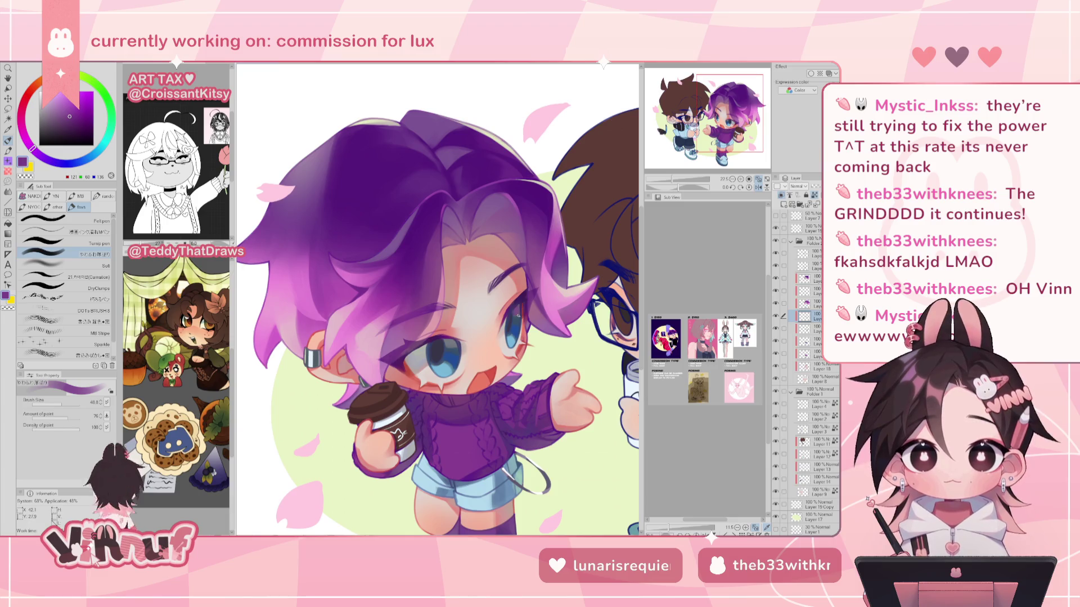
{"action": "key", "text": "h"}
{"action": "left_click", "coordinate": [358, 308], "text": "alt"}
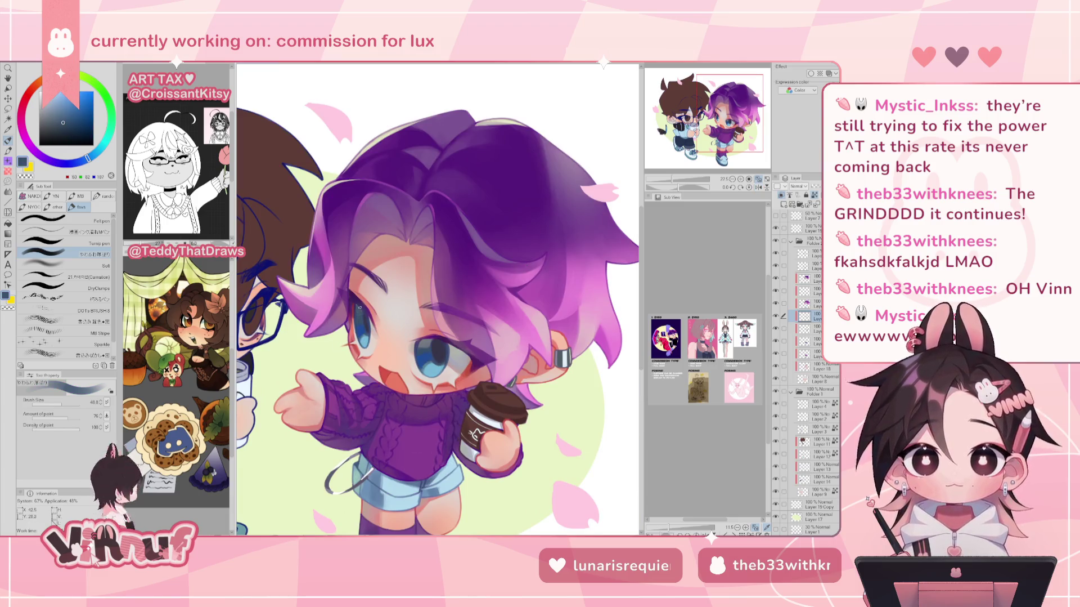
{"action": "left_click_drag", "start_coordinate": [419, 343], "coordinate": [431, 338]}
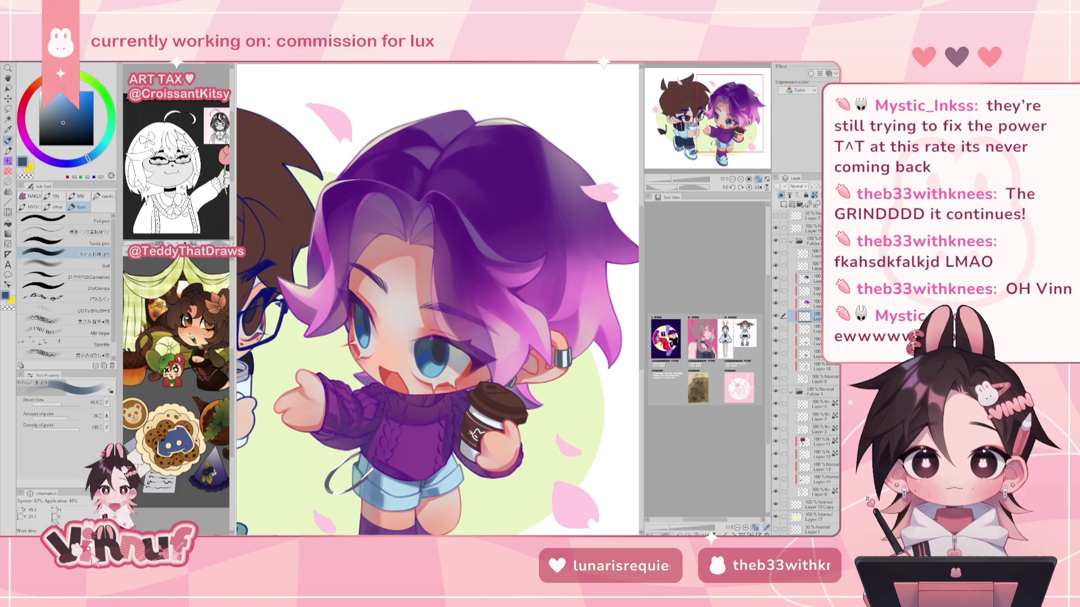
Touch up the hair shading with dark and light purples, plus grey-purple near the eye.
{"action": "left_click", "coordinate": [456, 250], "text": "alt"}
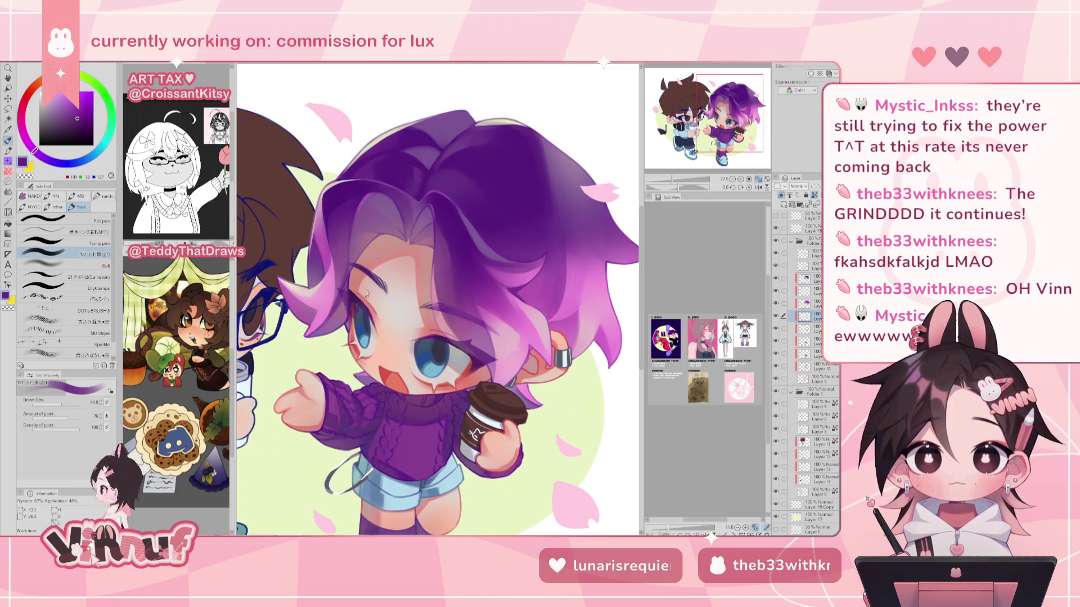
{"action": "left_click", "coordinate": [448, 269], "text": "alt"}
{"action": "left_click", "coordinate": [465, 178], "text": "alt"}
{"action": "left_click", "coordinate": [64, 112]}
{"action": "key", "text": "h"}
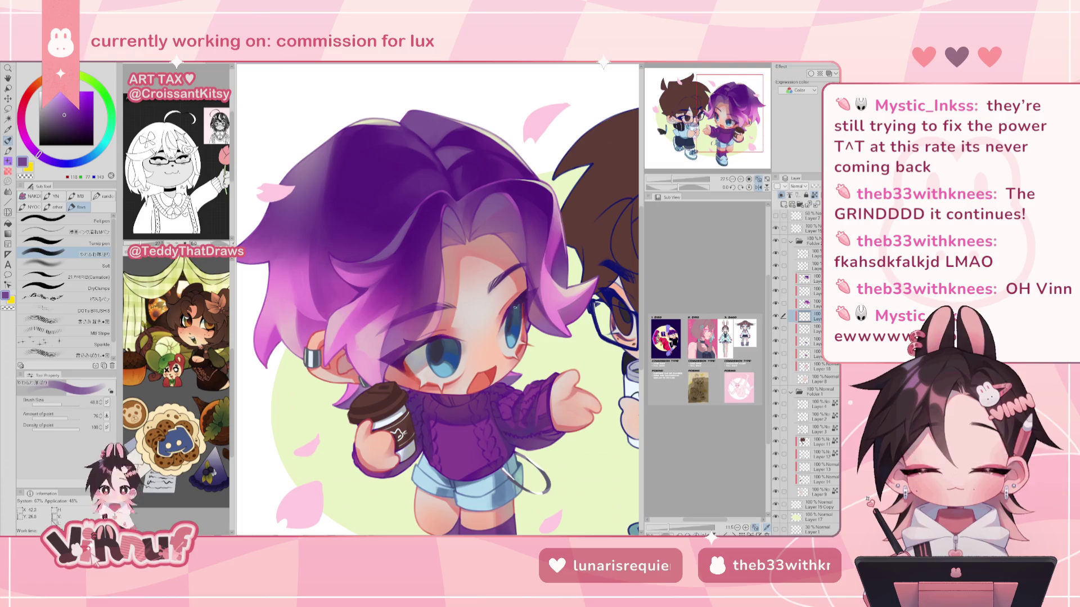
{"action": "key", "text": "h"}
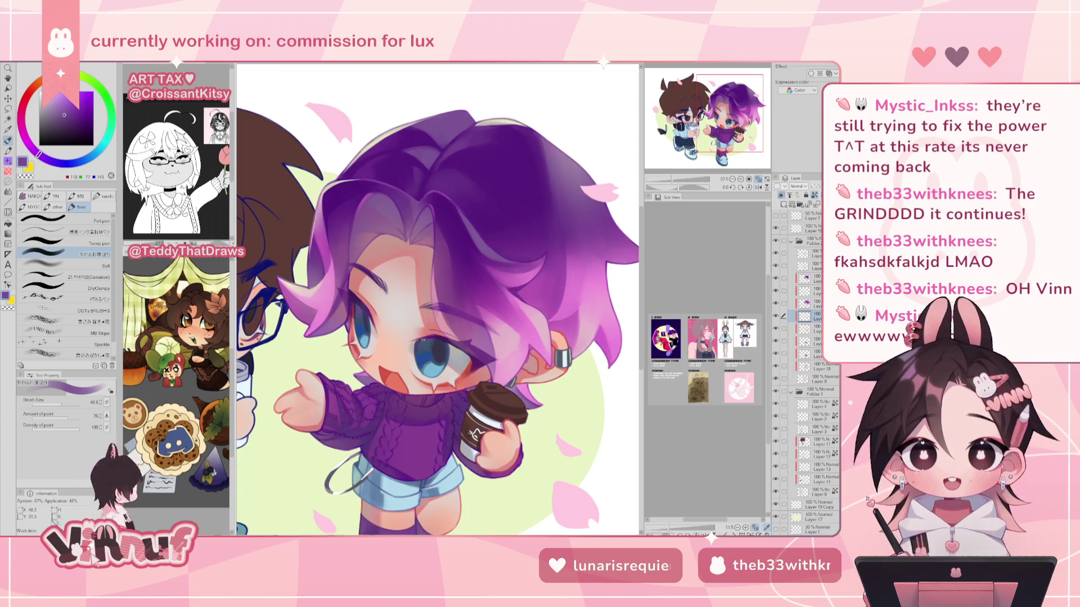
{"action": "left_click", "coordinate": [435, 337], "text": "alt"}
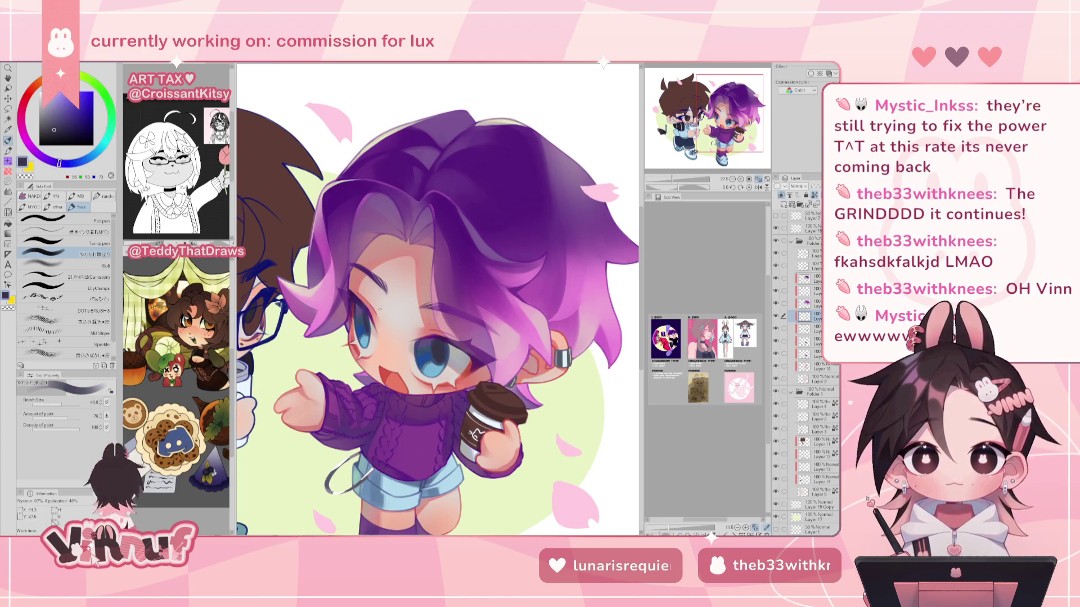
{"action": "left_click", "coordinate": [667, 182]}
{"action": "left_click_drag", "start_coordinate": [667, 182], "coordinate": [671, 181]}
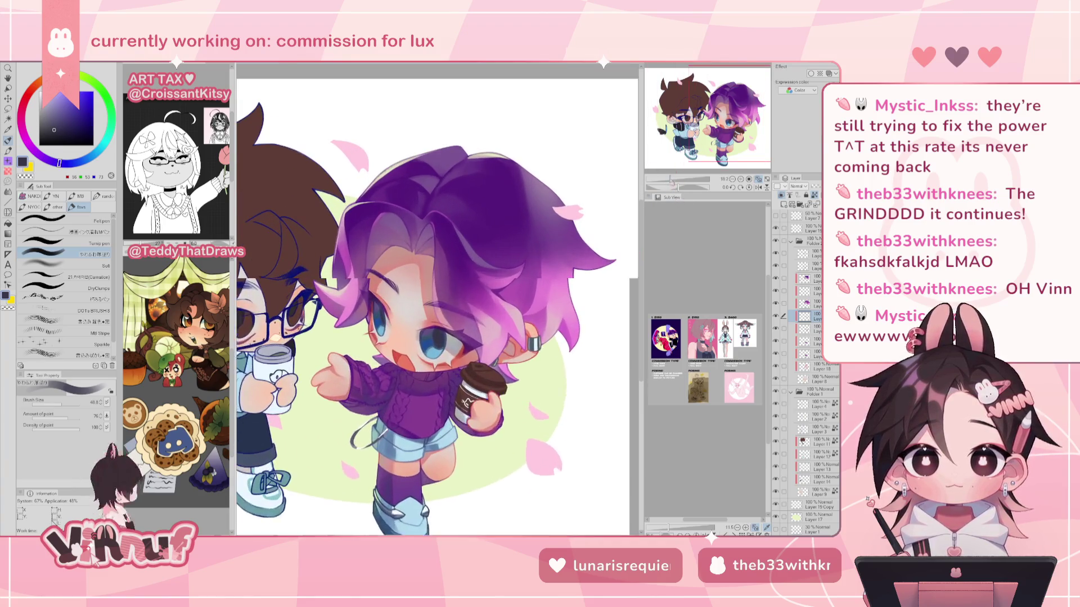
On a higher layer, paint eye blues and review the whole illustration with Fit to Window.
{"action": "left_click", "coordinate": [810, 253]}
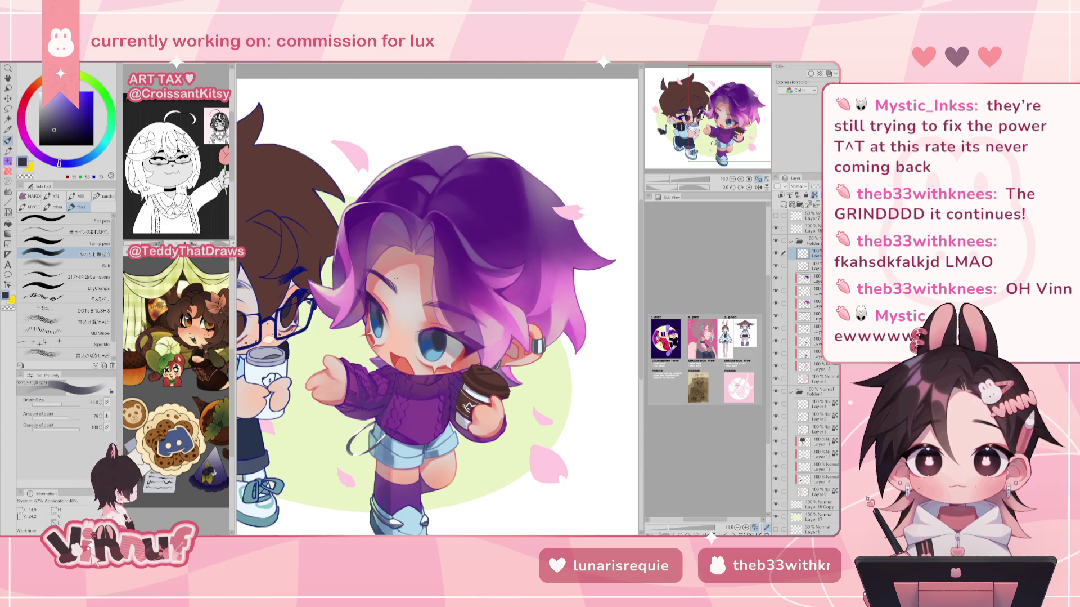
{"action": "scroll", "coordinate": [426, 317], "scroll_direction": "up", "scroll_amount": 1}
{"action": "scroll", "coordinate": [426, 318], "scroll_direction": "up", "scroll_amount": 1}
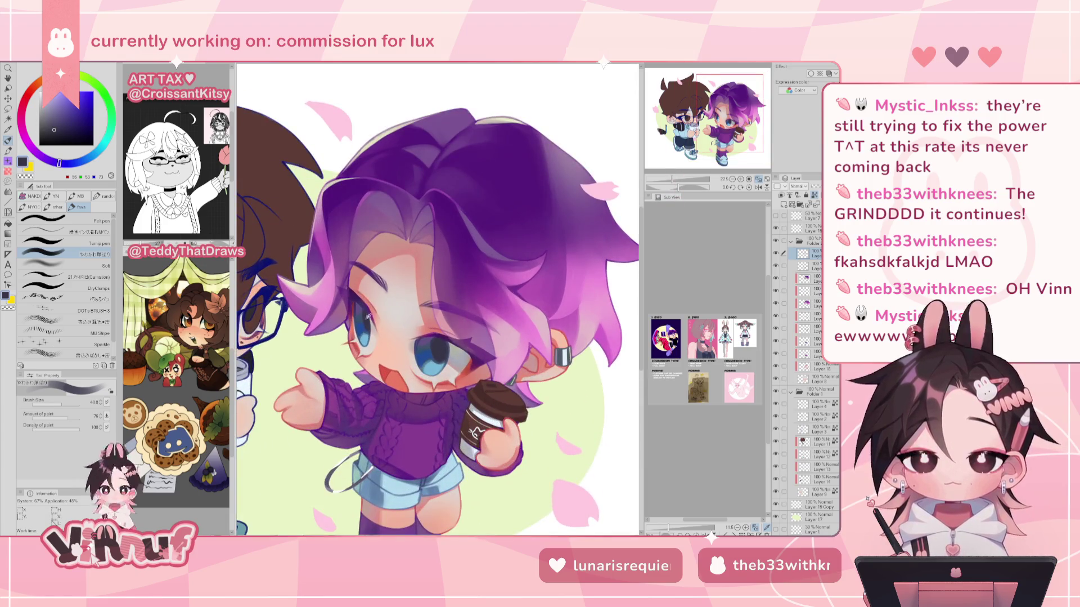
{"action": "left_click", "coordinate": [358, 325], "text": "alt"}
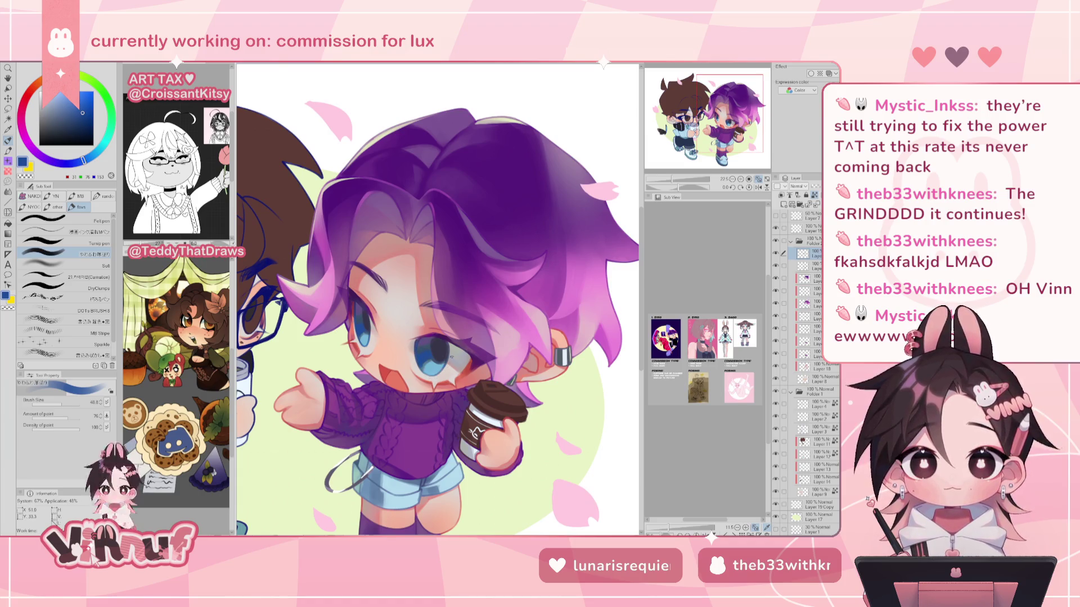
{"action": "key", "text": "ctrl+0"}
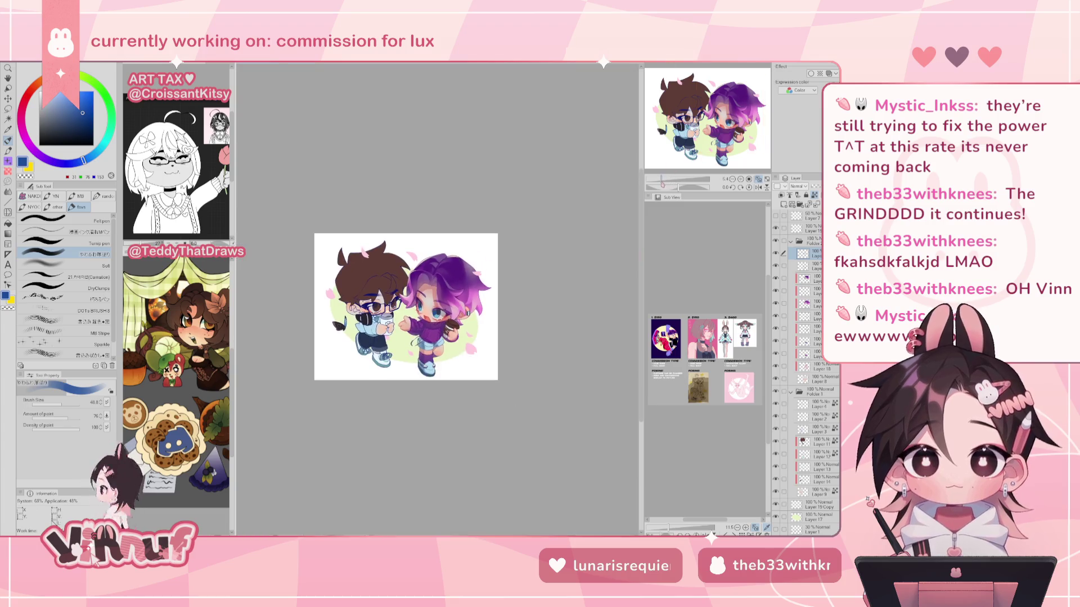
{"action": "key", "text": "ctrl+plus"}
{"action": "key", "text": "ctrl+plus"}
{"action": "left_click", "coordinate": [336, 306], "text": "alt"}
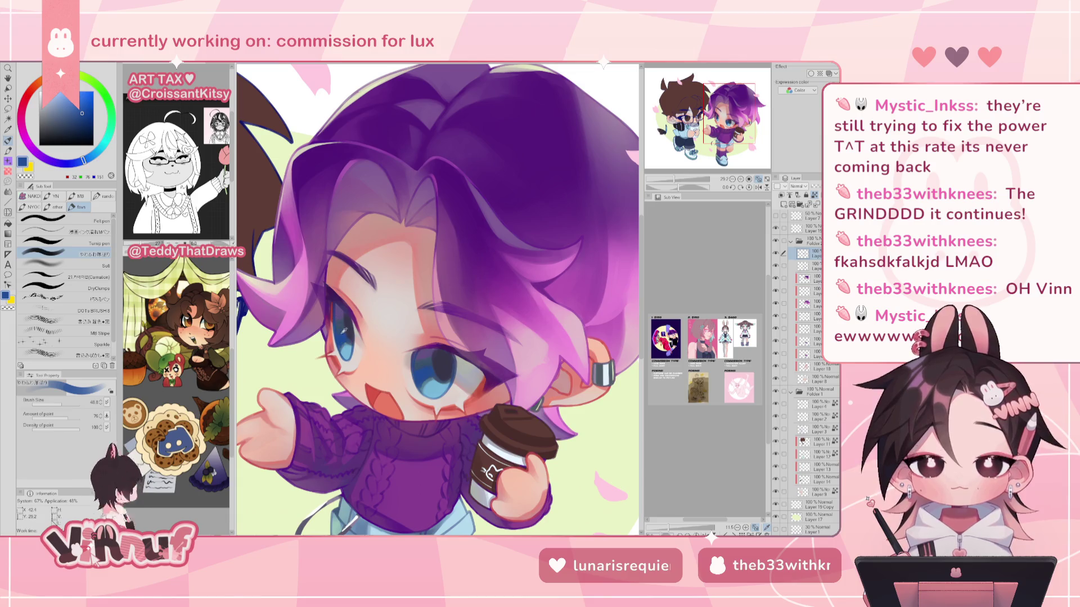
Shrink the brush to 21.4 and brighten the sampled eye blue for eye details.
{"action": "left_click_drag", "start_coordinate": [336, 319], "coordinate": [334, 315]}
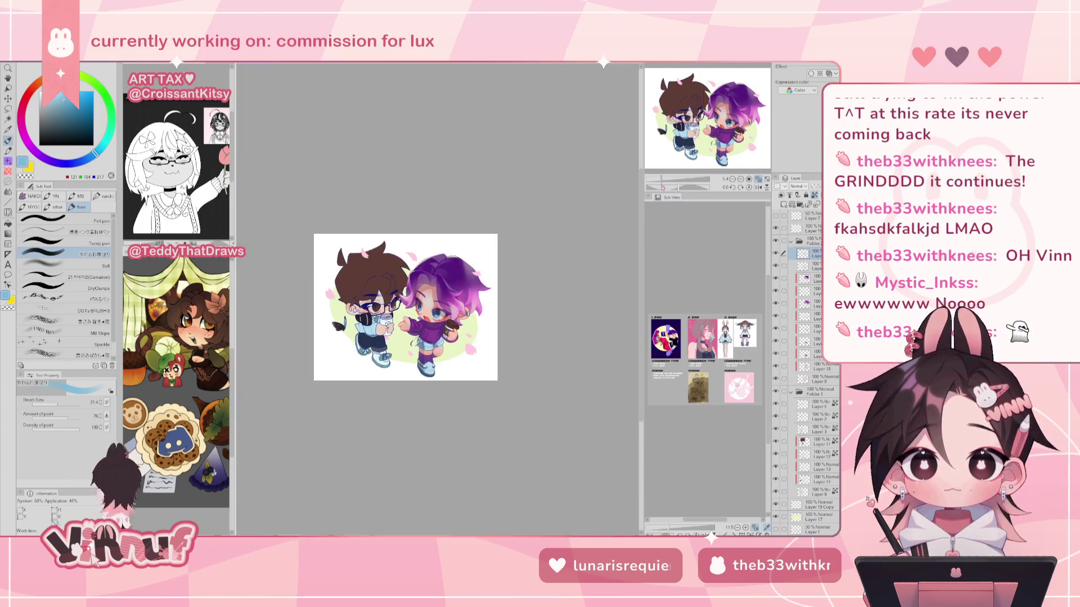
{"action": "left_click_drag", "start_coordinate": [675, 179], "coordinate": [672, 179]}
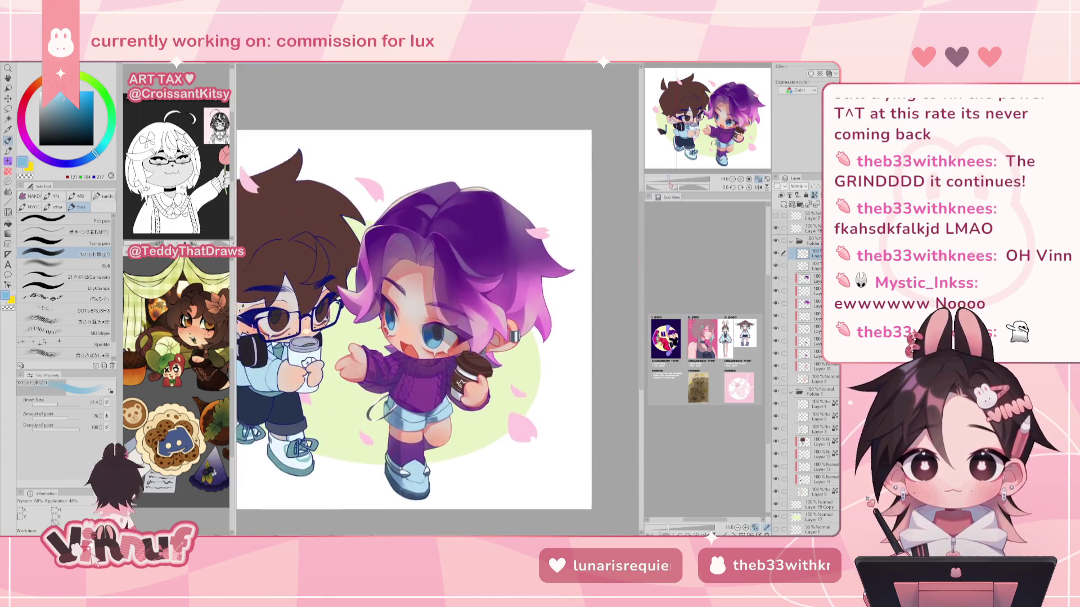
{"action": "key", "text": "h"}
{"action": "key", "text": "h"}
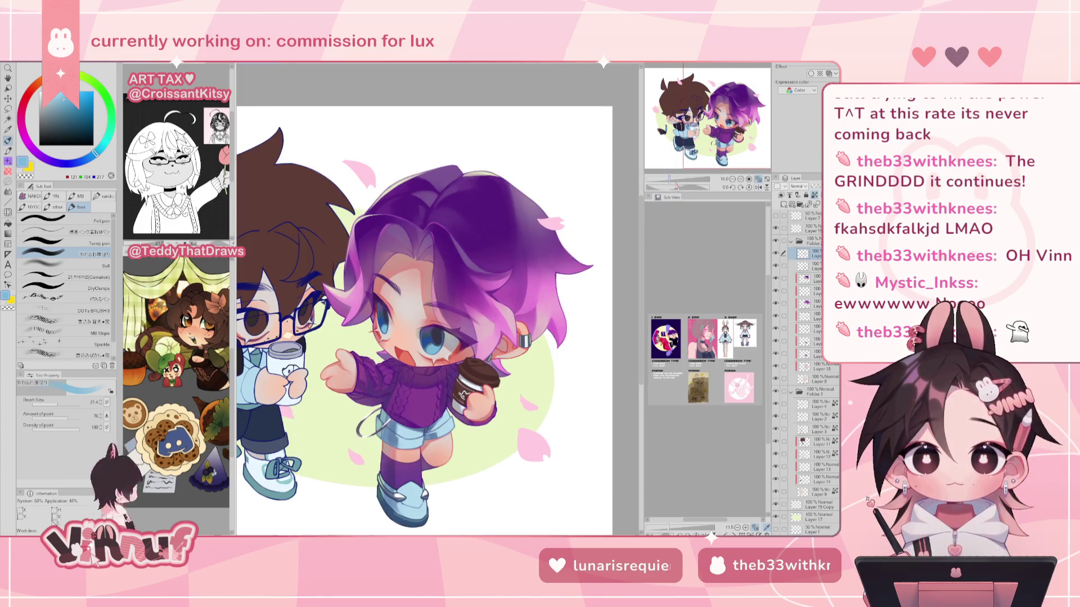
{"action": "left_click_drag", "start_coordinate": [675, 179], "coordinate": [679, 179]}
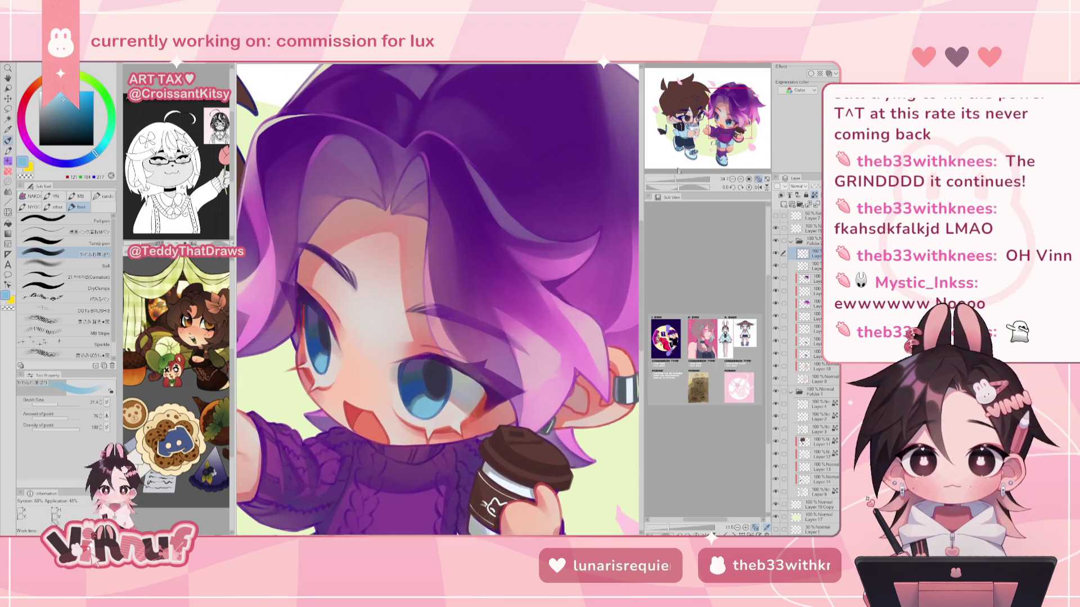
{"action": "left_click", "coordinate": [317, 356], "text": "alt"}
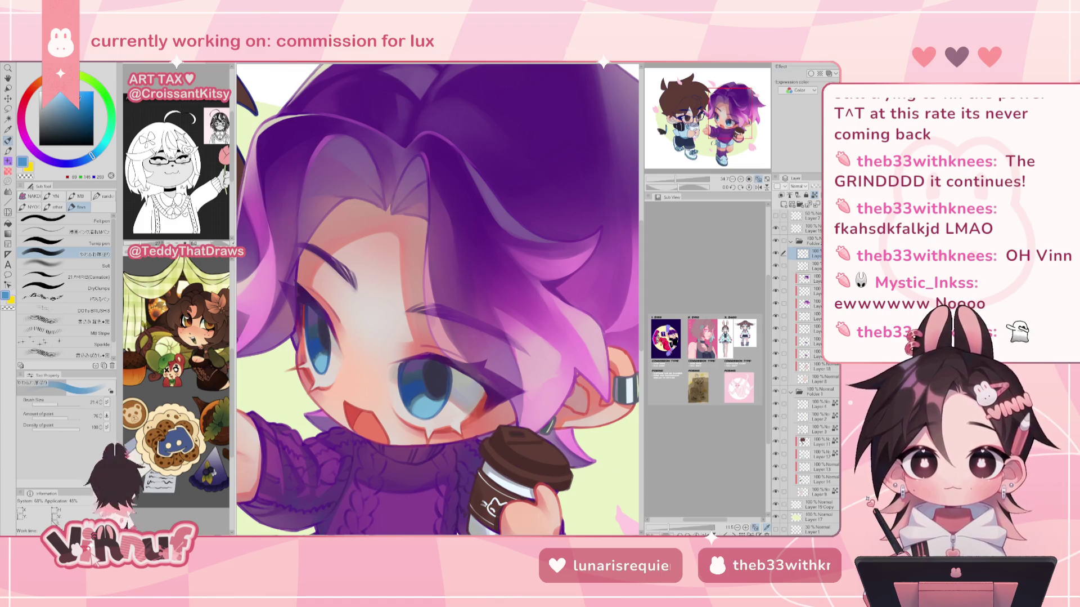
{"action": "left_click_drag", "start_coordinate": [80, 107], "coordinate": [81, 100]}
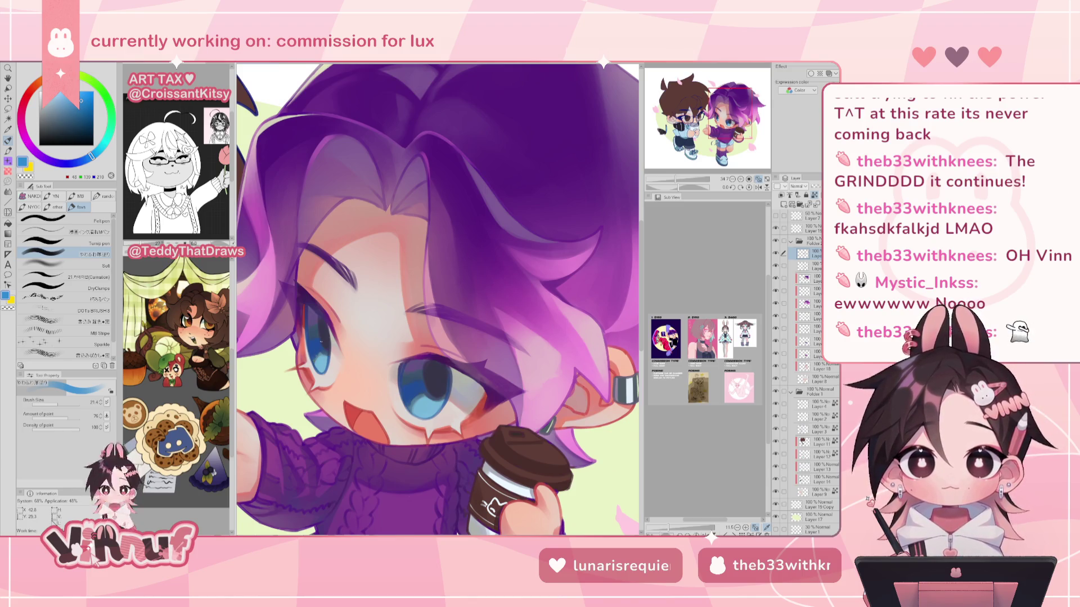
Keep the full brown cat-logo cup visible and touch up with the pale yellow-green background colour.
{"action": "left_click", "coordinate": [777, 329]}
{"action": "left_click", "coordinate": [778, 329]}
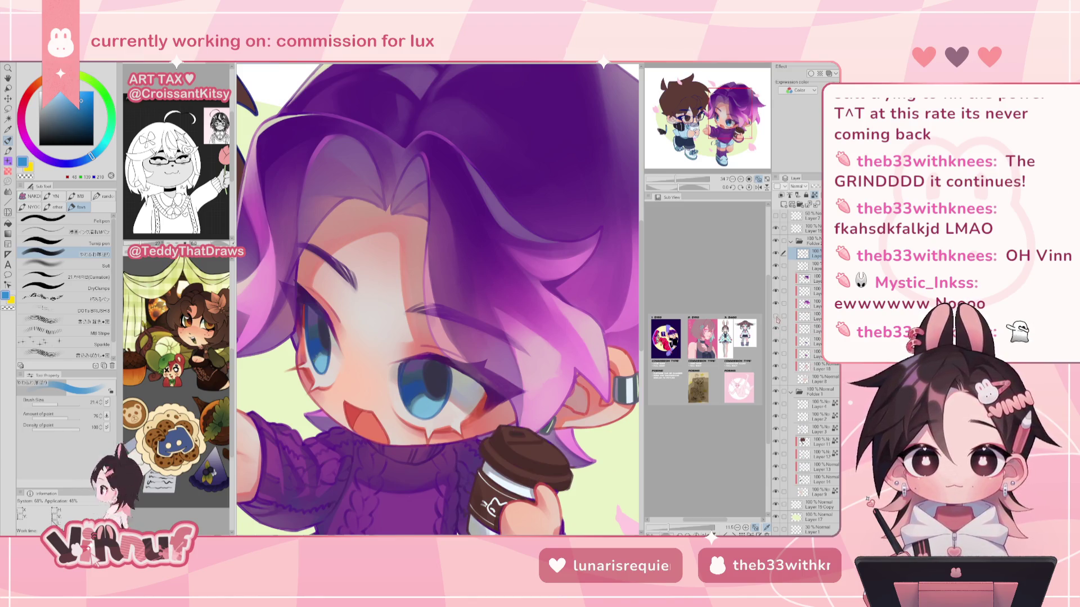
{"action": "left_click", "coordinate": [813, 316]}
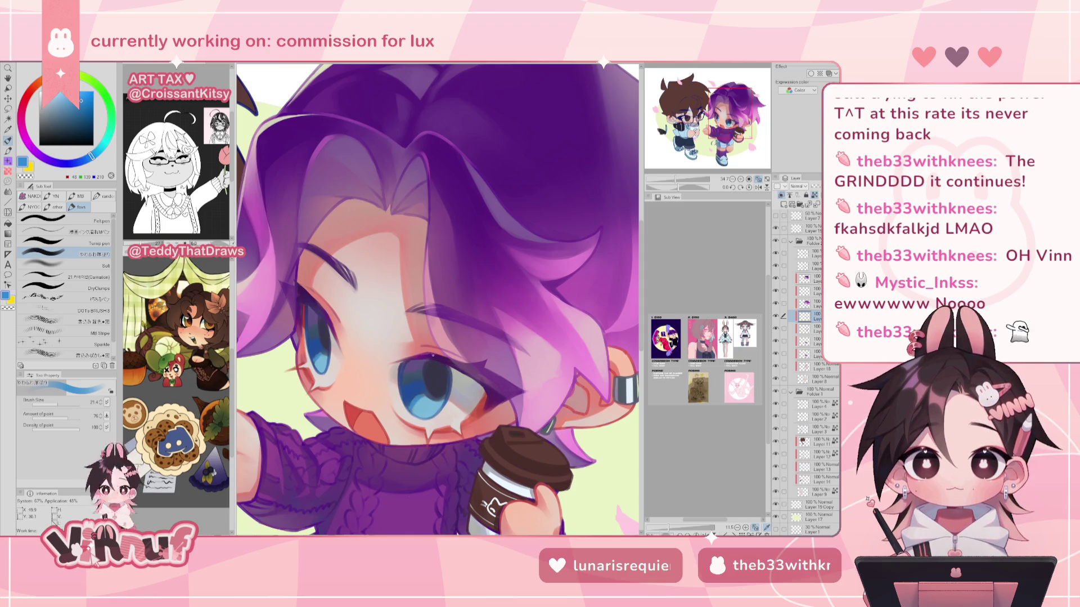
{"action": "key", "text": "ctrl+0"}
{"action": "scroll", "coordinate": [506, 253], "scroll_direction": "up", "scroll_amount": 2}
{"action": "scroll", "coordinate": [450, 270], "scroll_direction": "up", "scroll_amount": 1}
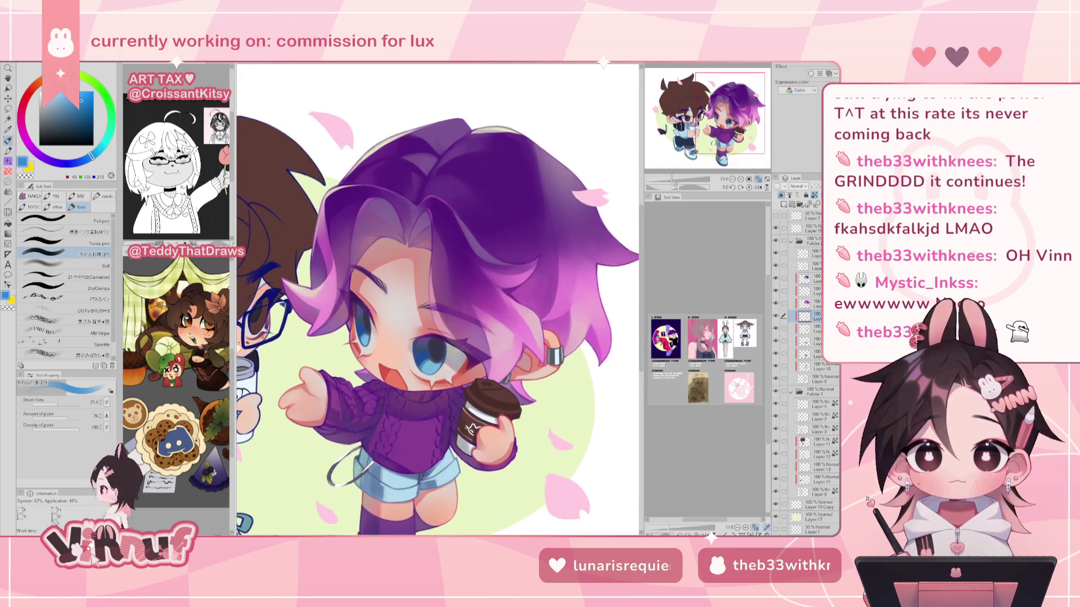
{"action": "scroll", "coordinate": [677, 184], "scroll_direction": "up", "scroll_amount": 2}
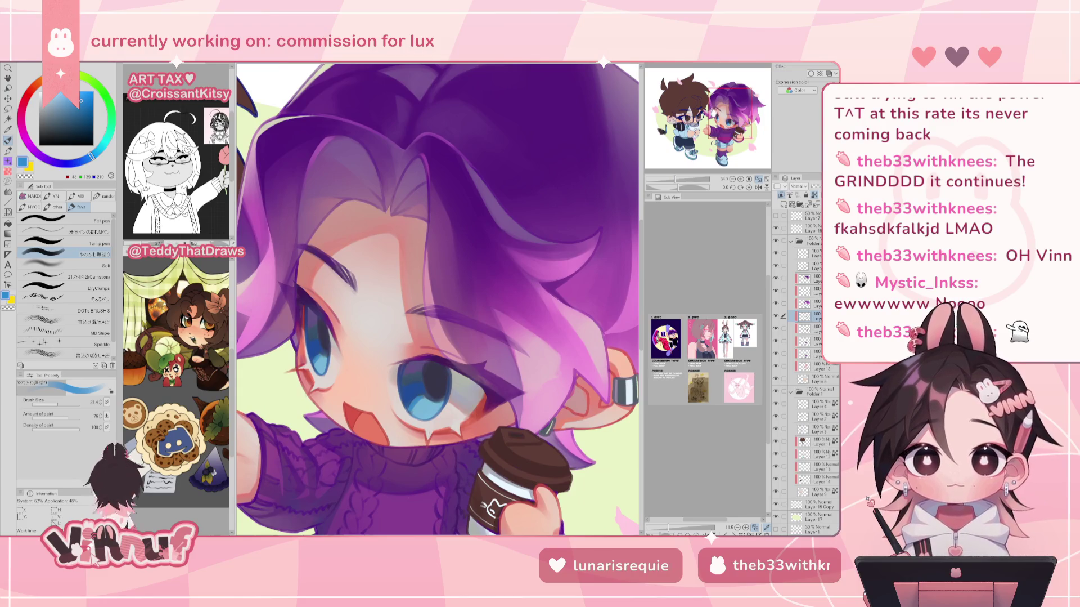
{"action": "left_click_drag", "start_coordinate": [439, 360], "coordinate": [417, 321]}
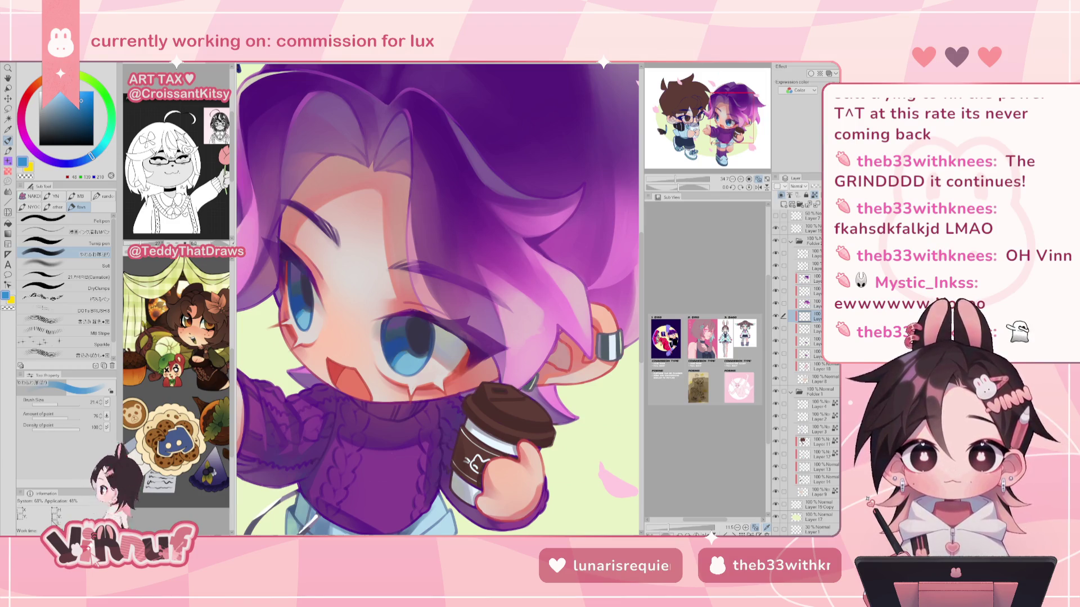
{"action": "left_click_drag", "start_coordinate": [439, 337], "coordinate": [447, 310]}
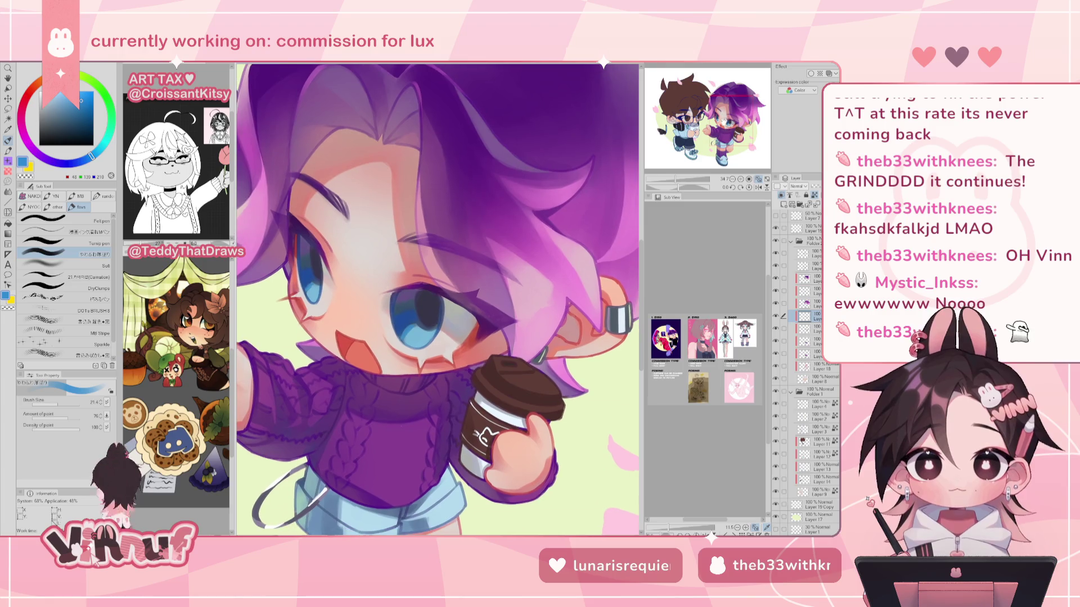
{"action": "left_click", "coordinate": [616, 377], "text": "alt"}
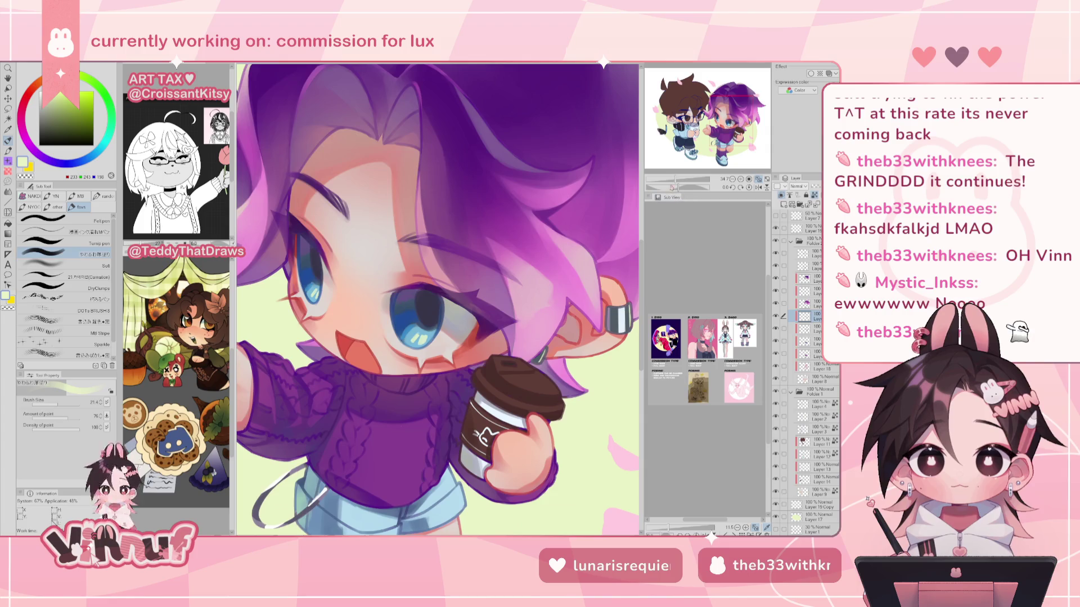
{"action": "key", "text": "ctrl+0"}
Paint purple-pink hair touch-ups with the view rotated counter-clockwise, then reset the view.
{"action": "key", "text": "h"}
{"action": "key", "text": "h"}
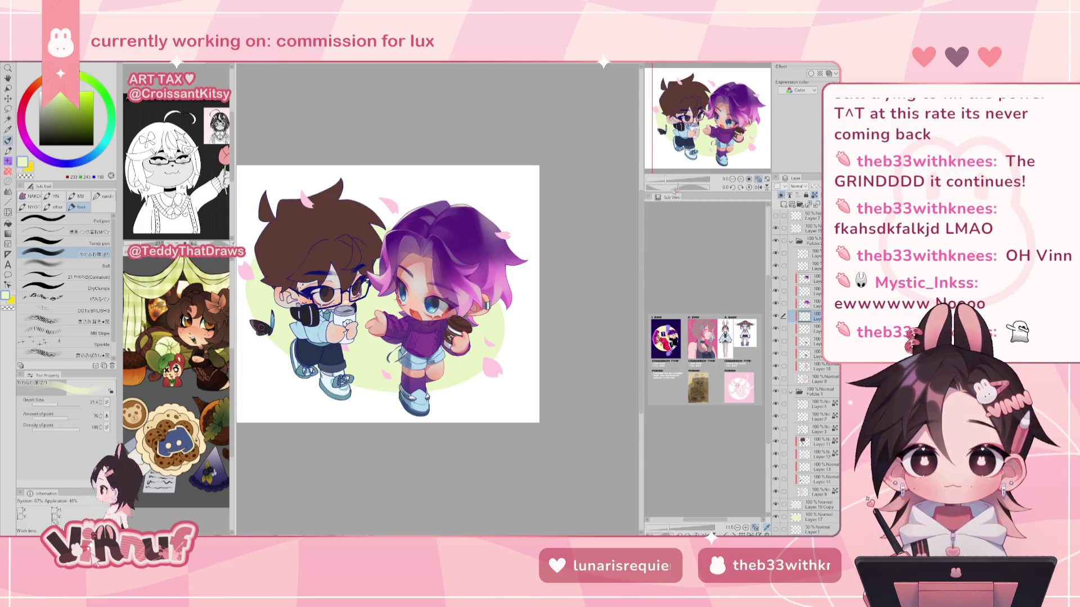
{"action": "key", "text": "h"}
{"action": "scroll", "coordinate": [405, 293], "scroll_direction": "up", "scroll_amount": 3}
{"action": "scroll", "coordinate": [405, 292], "scroll_direction": "up", "scroll_amount": 2}
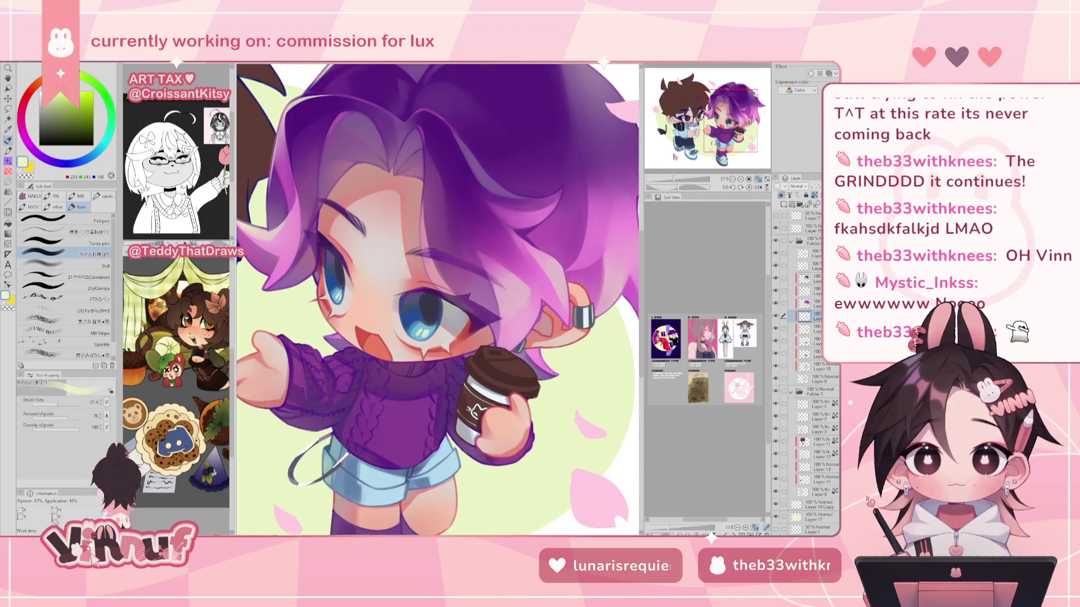
{"action": "left_click", "coordinate": [535, 274], "text": "alt"}
{"action": "key", "text": "minus"}
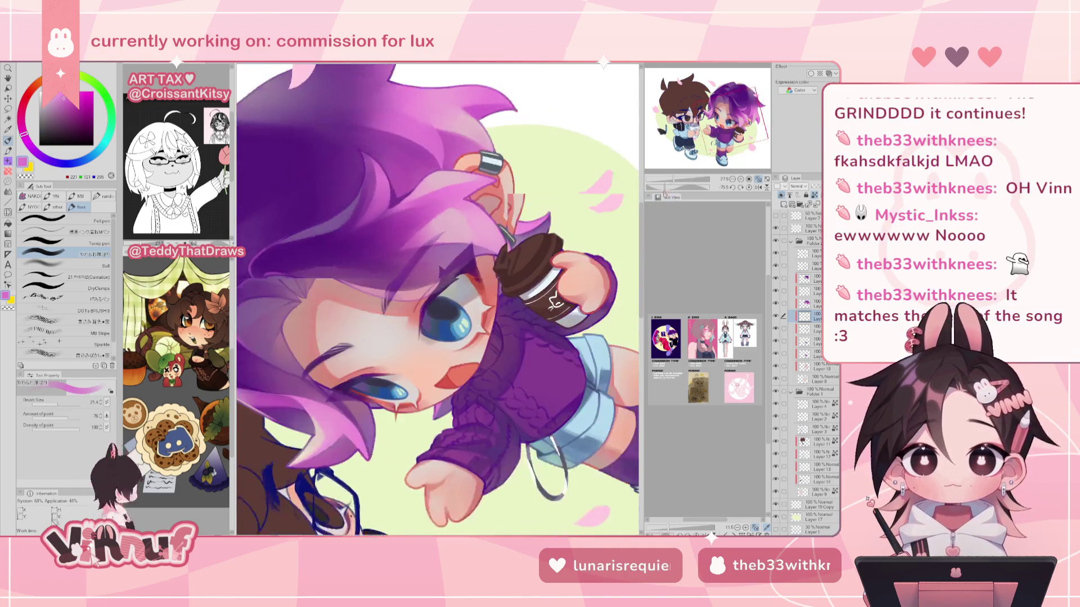
{"action": "key", "text": "minus"}
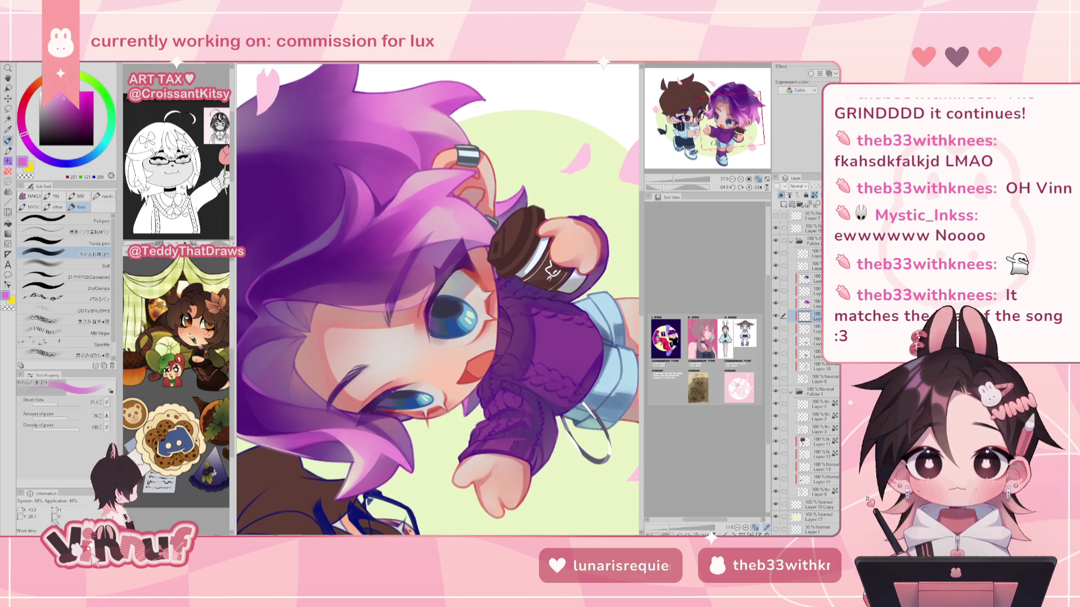
{"action": "left_click", "coordinate": [749, 179]}
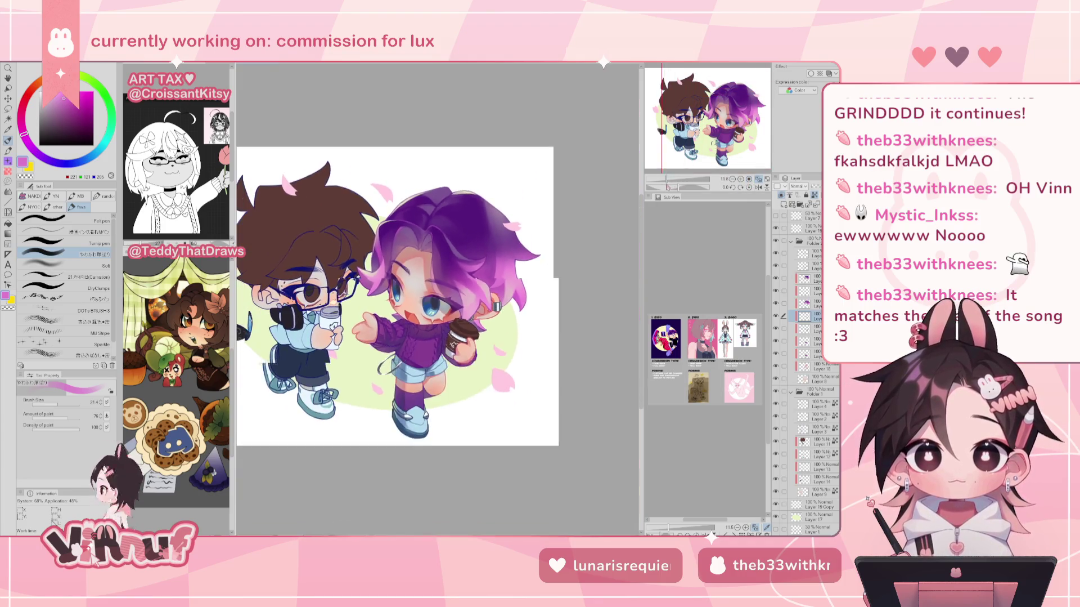
Touch up the face and eye with pale green and eye blue, checking the mirrored full image.
{"action": "key", "text": "h"}
{"action": "key", "text": "h"}
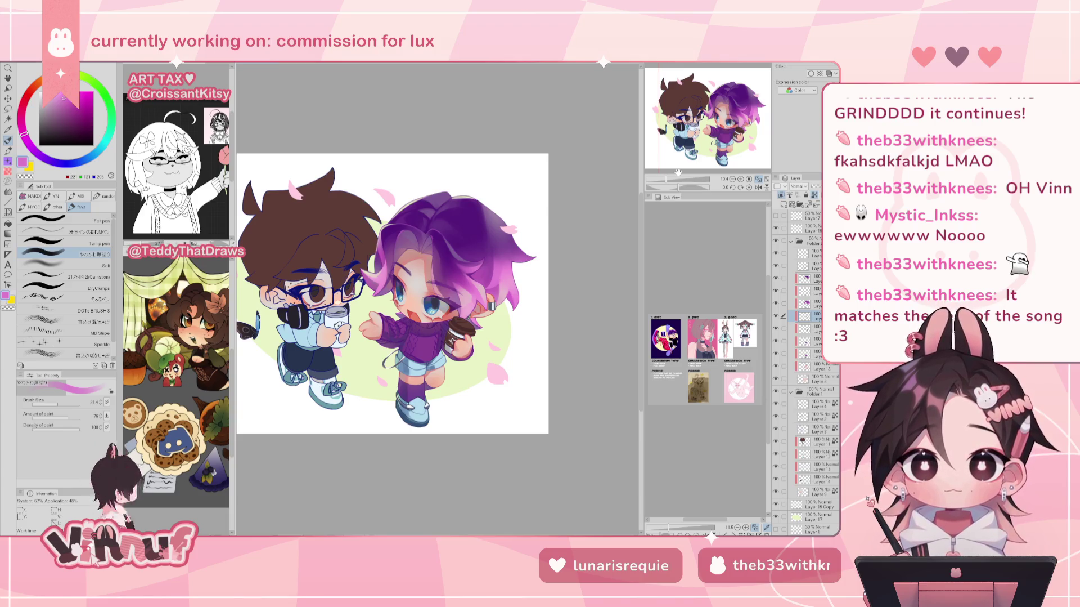
{"action": "scroll", "coordinate": [422, 304], "scroll_direction": "up", "scroll_amount": 2}
{"action": "scroll", "coordinate": [422, 304], "scroll_direction": "up", "scroll_amount": 2}
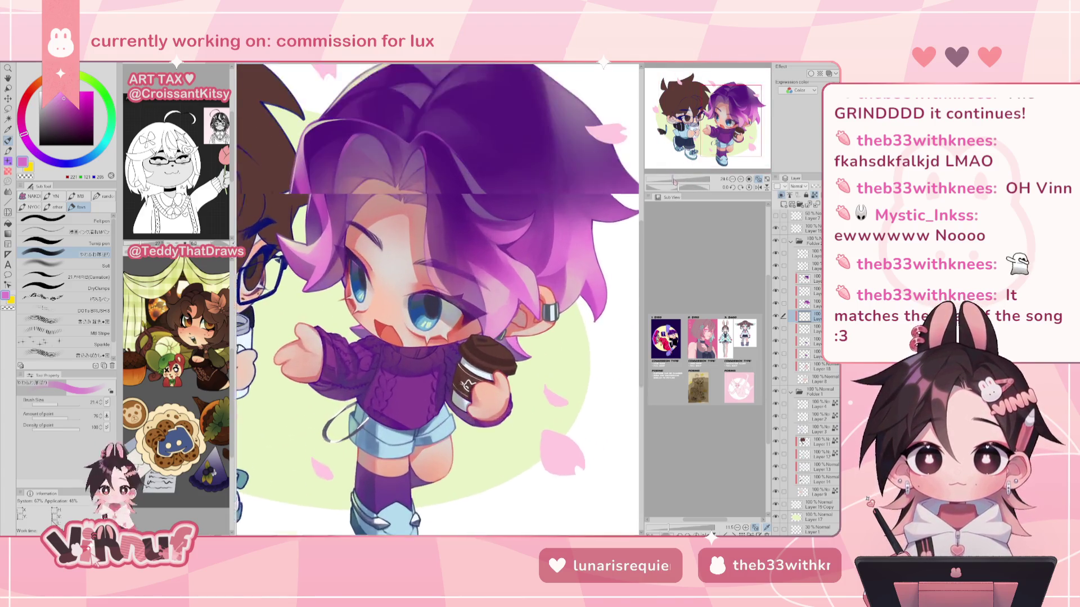
{"action": "scroll", "coordinate": [422, 304], "scroll_direction": "up", "scroll_amount": 2}
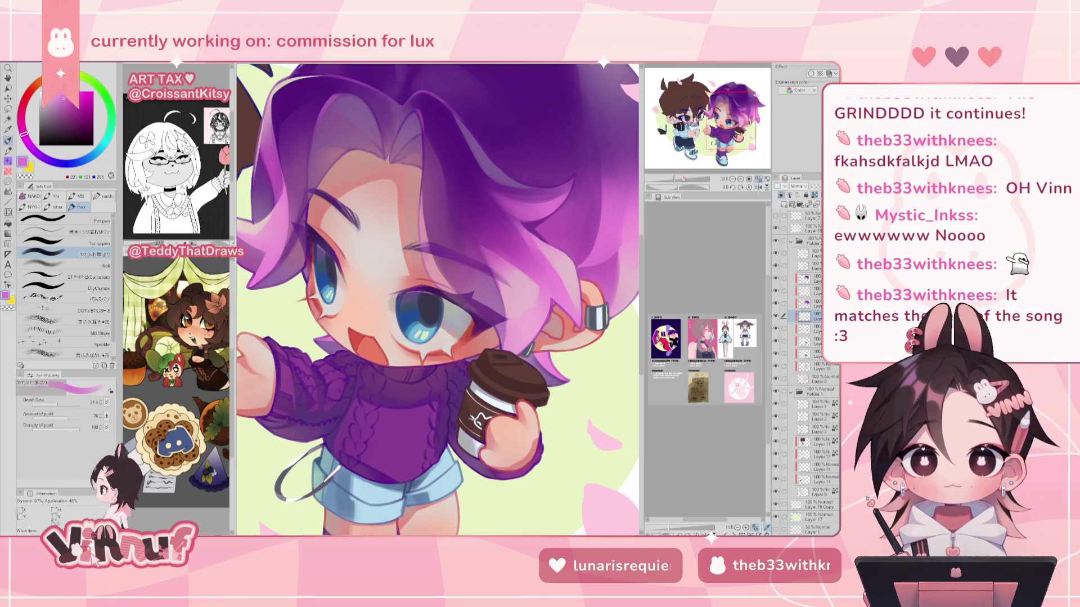
{"action": "left_click", "coordinate": [568, 393], "text": "alt"}
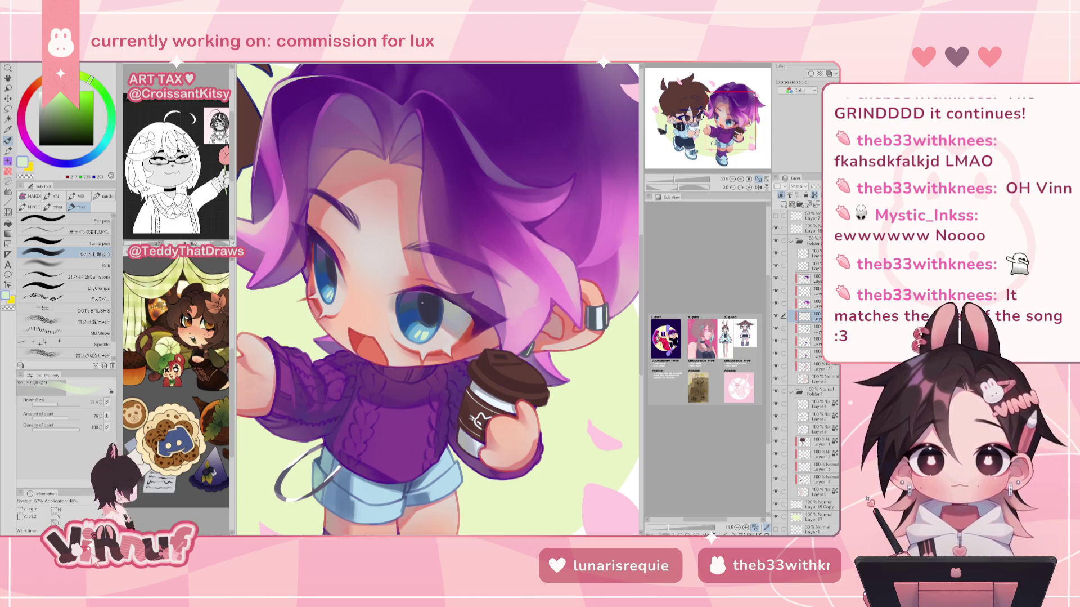
{"action": "left_click", "coordinate": [419, 308], "text": "alt"}
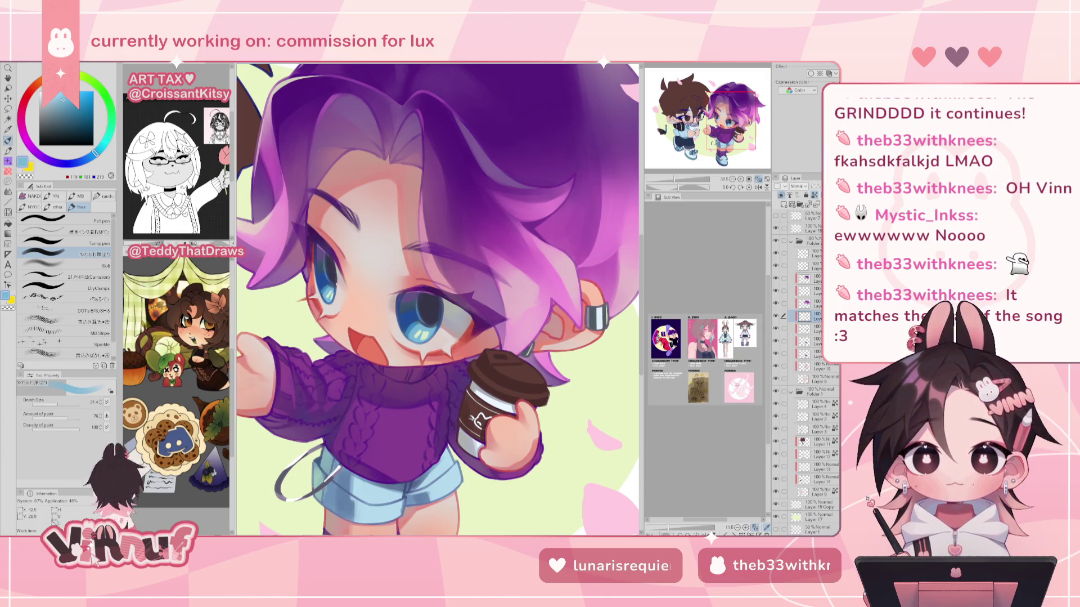
{"action": "left_click_drag", "start_coordinate": [675, 179], "coordinate": [668, 180]}
{"action": "key", "text": "h"}
{"action": "key", "text": "h"}
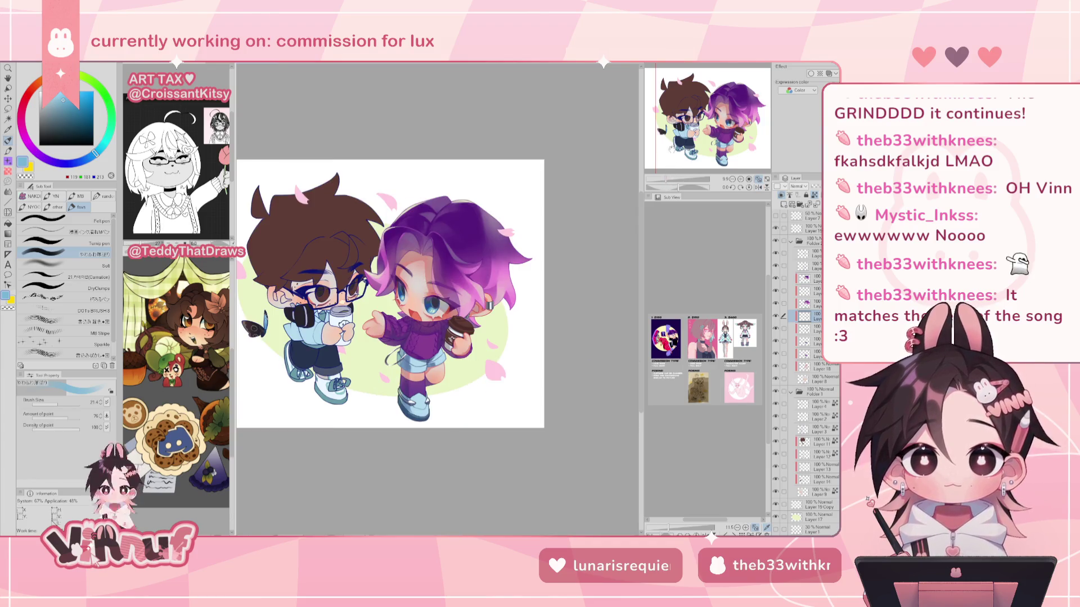
{"action": "left_click_drag", "start_coordinate": [667, 182], "coordinate": [668, 184]}
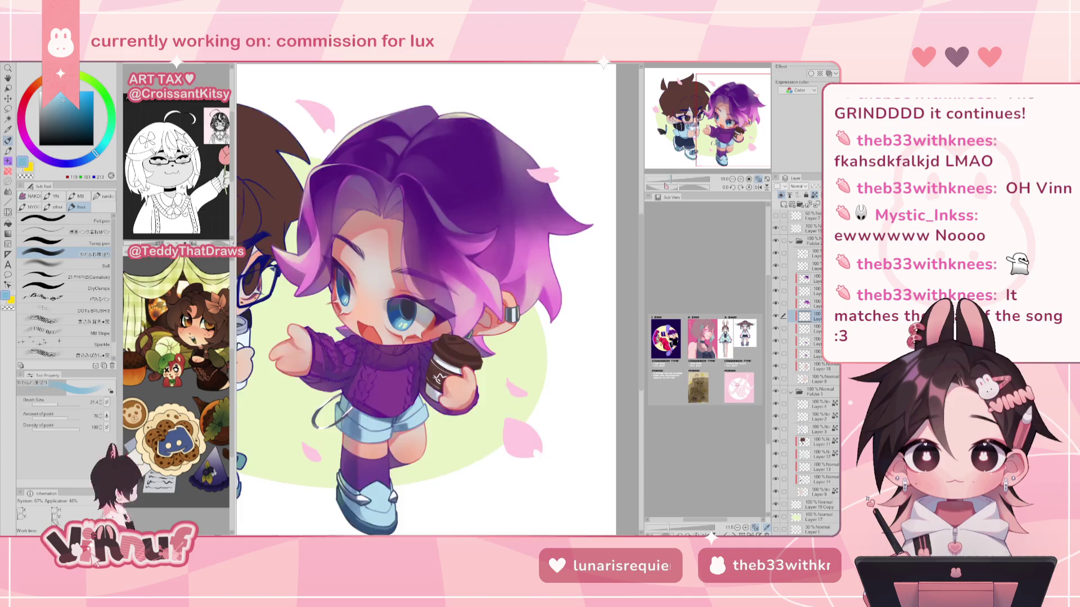
{"action": "key", "text": "h"}
{"action": "key", "text": "h"}
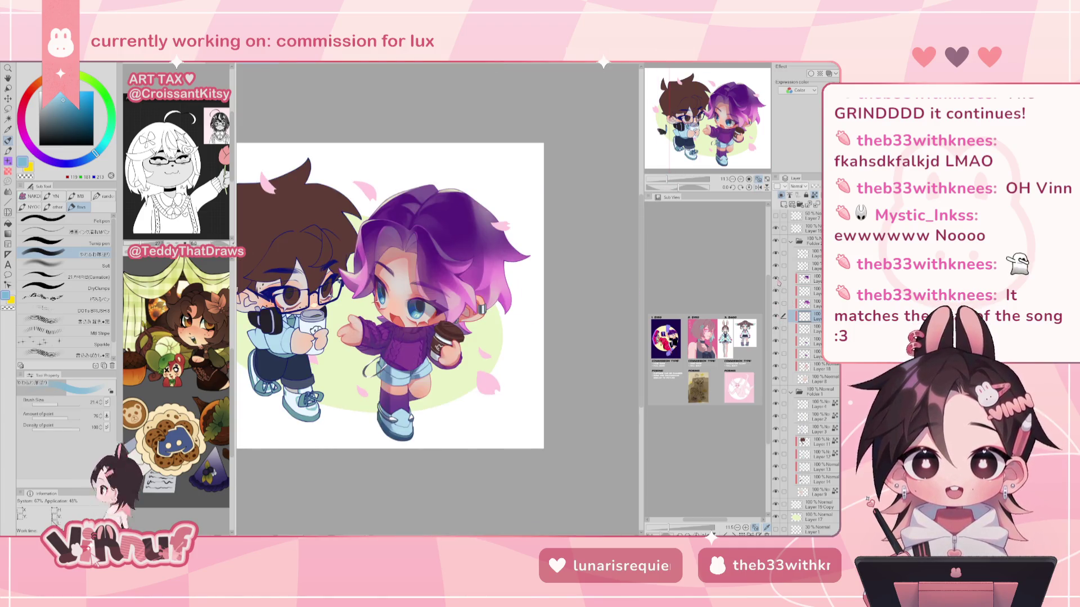
Enlarge the brush and sample the light blue and navy shoe colours.
{"action": "left_click", "coordinate": [811, 265]}
{"action": "left_click", "coordinate": [677, 180]}
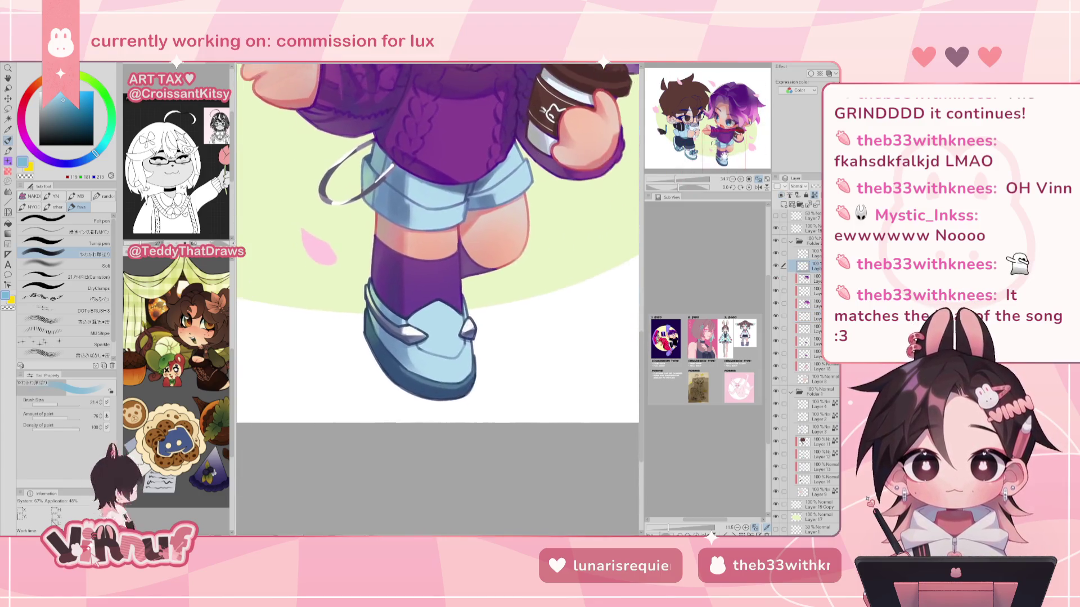
{"action": "left_click_drag", "start_coordinate": [677, 180], "coordinate": [673, 180]}
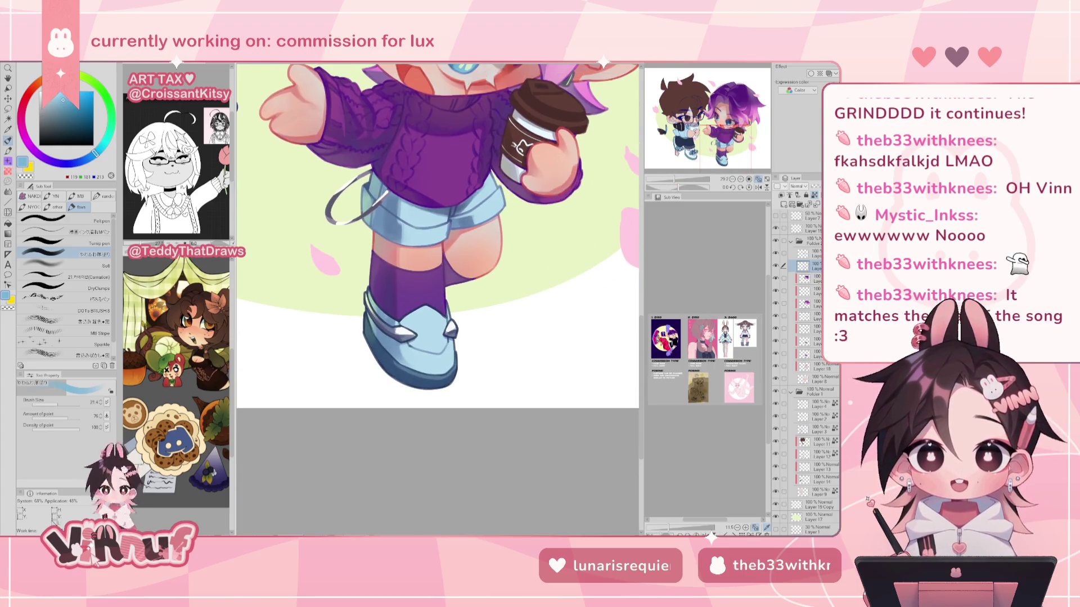
{"action": "left_click_drag", "start_coordinate": [59, 403], "coordinate": [70, 404]}
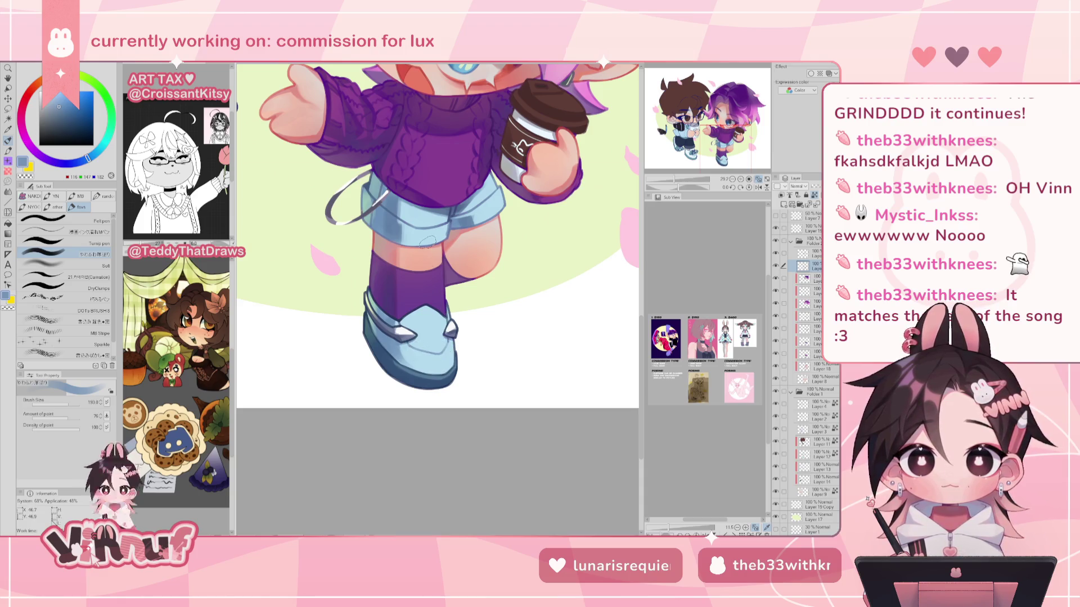
{"action": "left_click", "coordinate": [389, 331], "text": "alt"}
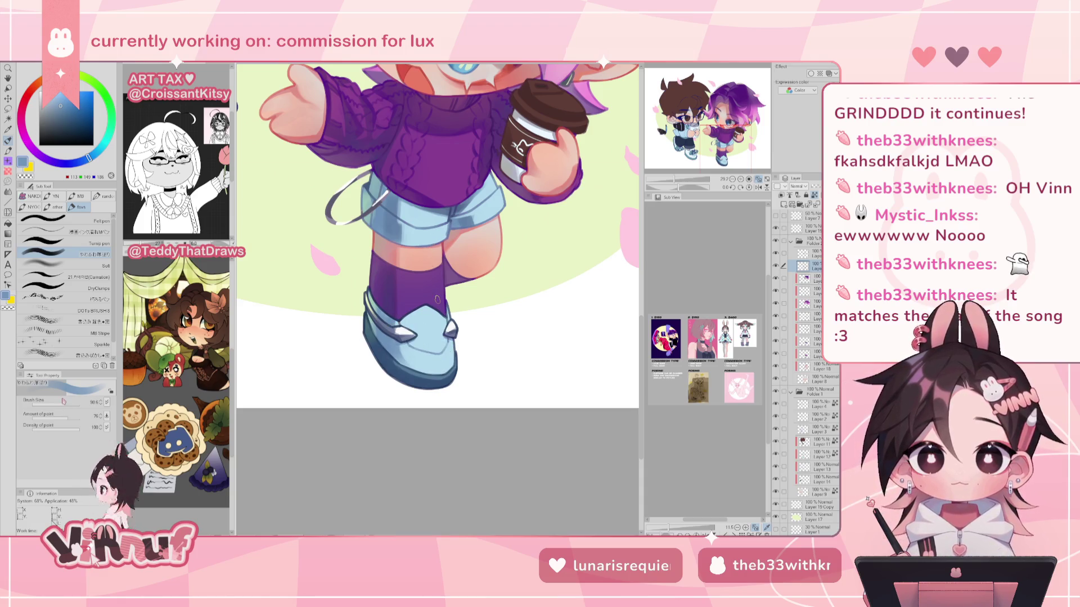
{"action": "left_click", "coordinate": [369, 318], "text": "alt"}
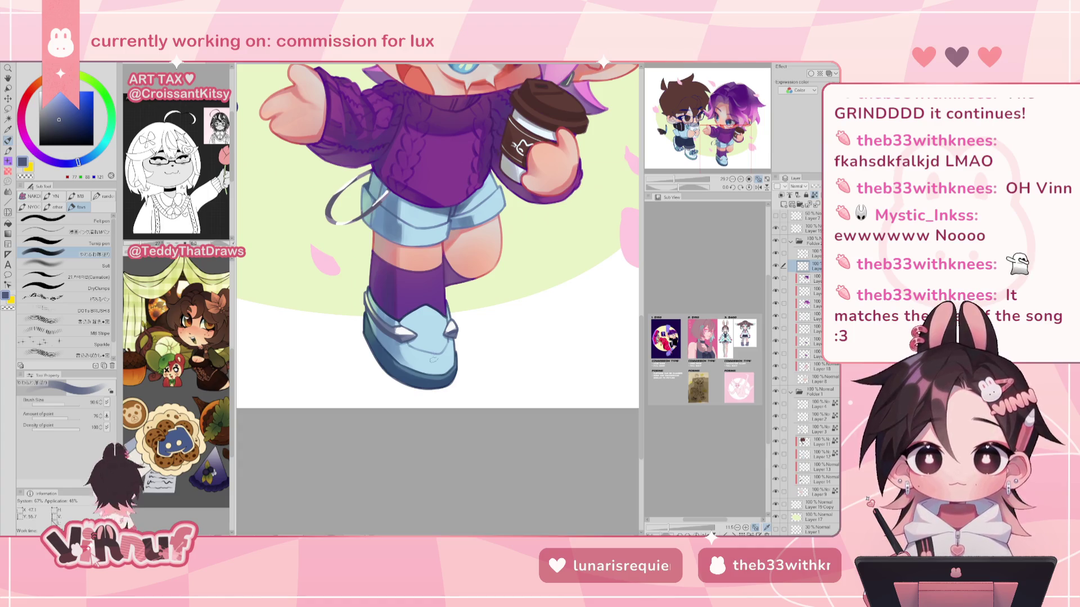
{"action": "left_click", "coordinate": [395, 342], "text": "alt"}
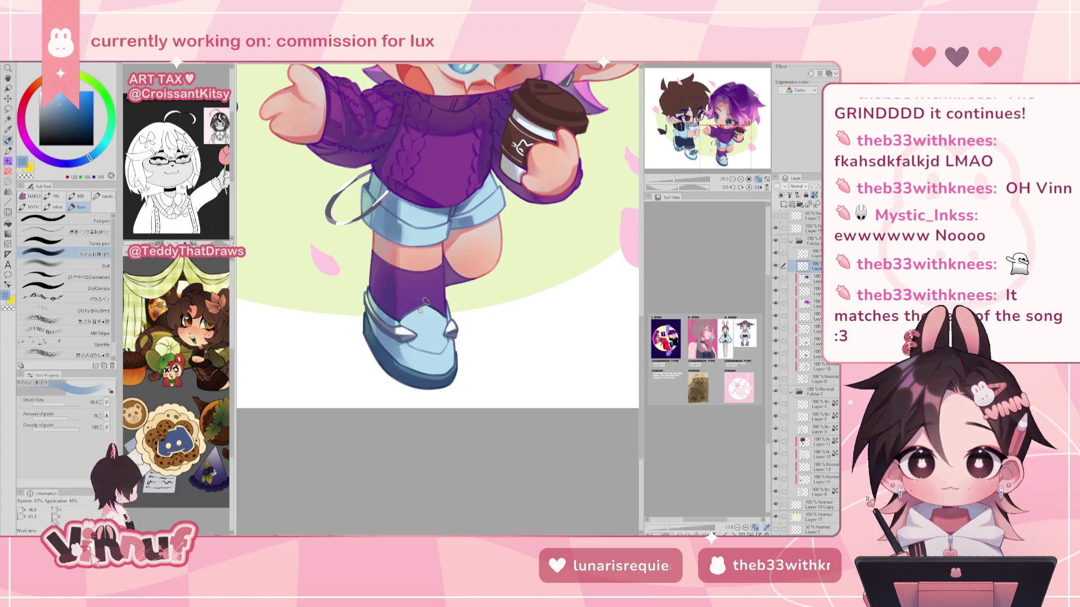
Frame the purple-haired character and mirror the canvas to check the drawing.
{"action": "key", "text": "ctrl+0"}
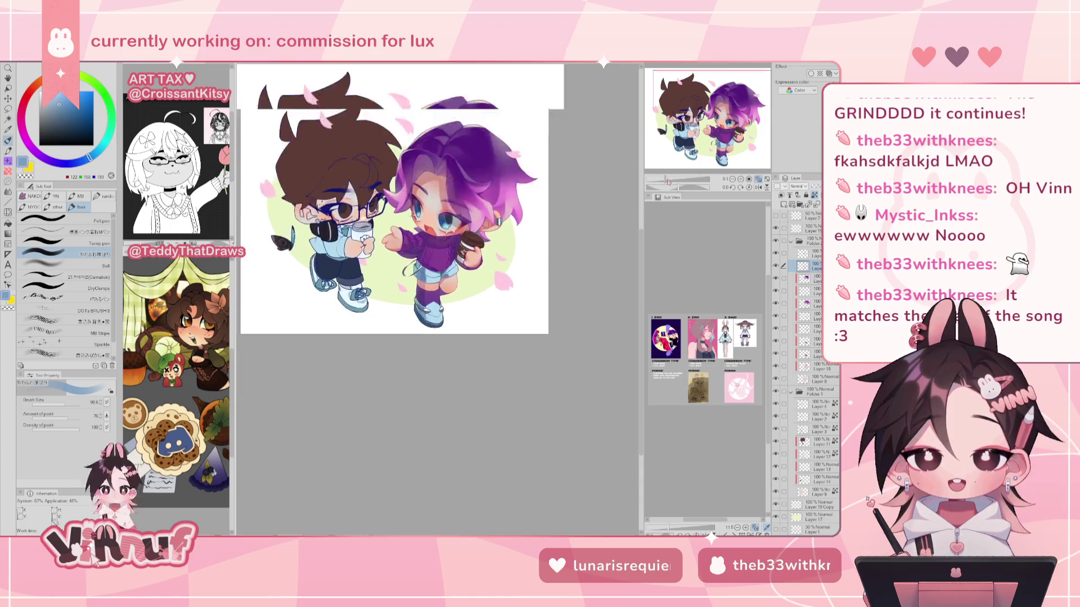
{"action": "scroll", "coordinate": [439, 214], "scroll_direction": "up", "scroll_amount": 3}
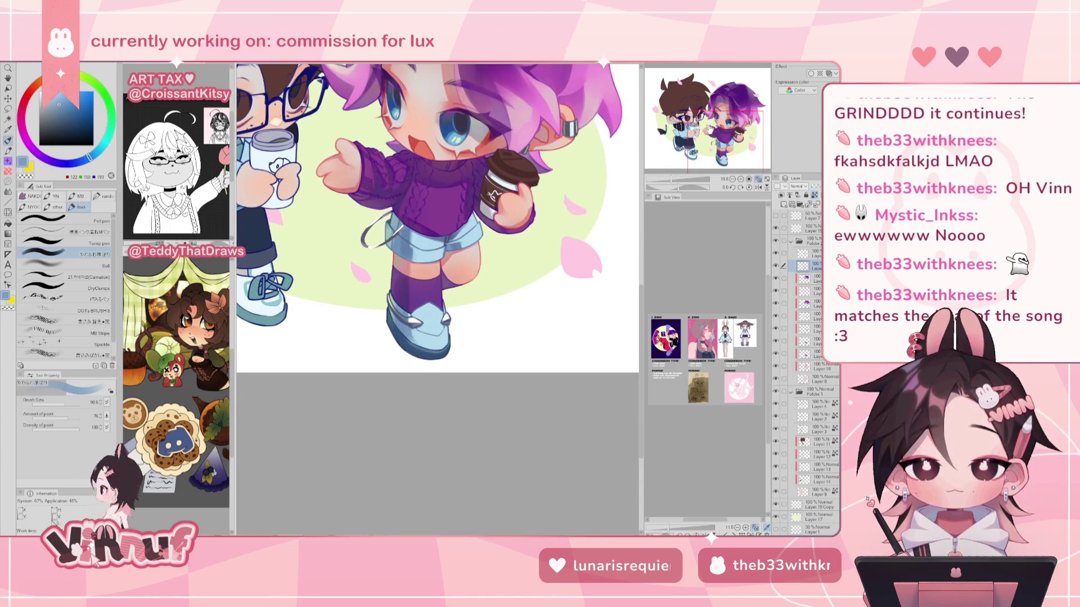
{"action": "left_click_drag", "start_coordinate": [439, 214], "coordinate": [400, 239]}
{"action": "scroll", "coordinate": [442, 288], "scroll_direction": "up", "scroll_amount": 1}
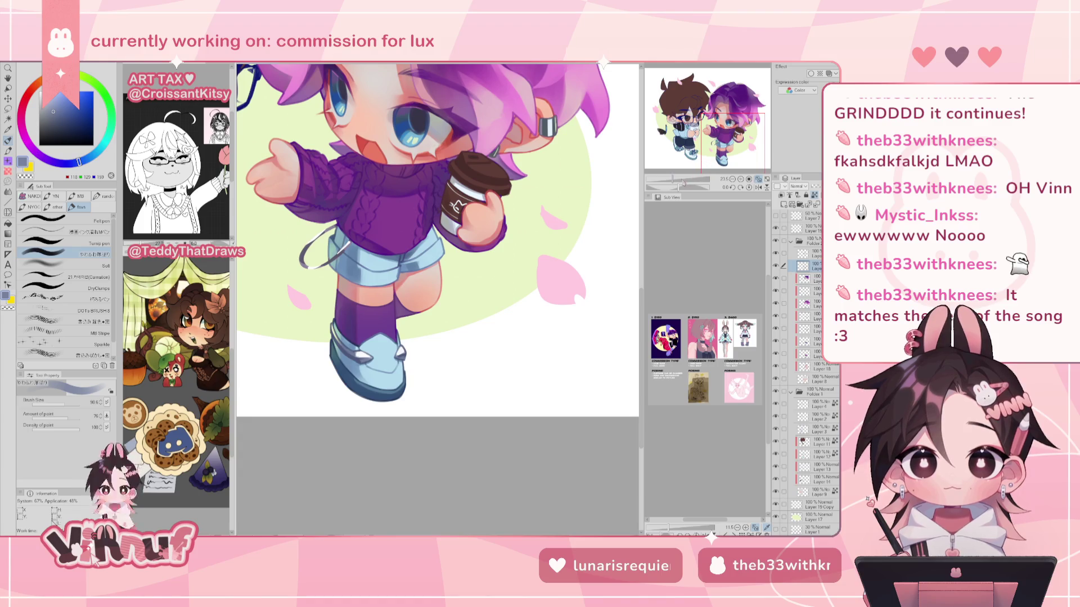
{"action": "scroll", "coordinate": [401, 331], "scroll_direction": "down", "scroll_amount": 3}
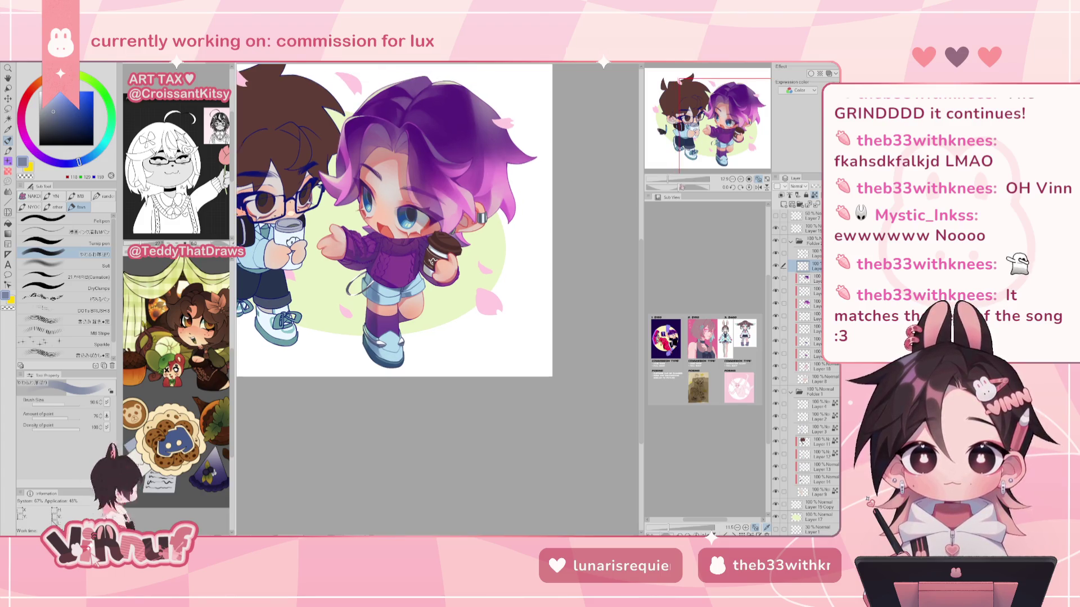
{"action": "scroll", "coordinate": [460, 283], "scroll_direction": "up", "scroll_amount": 4}
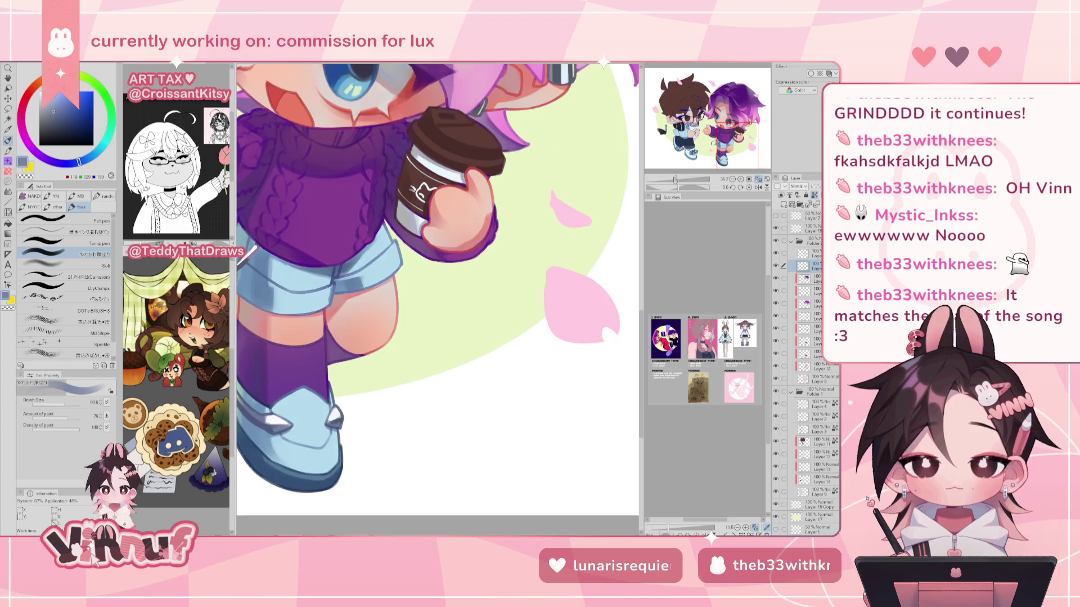
{"action": "scroll", "coordinate": [438, 281], "scroll_direction": "down", "scroll_amount": 5}
{"action": "scroll", "coordinate": [438, 282], "scroll_direction": "up", "scroll_amount": 3}
{"action": "scroll", "coordinate": [437, 262], "scroll_direction": "down", "scroll_amount": 3}
{"action": "scroll", "coordinate": [438, 262], "scroll_direction": "up", "scroll_amount": 3}
{"action": "scroll", "coordinate": [438, 262], "scroll_direction": "up", "scroll_amount": 1}
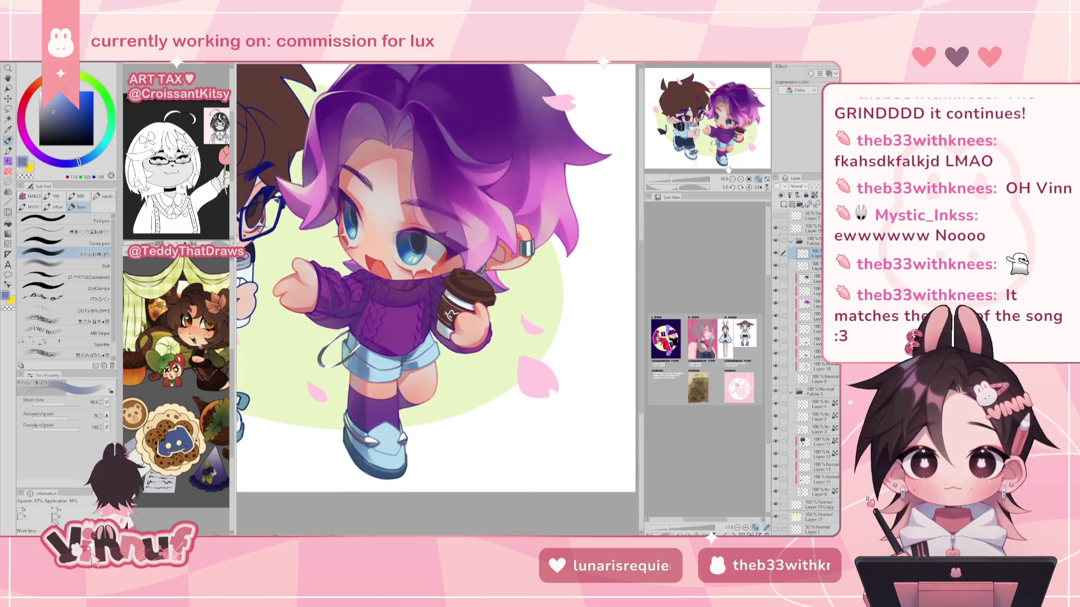
{"action": "scroll", "coordinate": [436, 276], "scroll_direction": "down", "scroll_amount": 3}
{"action": "scroll", "coordinate": [436, 276], "scroll_direction": "up", "scroll_amount": 2}
{"action": "key", "text": "h"}
{"action": "key", "text": "h"}
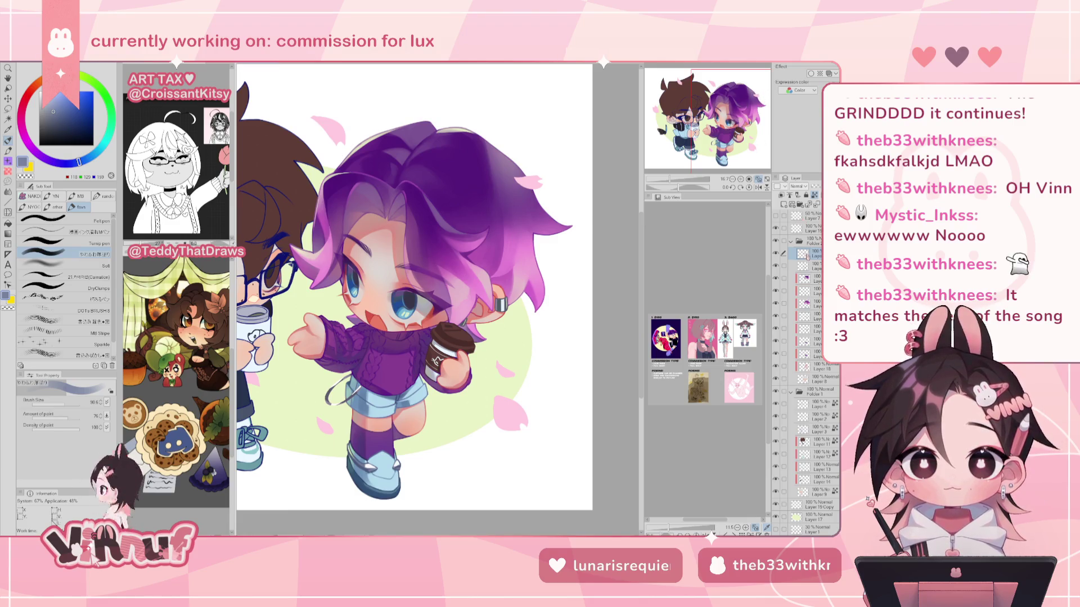
Add two new raster layers, the top one for white highlights.
{"action": "left_click", "coordinate": [784, 204]}
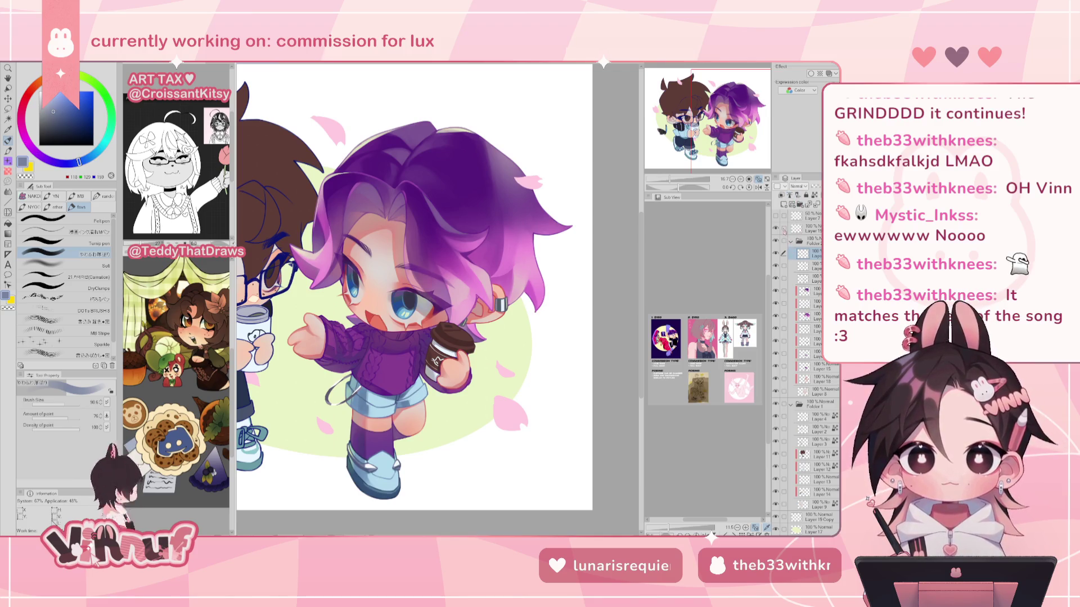
{"action": "scroll", "coordinate": [721, 126], "scroll_direction": "up", "scroll_amount": 3}
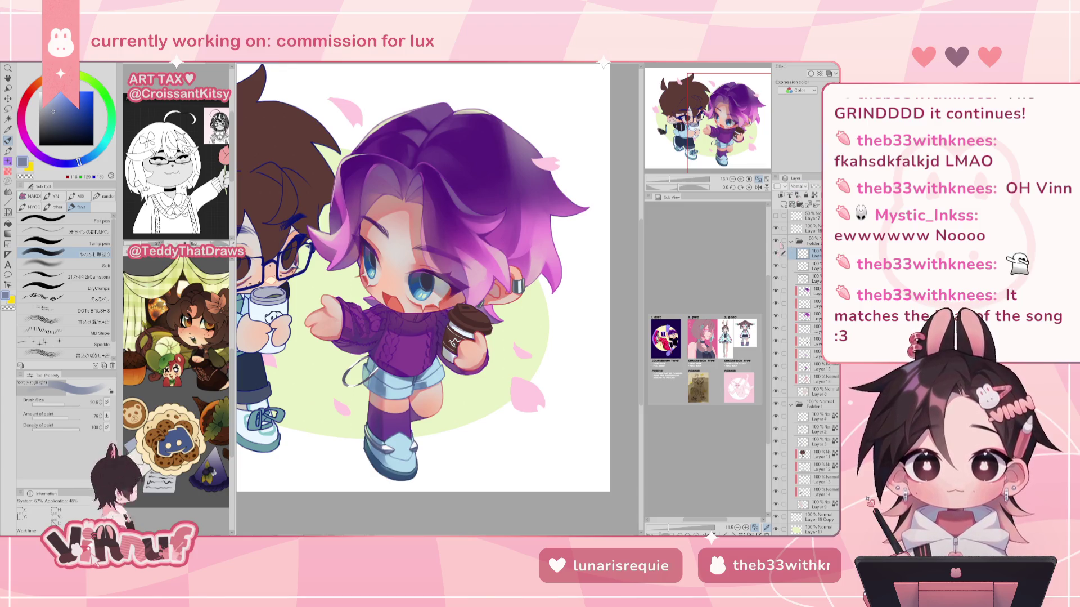
{"action": "left_click", "coordinate": [783, 204]}
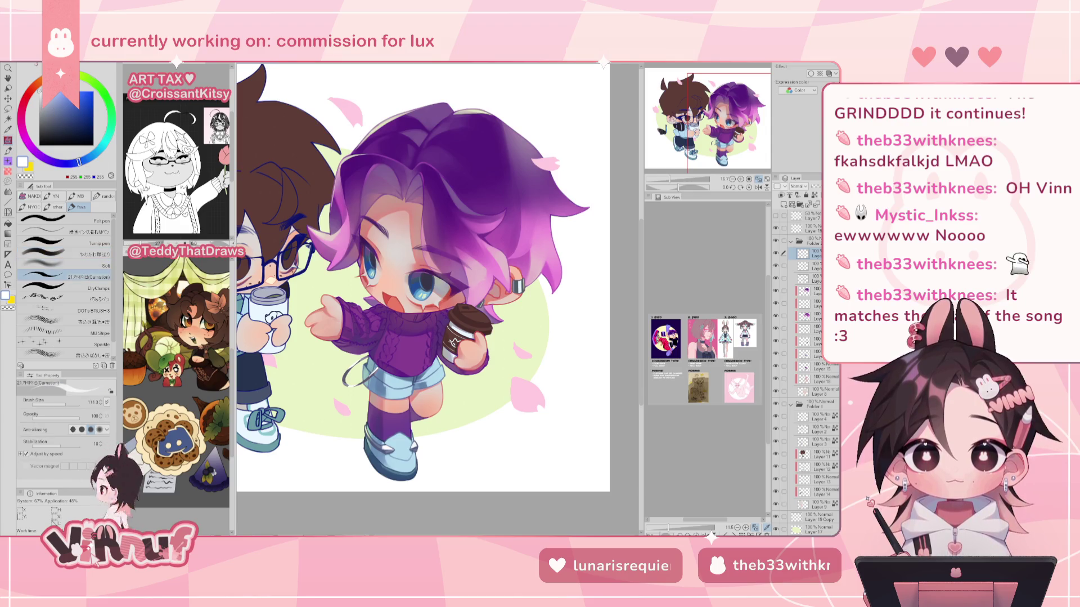
{"action": "key", "text": "p"}
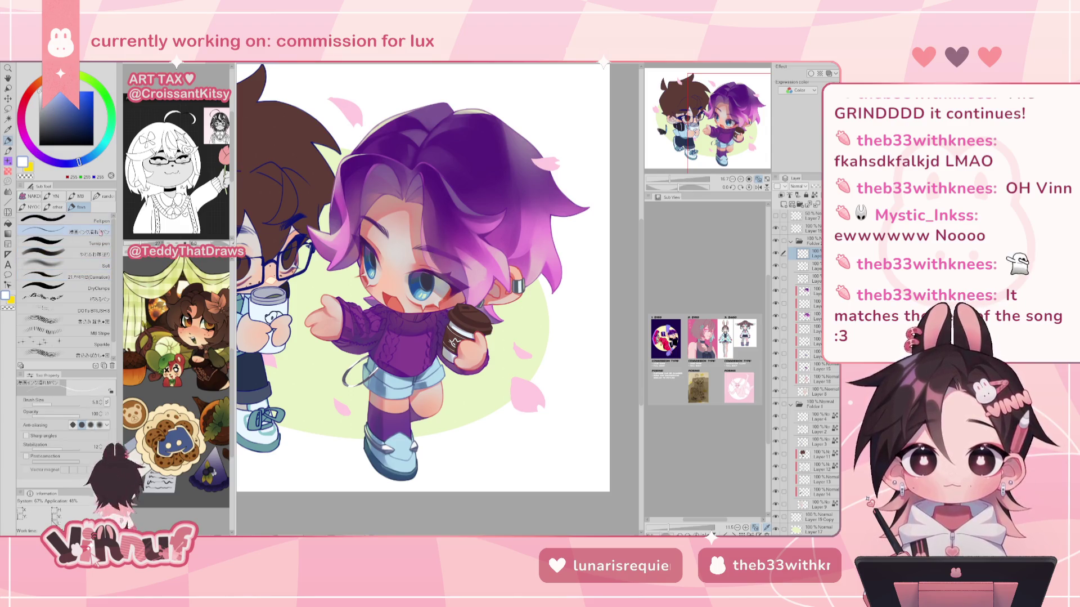
{"action": "scroll", "coordinate": [430, 252], "scroll_direction": "up", "scroll_amount": 5}
{"action": "scroll", "coordinate": [439, 301], "scroll_direction": "down", "scroll_amount": 3}
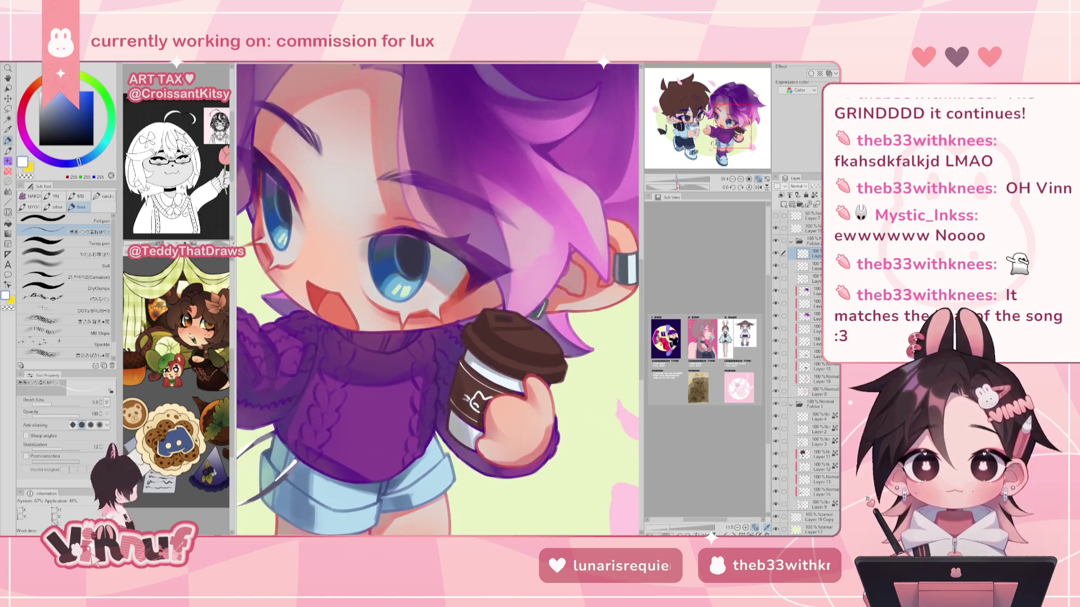
Set the pen to about 45.5 and draw a white sparkle on the right eye.
{"action": "left_click", "coordinate": [60, 403]}
{"action": "left_click_drag", "start_coordinate": [65, 397], "coordinate": [68, 397]}
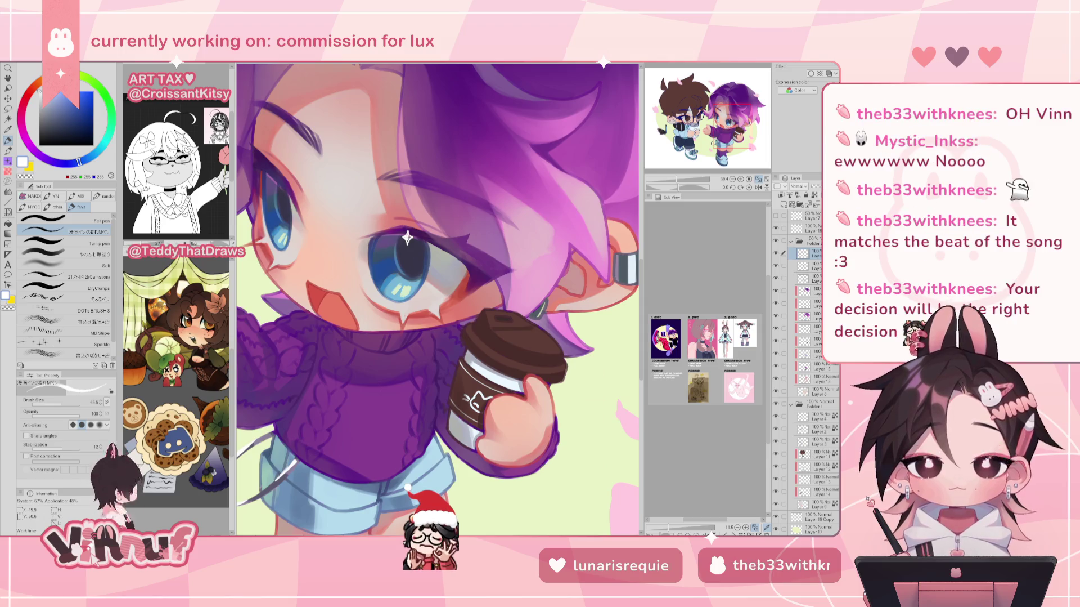
{"action": "key", "text": "e"}
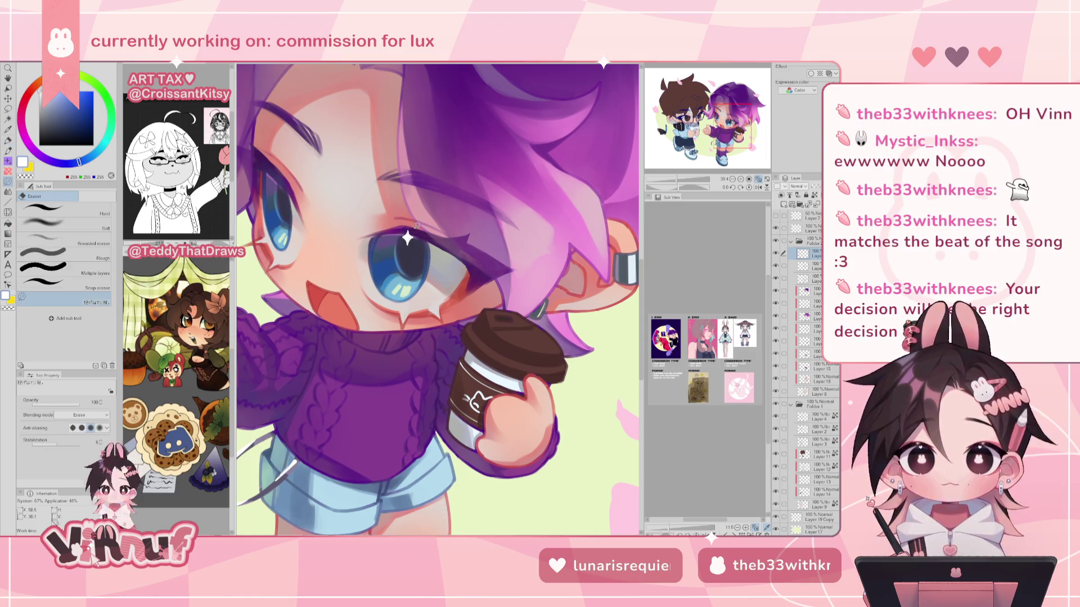
{"action": "key", "text": "p"}
{"action": "scroll", "coordinate": [399, 246], "scroll_direction": "up", "scroll_amount": 3}
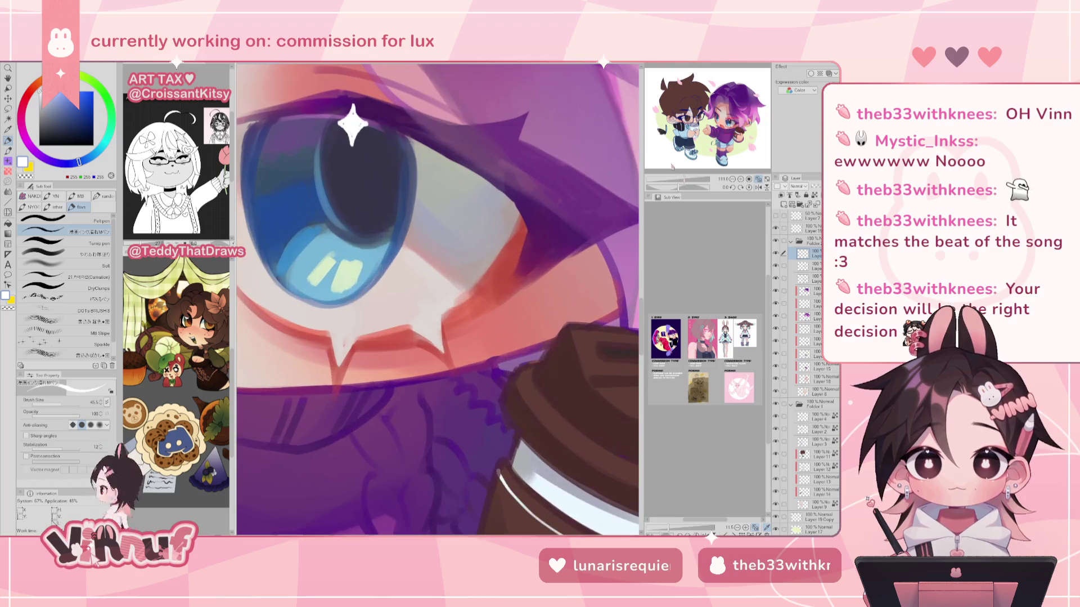
{"action": "scroll", "coordinate": [399, 247], "scroll_direction": "up", "scroll_amount": 2}
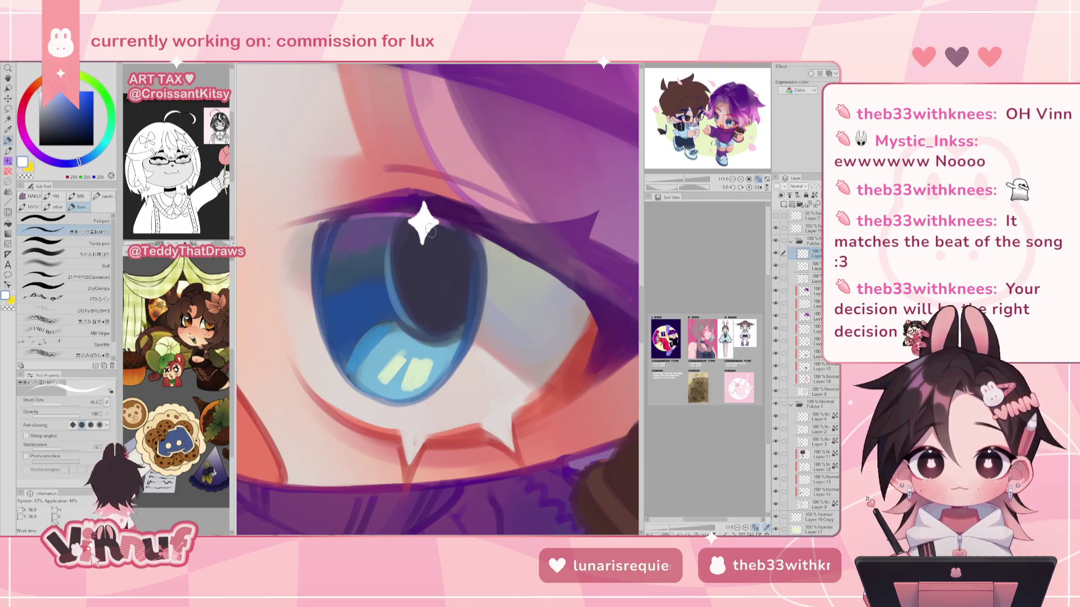
{"action": "left_click_drag", "start_coordinate": [683, 180], "coordinate": [684, 180]}
Erase to clean up the sparkle, then paste a copy and move it onto the left eye.
{"action": "key", "text": "e"}
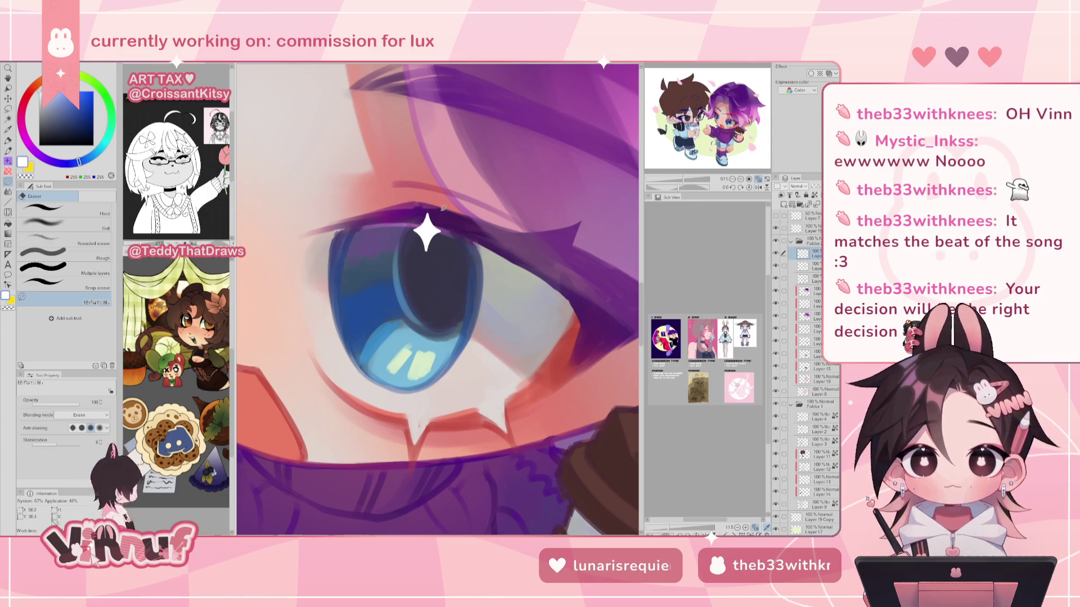
{"action": "scroll", "coordinate": [428, 237], "scroll_direction": "down", "scroll_amount": 5}
{"action": "scroll", "coordinate": [430, 248], "scroll_direction": "down", "scroll_amount": 2}
{"action": "scroll", "coordinate": [431, 253], "scroll_direction": "up", "scroll_amount": 5}
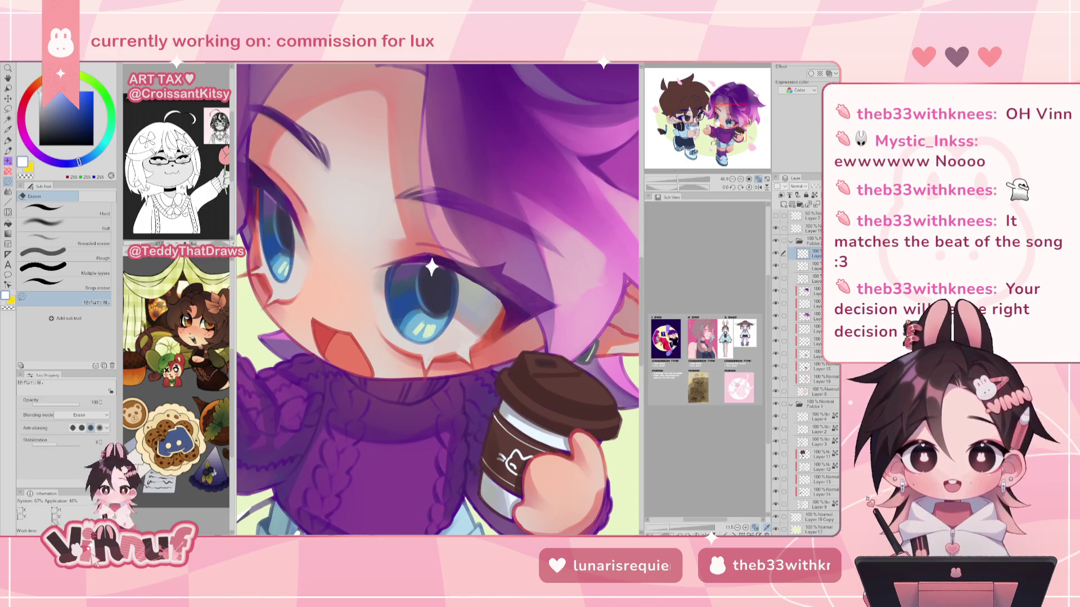
{"action": "scroll", "coordinate": [433, 270], "scroll_direction": "down", "scroll_amount": 2}
{"action": "scroll", "coordinate": [433, 270], "scroll_direction": "up", "scroll_amount": 2}
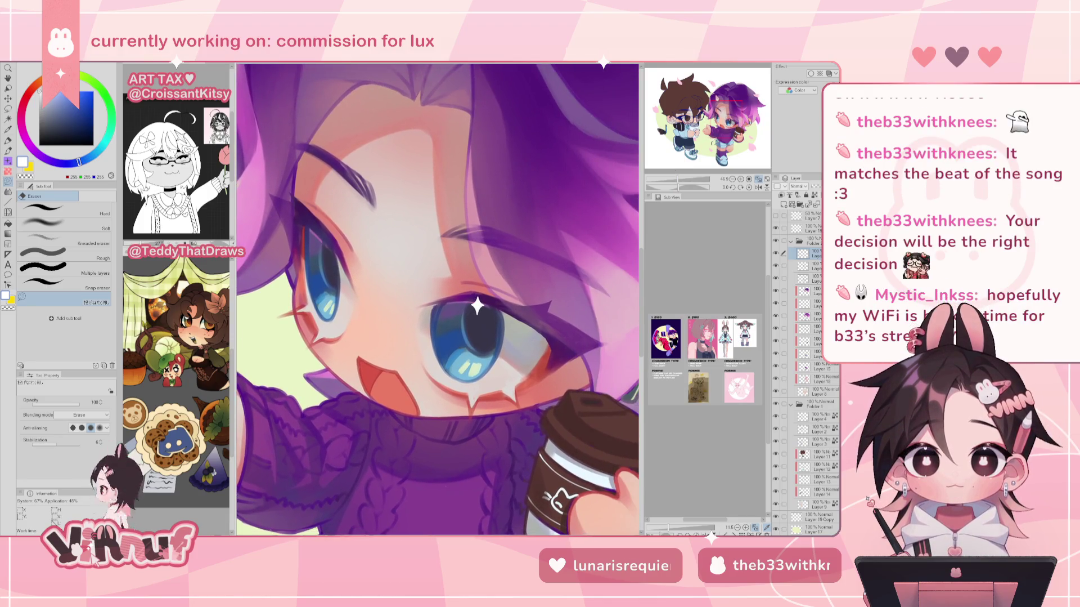
{"action": "key", "text": "k"}
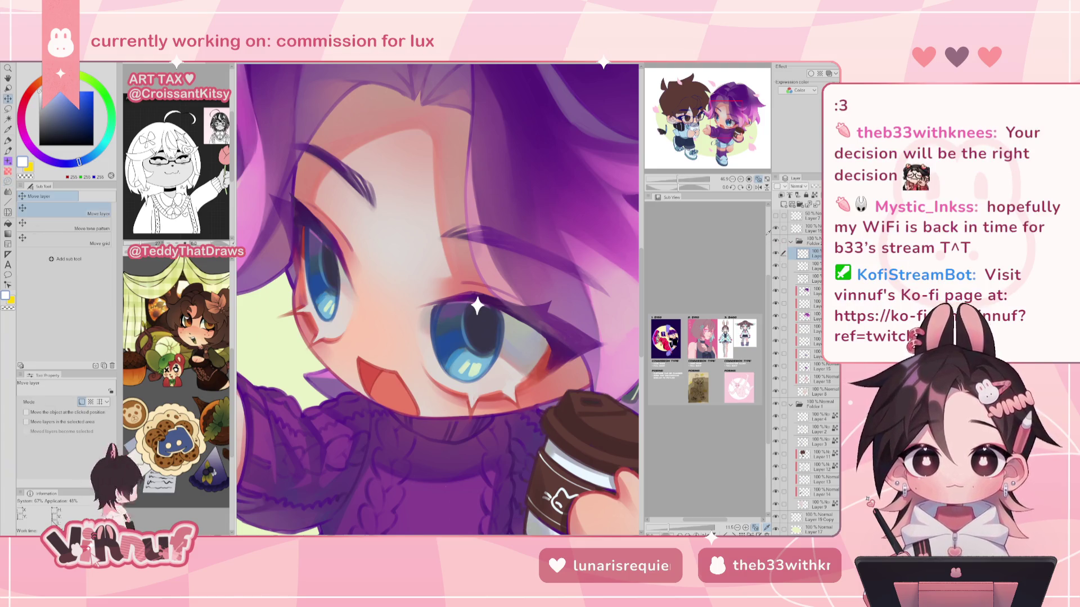
{"action": "key", "text": "ctrl+shift+n"}
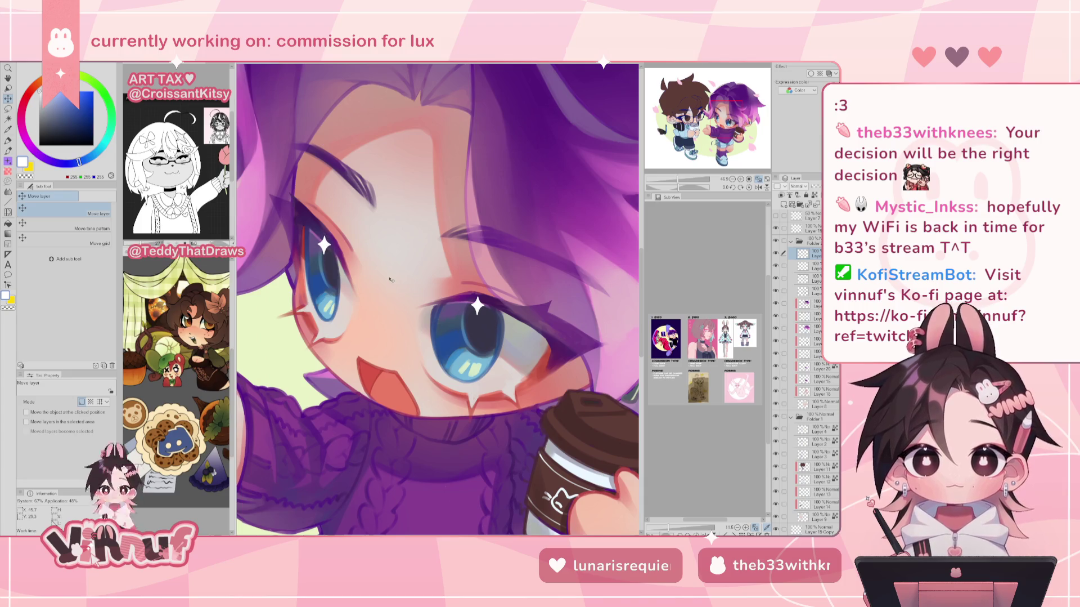
{"action": "key", "text": "j"}
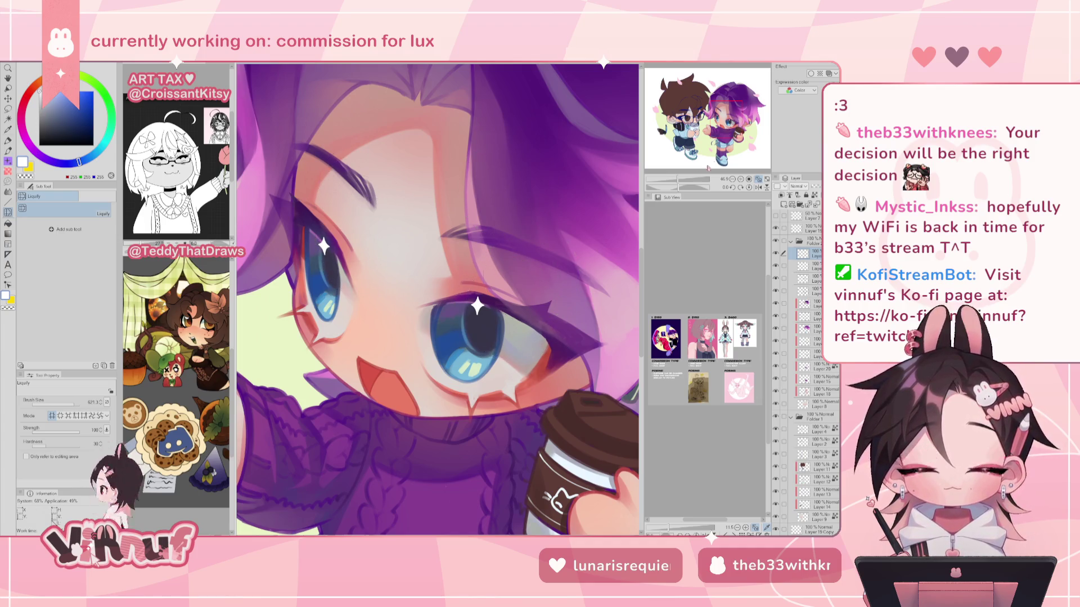
{"action": "scroll", "coordinate": [513, 310], "scroll_direction": "down", "scroll_amount": 5}
Liquify the forehead and eyebrow, then mirror the canvas and zoom into the face.
{"action": "scroll", "coordinate": [450, 304], "scroll_direction": "up", "scroll_amount": 1}
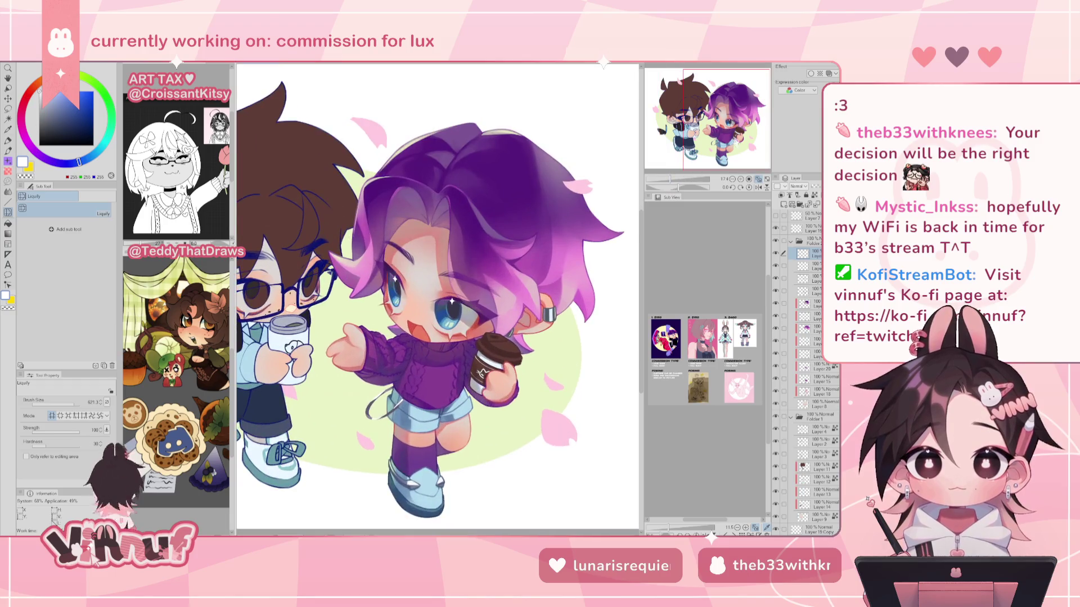
{"action": "scroll", "coordinate": [450, 304], "scroll_direction": "up", "scroll_amount": 2}
{"action": "scroll", "coordinate": [450, 304], "scroll_direction": "up", "scroll_amount": 1}
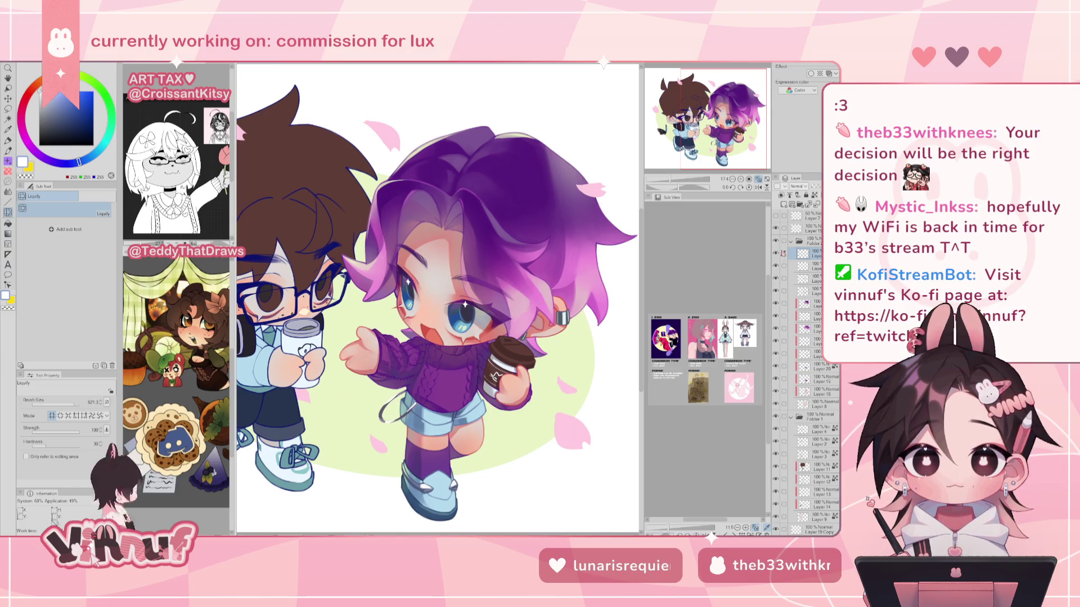
{"action": "left_click_drag", "start_coordinate": [411, 287], "coordinate": [441, 260]}
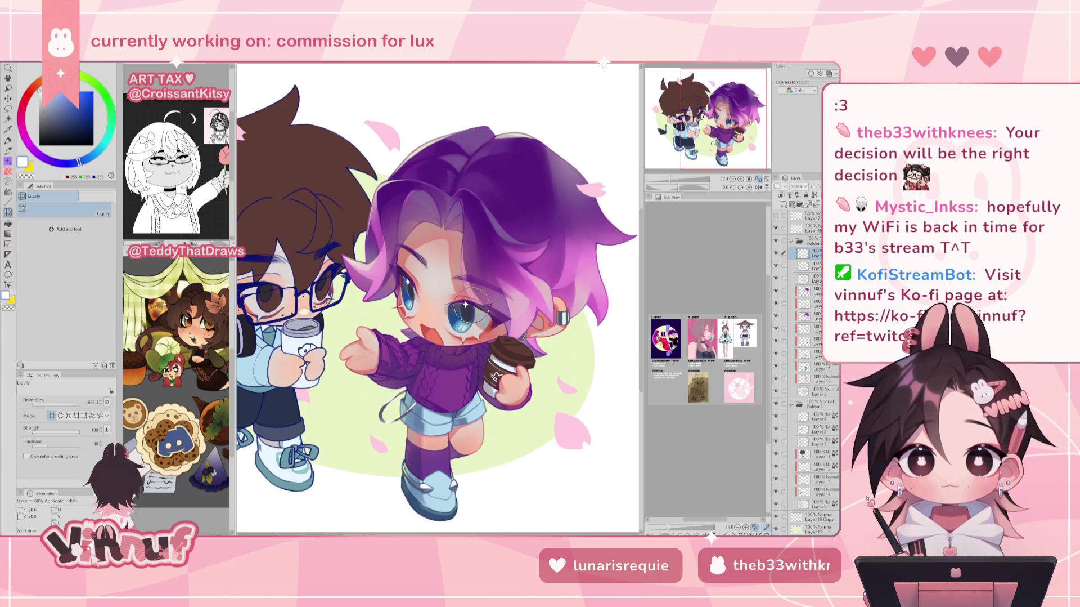
{"action": "key", "text": "ctrl+z"}
{"action": "key", "text": "h"}
{"action": "key", "text": "h"}
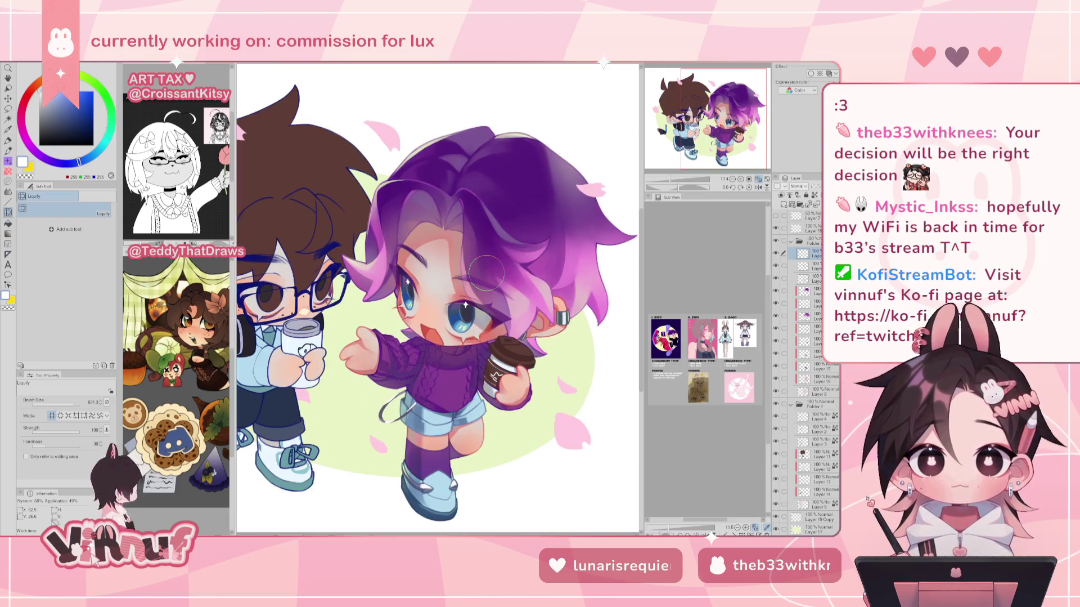
{"action": "key", "text": "ctrl+plus"}
{"action": "key", "text": "ctrl+plus"}
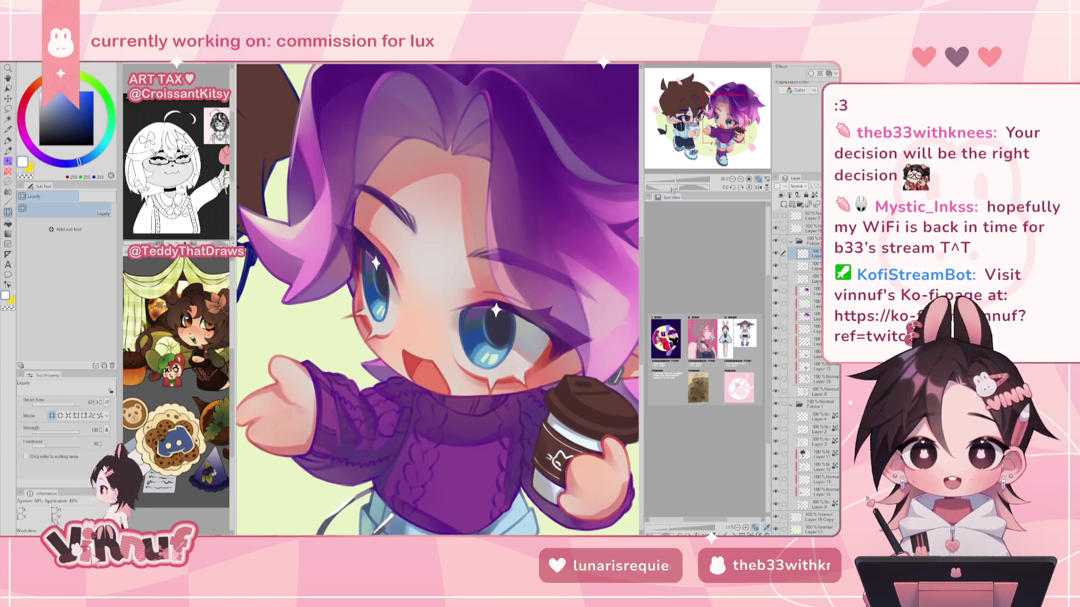
{"action": "key", "text": "ctrl+minus"}
{"action": "key", "text": "ctrl+minus"}
{"action": "key", "text": "ctrl+plus"}
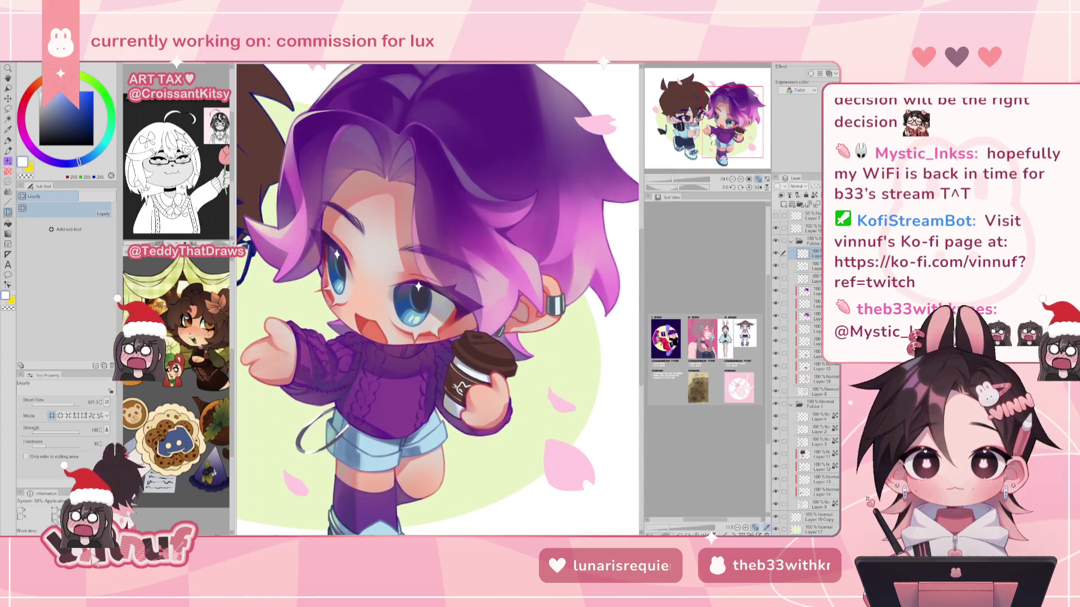
{"action": "key", "text": "p"}
{"action": "scroll", "coordinate": [437, 299], "scroll_direction": "down", "scroll_amount": 1}
{"action": "key", "text": "ctrl+plus"}
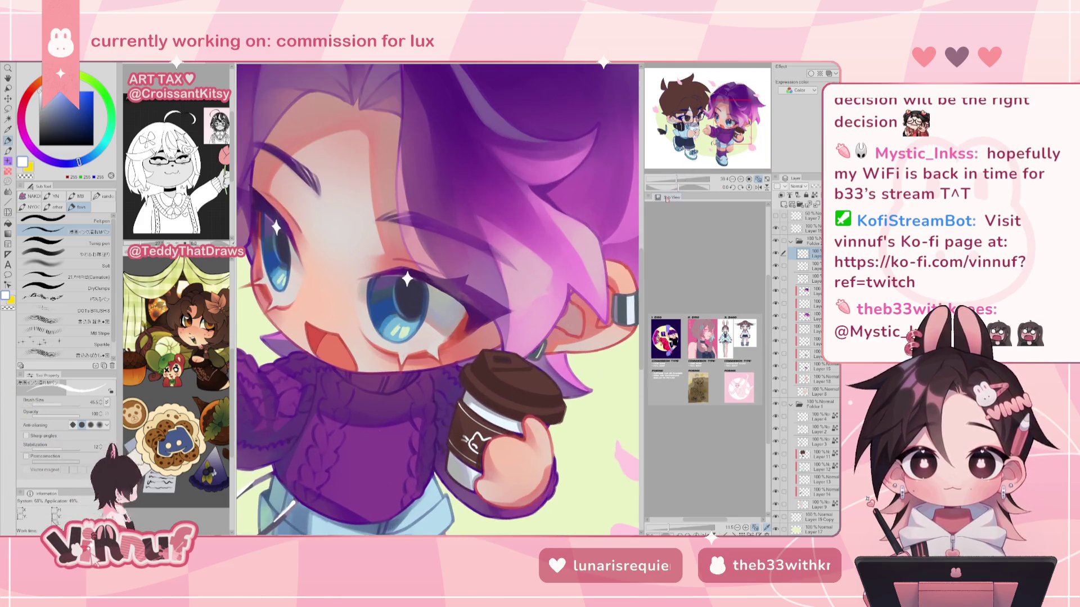
{"action": "left_click", "coordinate": [610, 369], "text": "alt"}
{"action": "left_click", "coordinate": [78, 255]}
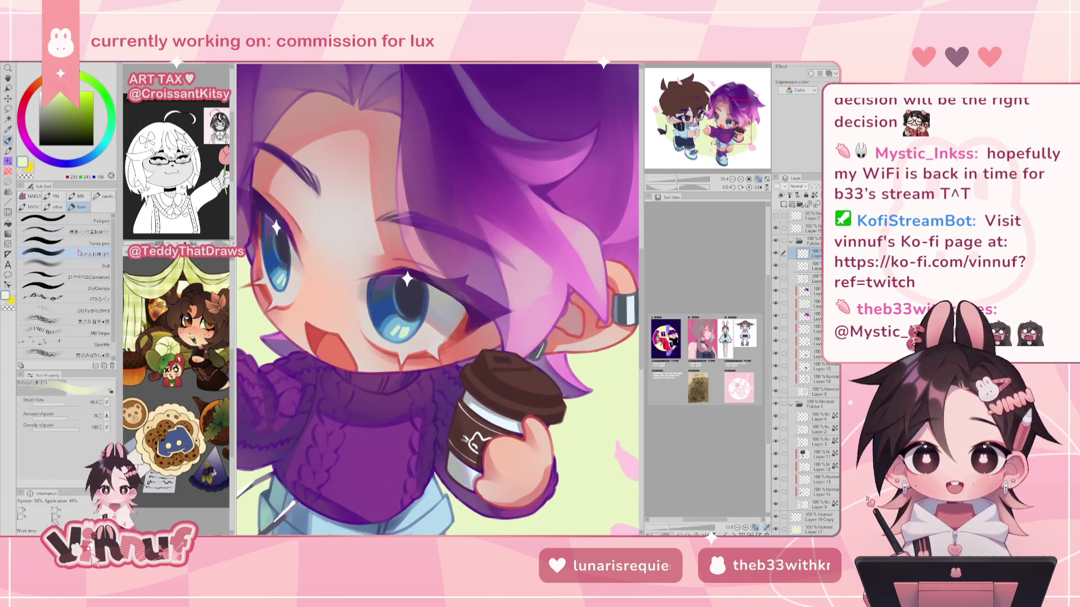
{"action": "left_click", "coordinate": [83, 232]}
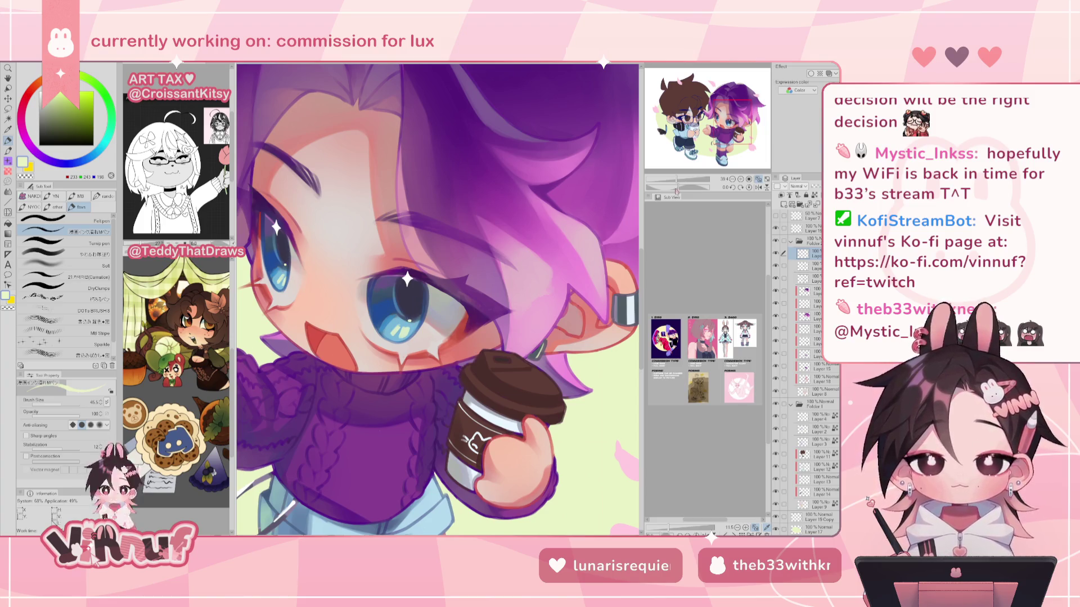
{"action": "key", "text": "ctrl+0"}
{"action": "scroll", "coordinate": [443, 307], "scroll_direction": "up", "scroll_amount": 5}
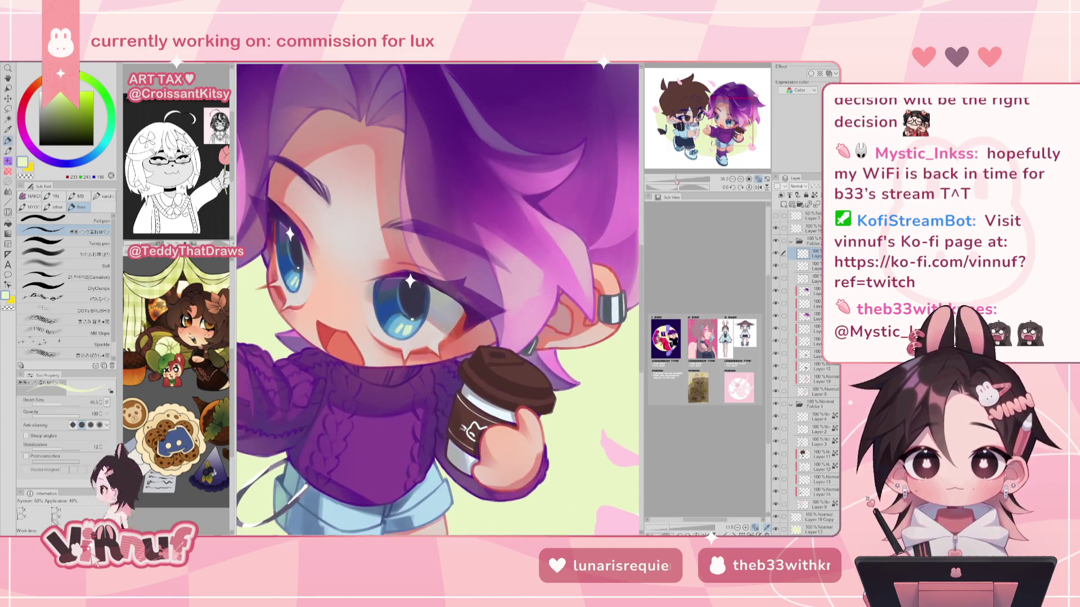
{"action": "left_click", "coordinate": [360, 186], "text": "alt"}
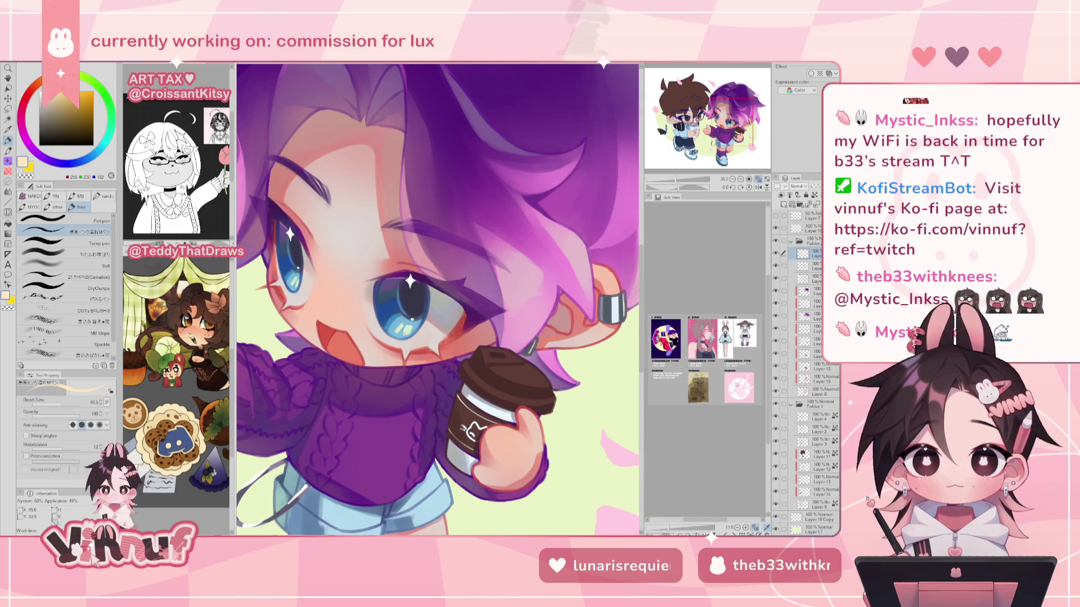
{"action": "left_click", "coordinate": [403, 337], "text": "alt"}
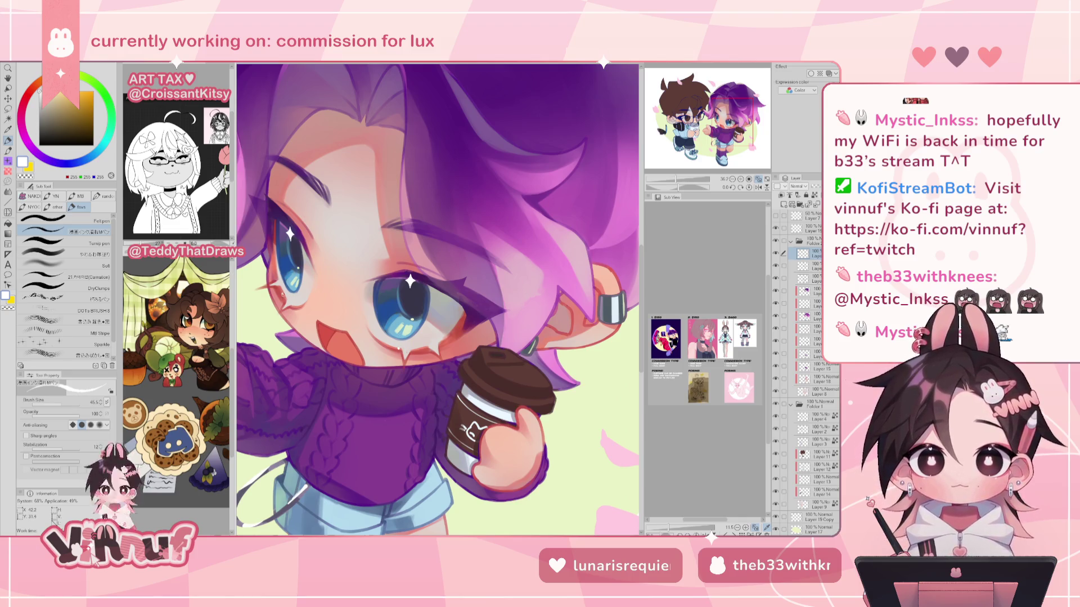
{"action": "left_click_drag", "start_coordinate": [678, 190], "coordinate": [677, 179]}
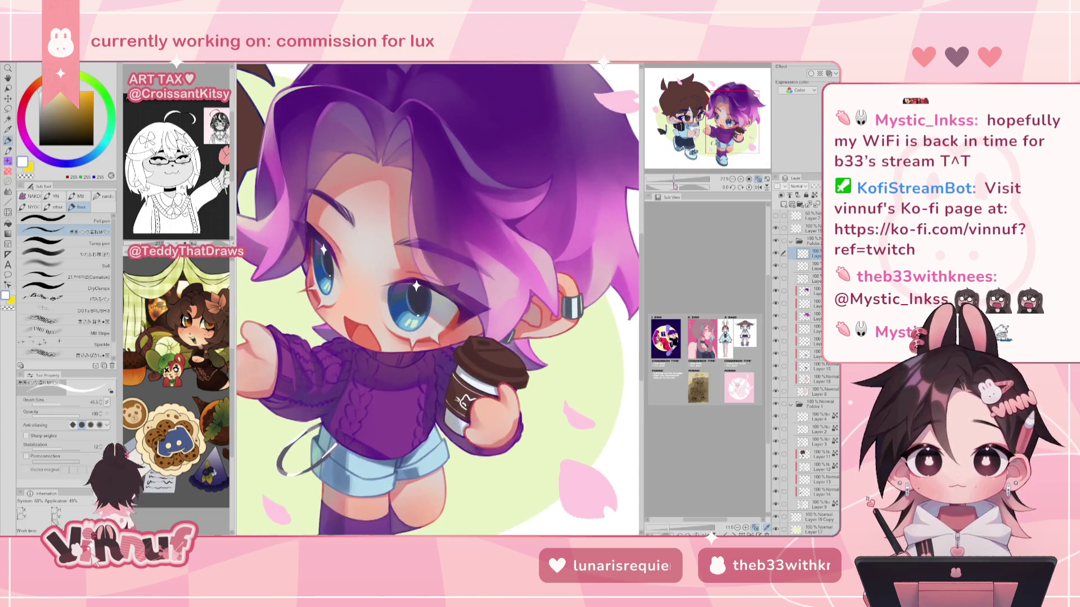
{"action": "key", "text": "ctrl+0"}
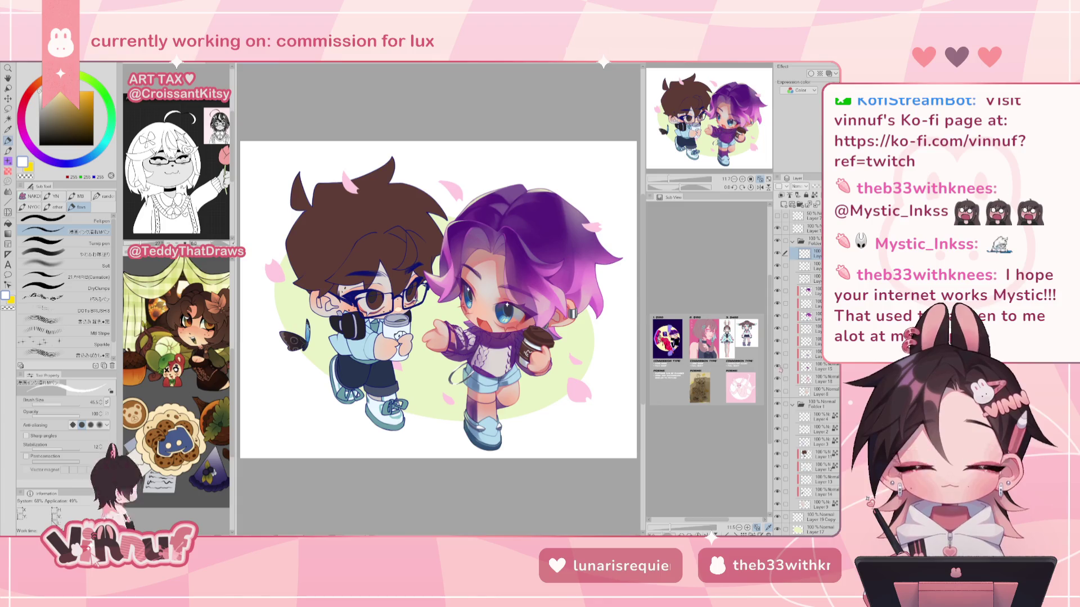
{"action": "left_click", "coordinate": [816, 378]}
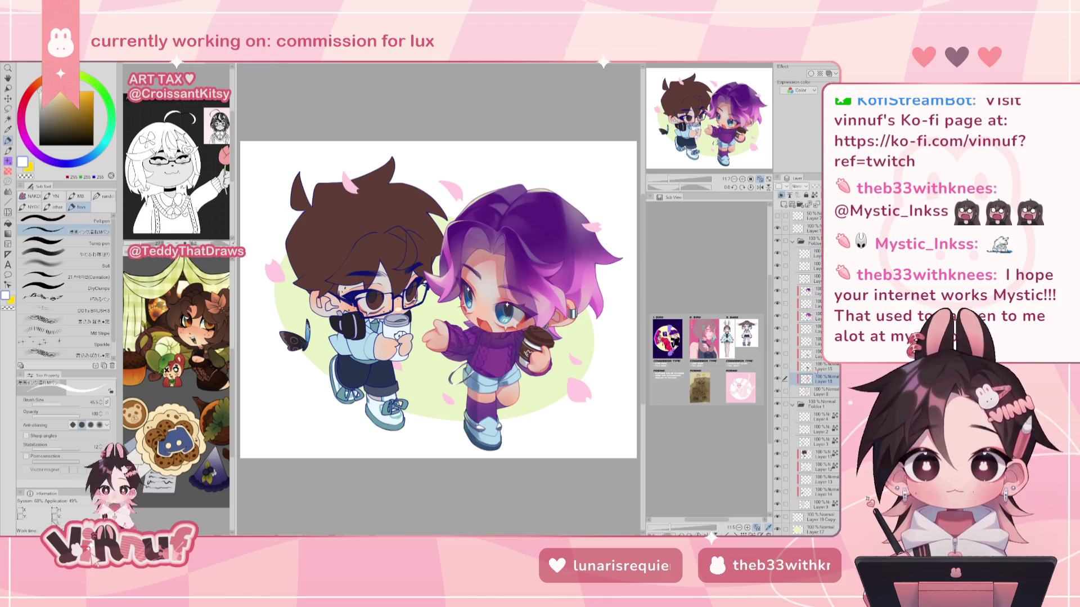
{"action": "left_click", "coordinate": [818, 366]}
{"action": "key", "text": "ctrl+z"}
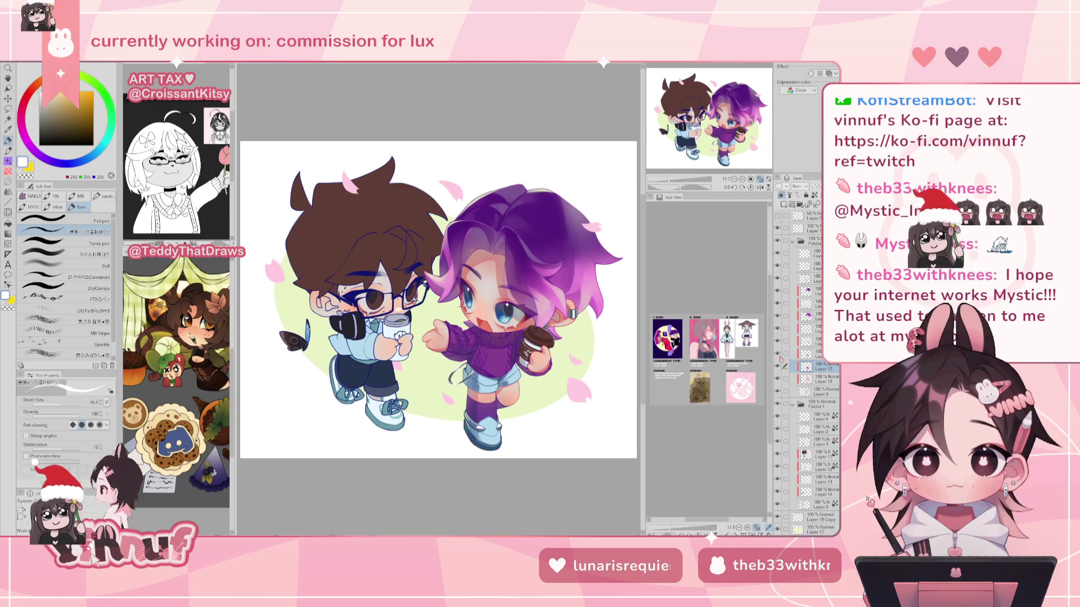
{"action": "scroll", "coordinate": [571, 277], "scroll_direction": "up", "scroll_amount": 2}
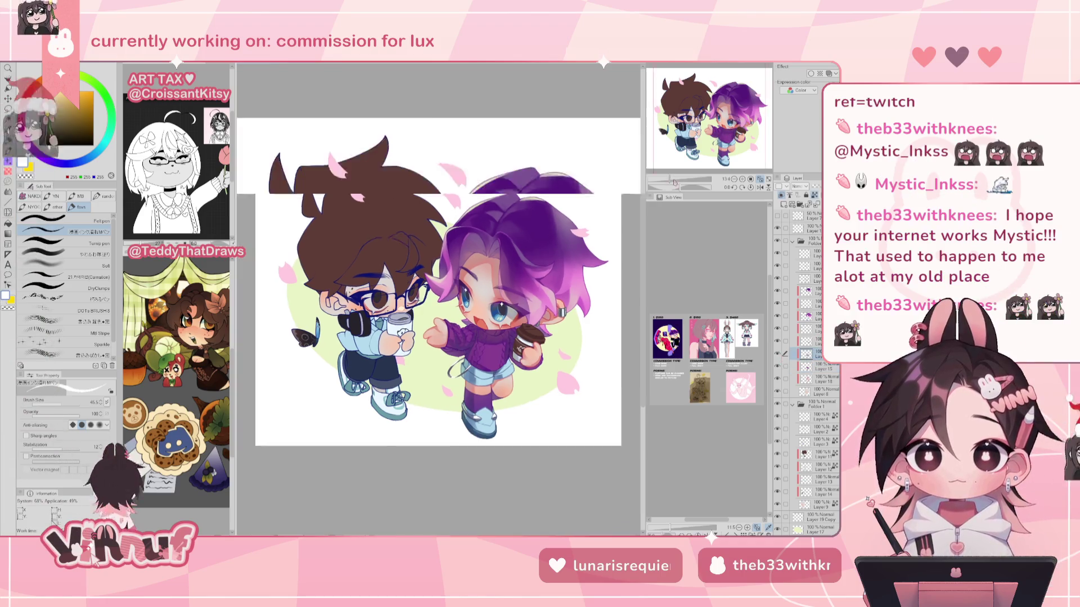
{"action": "scroll", "coordinate": [571, 278], "scroll_direction": "up", "scroll_amount": 2}
{"action": "scroll", "coordinate": [571, 278], "scroll_direction": "up", "scroll_amount": 2}
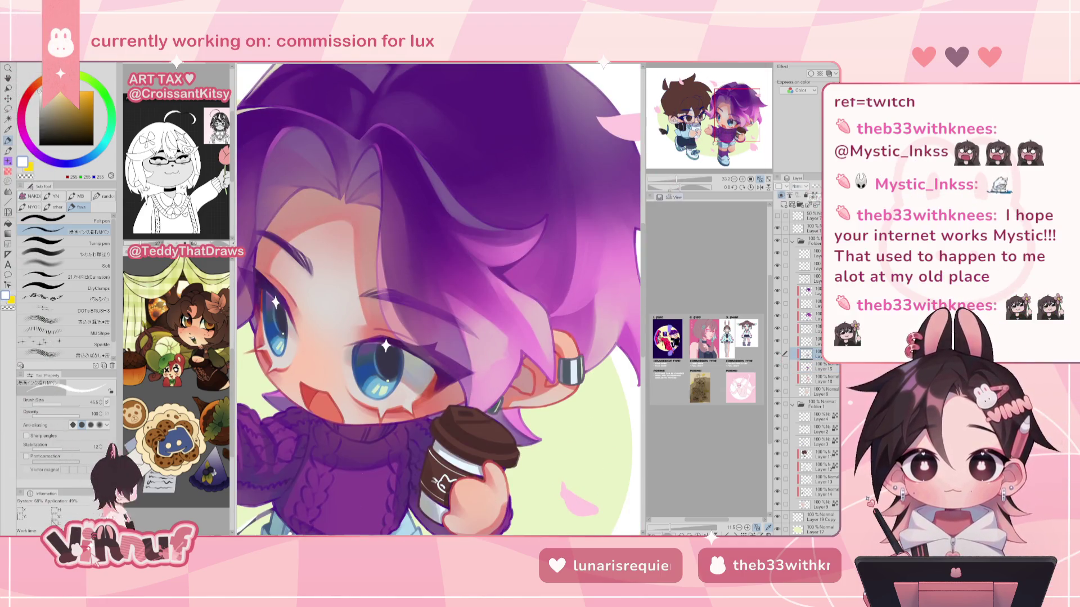
{"action": "left_click_drag", "start_coordinate": [675, 179], "coordinate": [681, 180]}
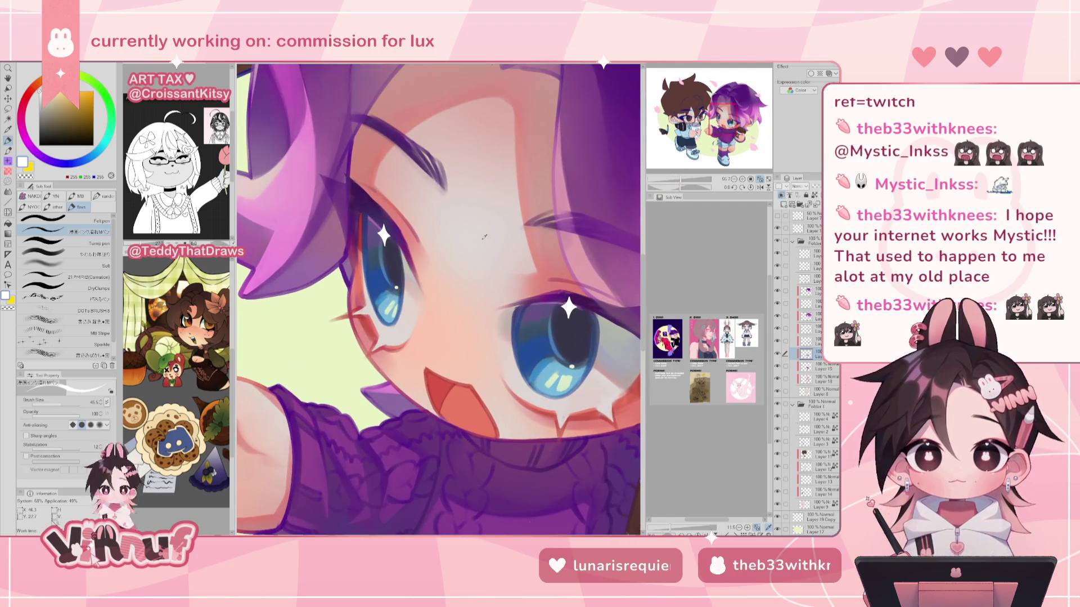
Sample light peach from the face and paint a soft highlight on the nose.
{"action": "left_click", "coordinate": [493, 225], "text": "alt"}
{"action": "left_click", "coordinate": [492, 226], "text": "alt"}
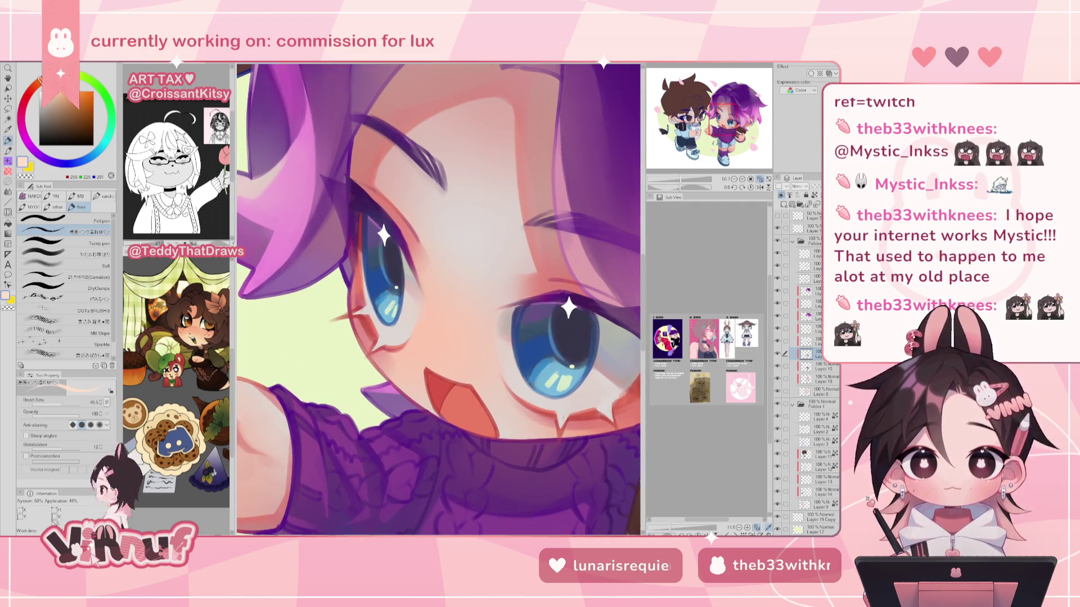
{"action": "left_click", "coordinate": [62, 254]}
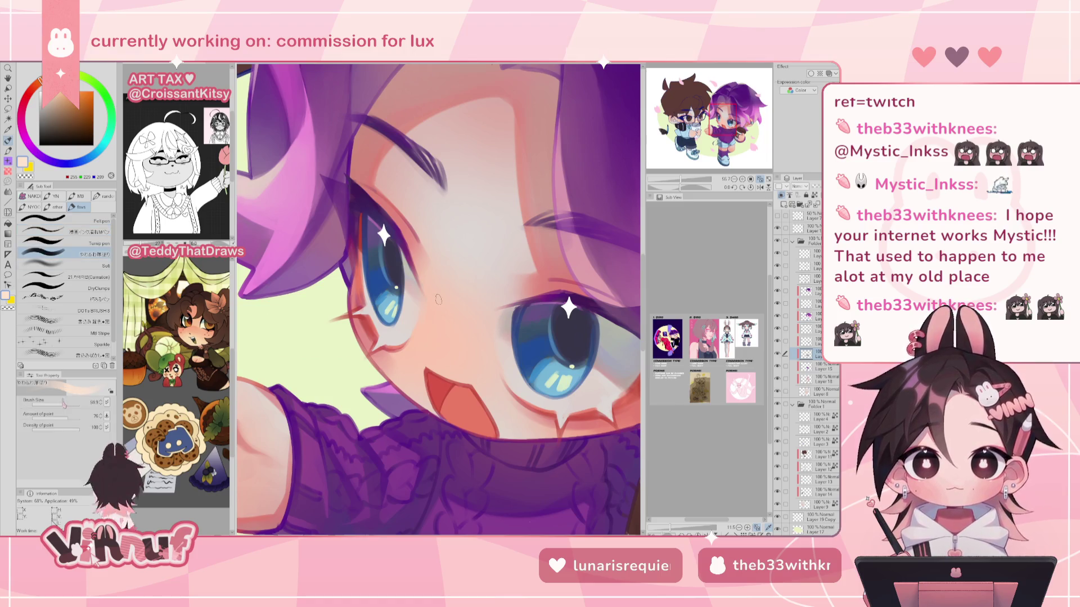
{"action": "left_click_drag", "start_coordinate": [437, 352], "coordinate": [448, 350]}
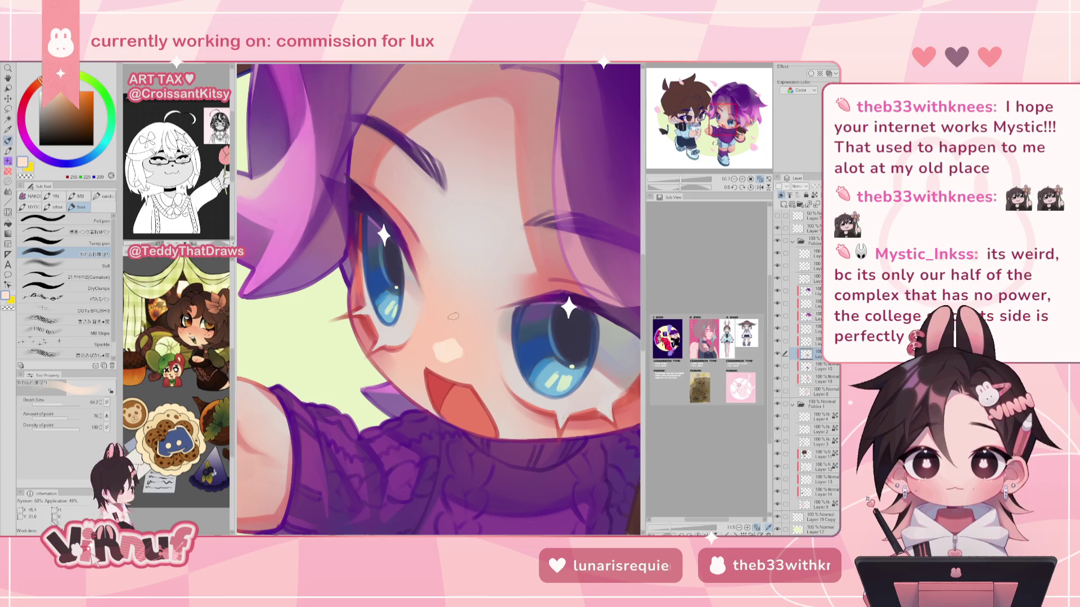
{"action": "left_click_drag", "start_coordinate": [454, 341], "coordinate": [443, 326]}
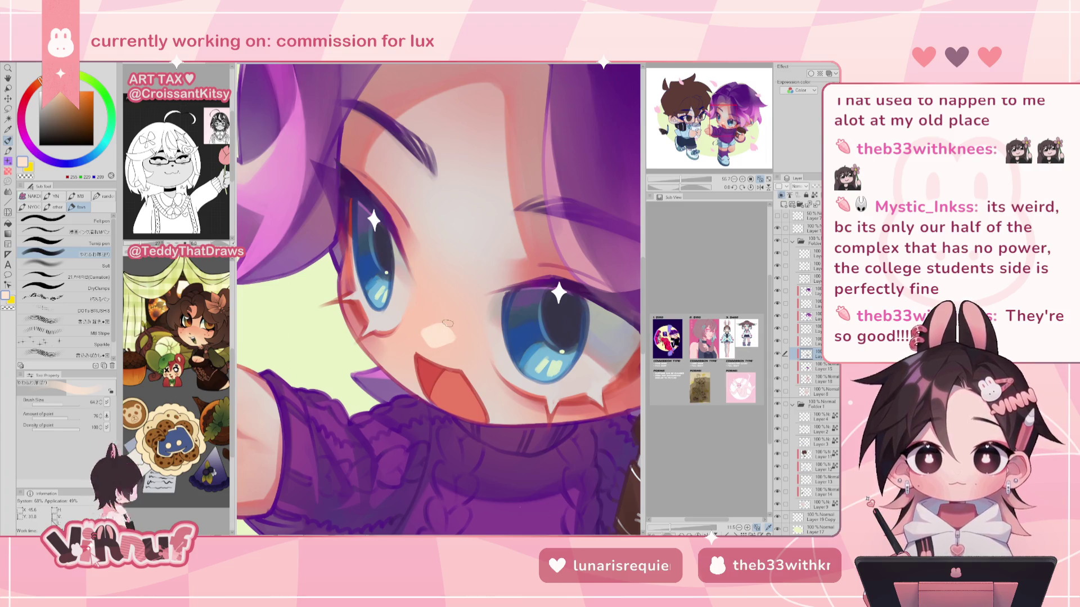
{"action": "scroll", "coordinate": [448, 322], "scroll_direction": "down", "scroll_amount": 5}
{"action": "scroll", "coordinate": [447, 323], "scroll_direction": "up", "scroll_amount": 5}
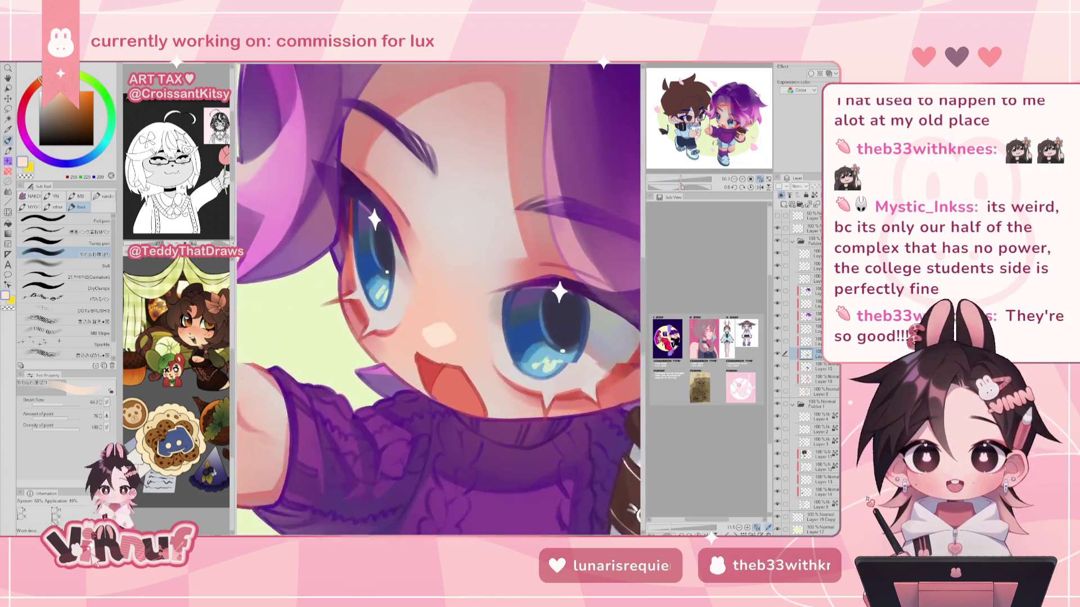
{"action": "scroll", "coordinate": [446, 338], "scroll_direction": "up", "scroll_amount": 1}
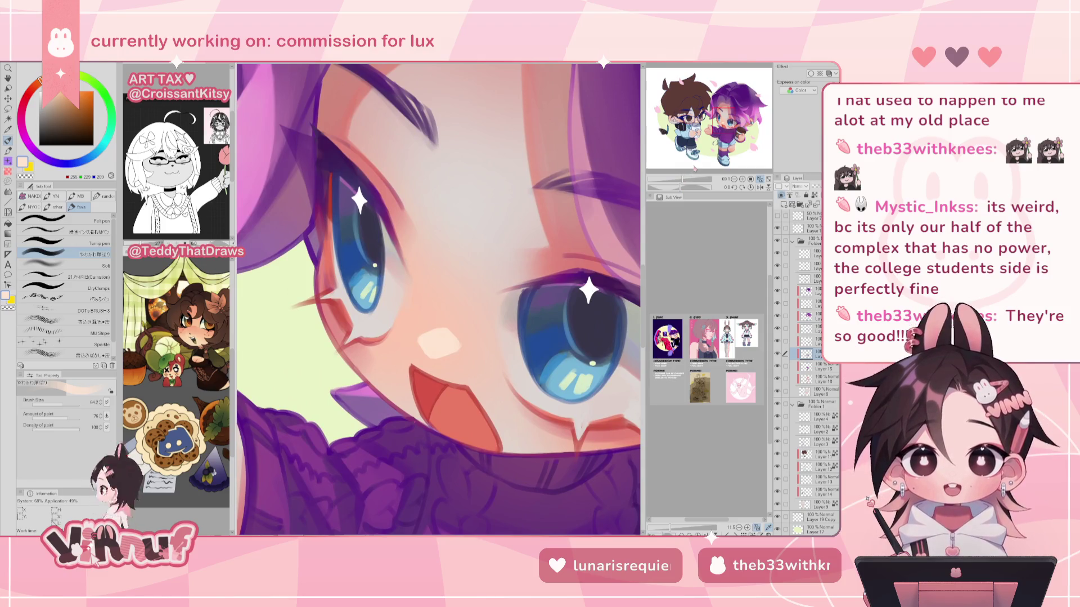
Lasso the nose highlight and repaint it in a new colour.
{"action": "key", "text": "m"}
{"action": "mouse_move", "coordinate": [471, 365]}
{"action": "left_mouse_down"}
{"action": "mouse_move", "coordinate": [421, 315]}
{"action": "mouse_move", "coordinate": [439, 309]}
{"action": "left_mouse_up"}
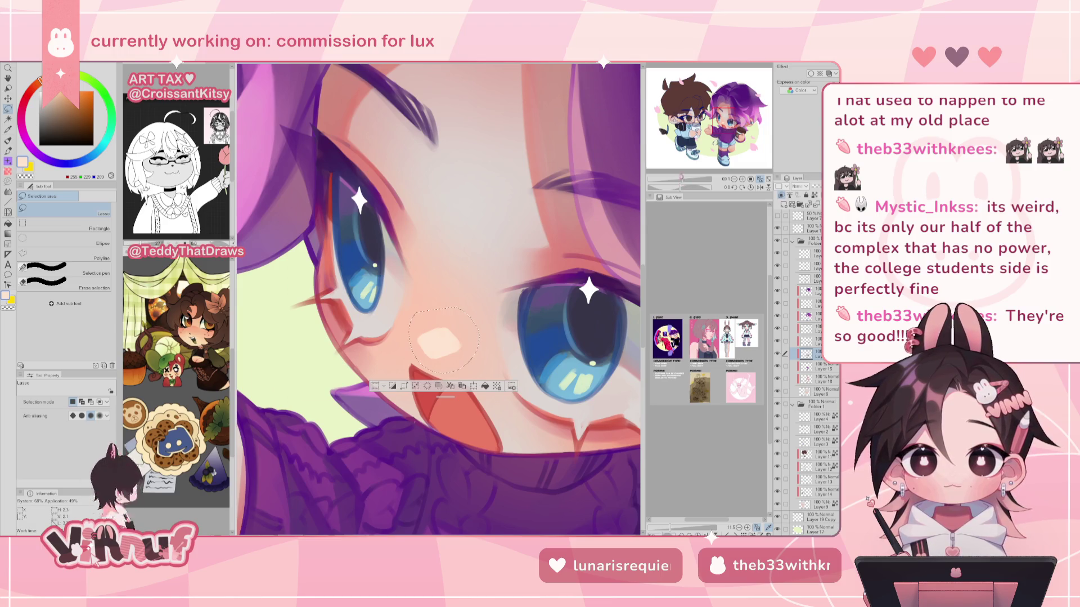
{"action": "scroll", "coordinate": [439, 298], "scroll_direction": "down", "scroll_amount": 1}
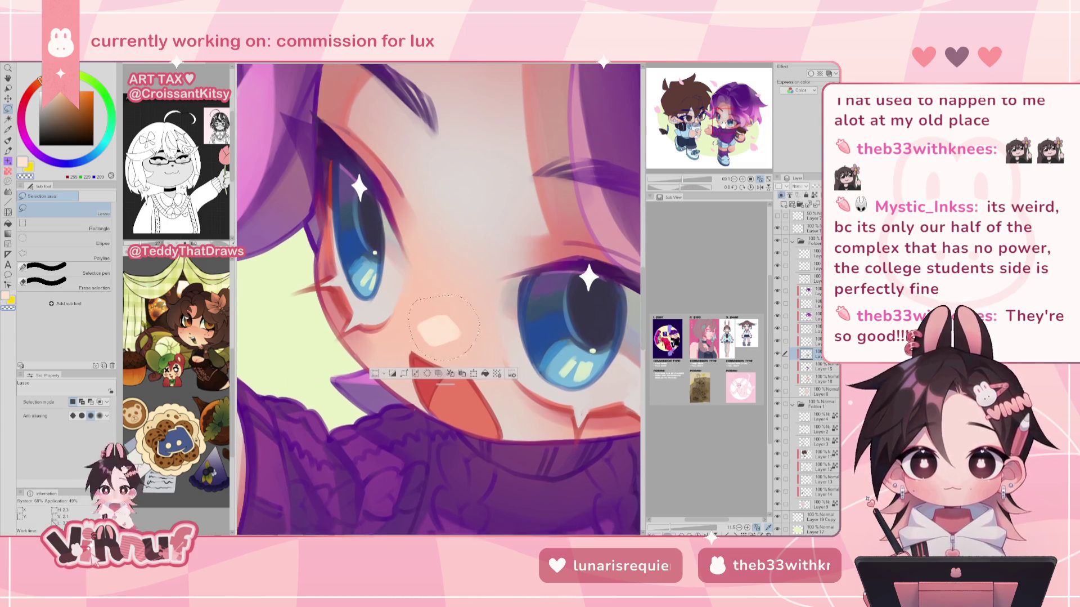
{"action": "left_click_drag", "start_coordinate": [463, 342], "coordinate": [481, 337]}
{"action": "key", "text": "p"}
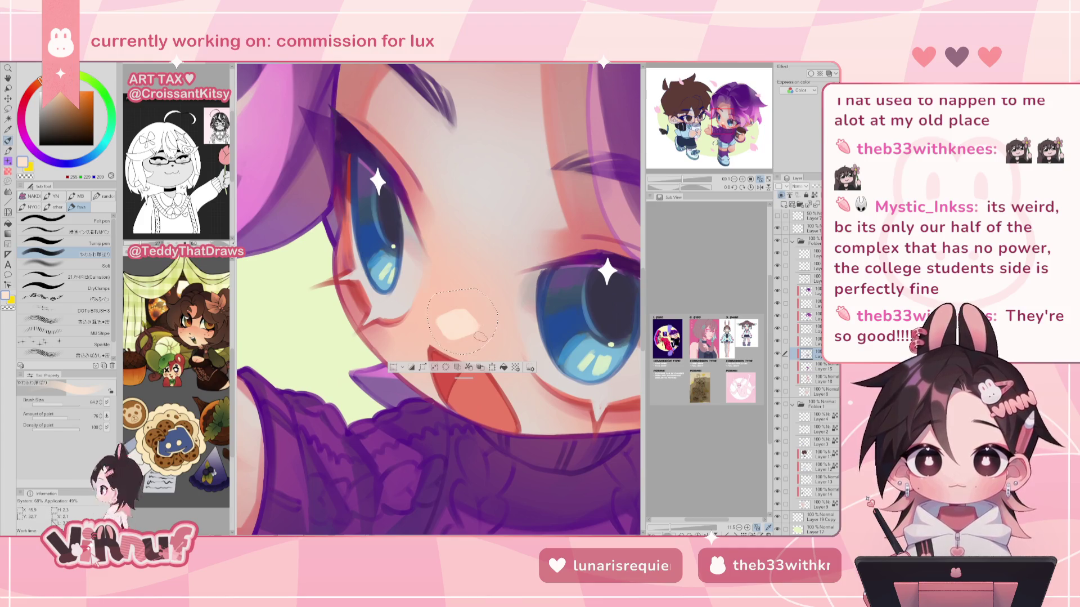
{"action": "left_click", "coordinate": [485, 333], "text": "alt"}
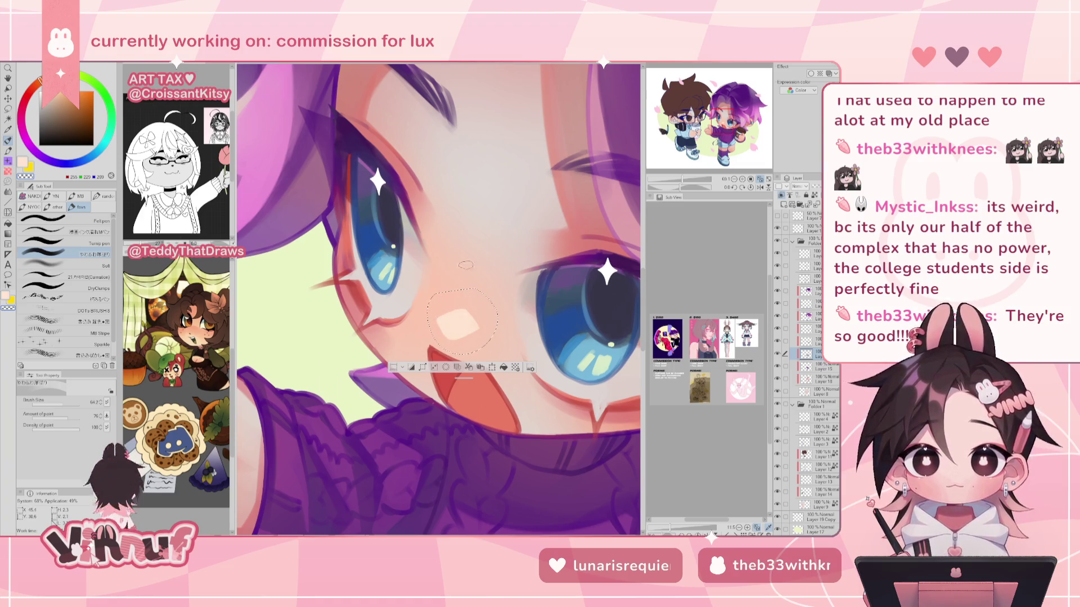
{"action": "scroll", "coordinate": [472, 240], "scroll_direction": "down", "scroll_amount": 4}
{"action": "scroll", "coordinate": [472, 239], "scroll_direction": "up", "scroll_amount": 3}
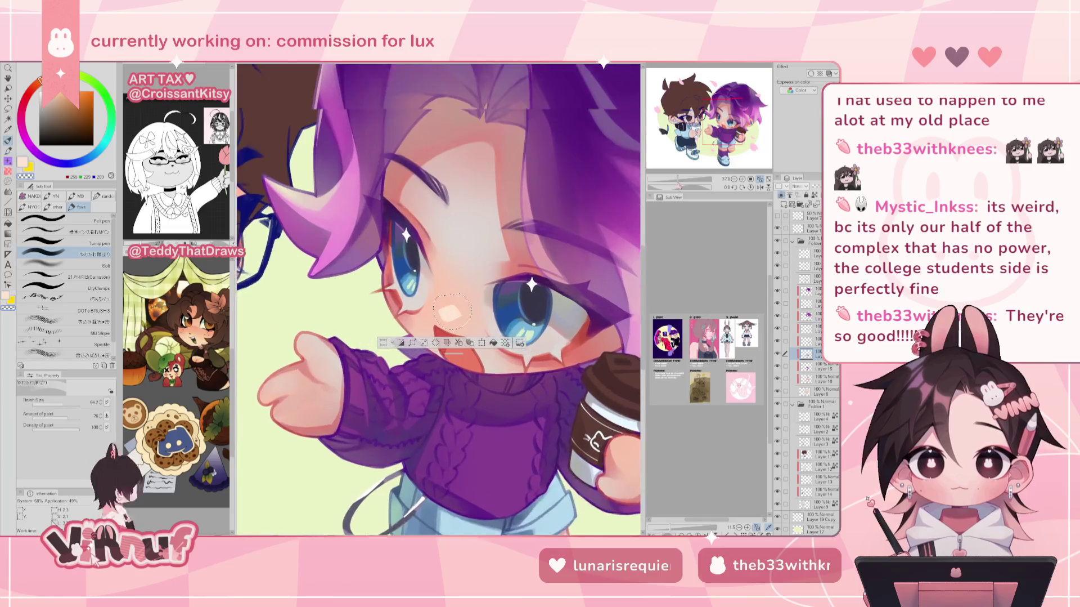
Liquify the mouth slightly up and to the left.
{"action": "key", "text": "j"}
{"action": "left_click_drag", "start_coordinate": [467, 366], "coordinate": [450, 349]}
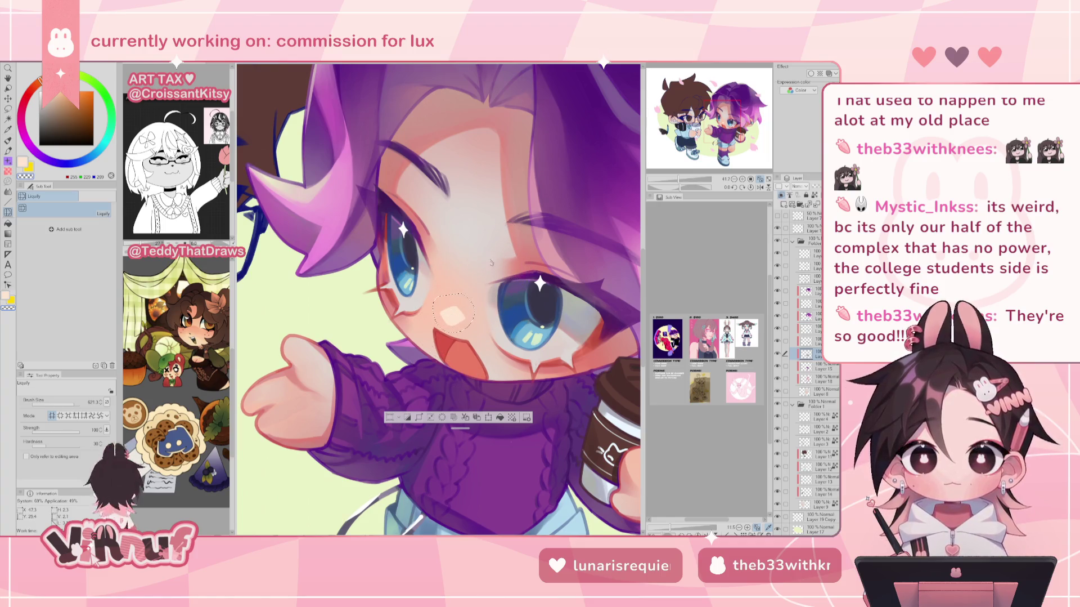
{"action": "scroll", "coordinate": [450, 309], "scroll_direction": "down", "scroll_amount": 3}
Clear the nose selection, reset the view rotation and mirroring, and zoom to the face.
{"action": "key", "text": "h"}
{"action": "scroll", "coordinate": [444, 304], "scroll_direction": "down", "scroll_amount": 1}
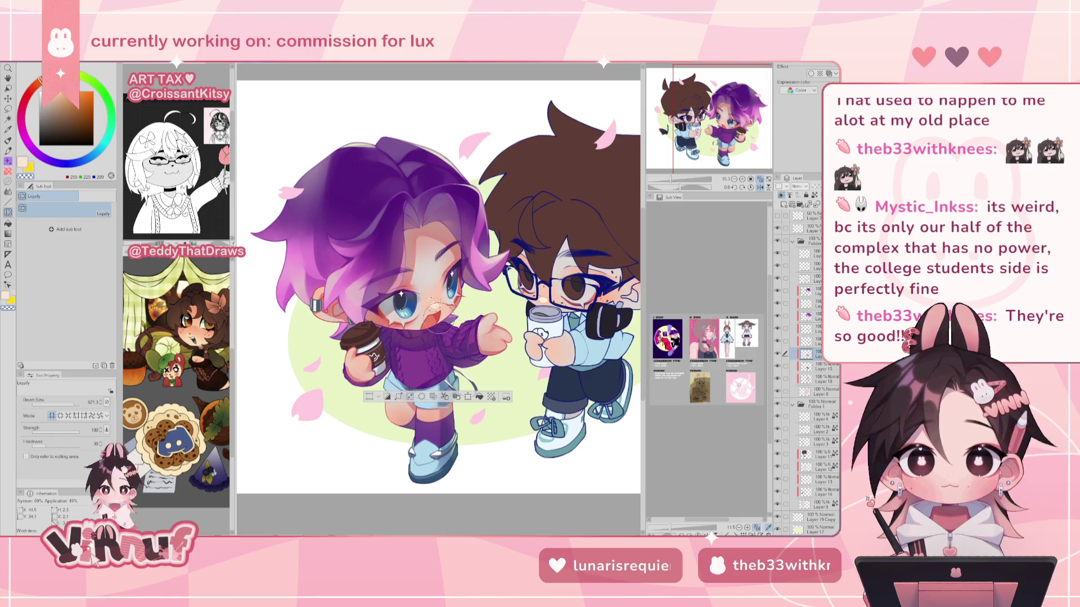
{"action": "key", "text": "ctrl+d"}
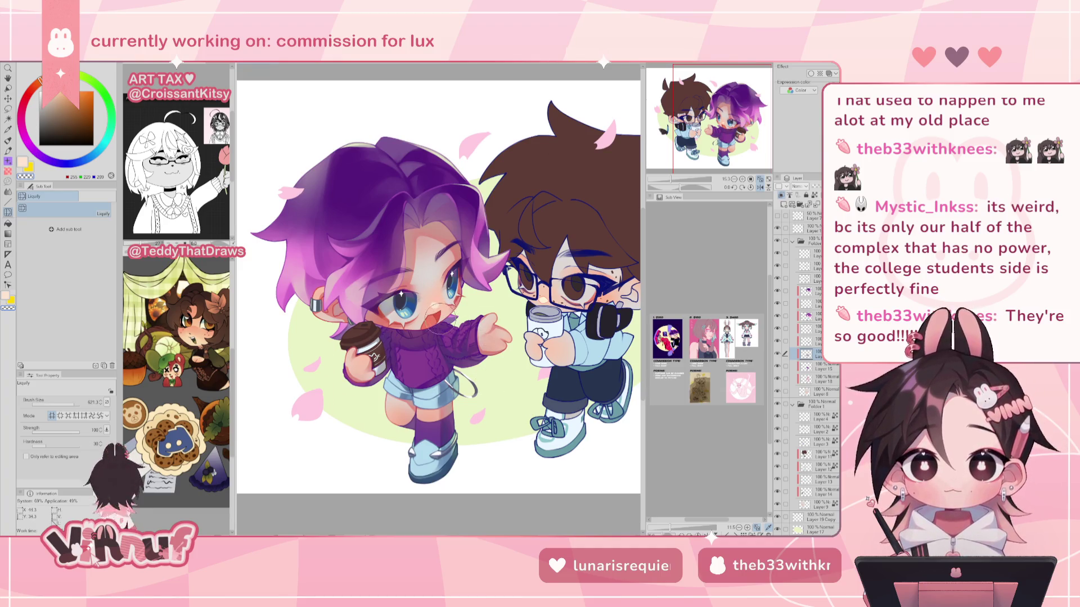
{"action": "left_click_drag", "start_coordinate": [678, 186], "coordinate": [692, 187]}
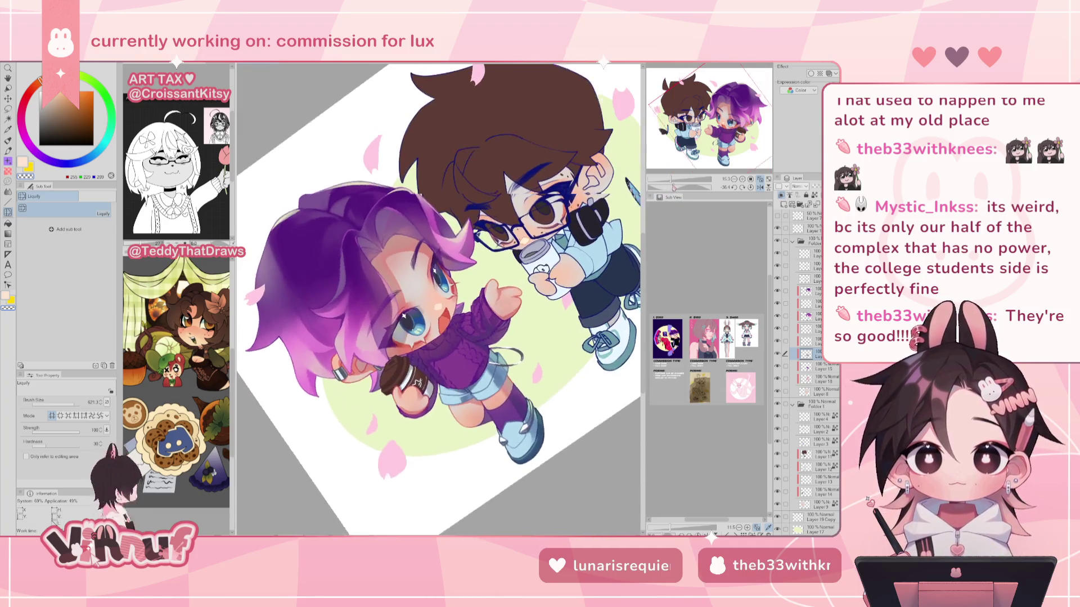
{"action": "left_click", "coordinate": [751, 187]}
{"action": "key", "text": "h"}
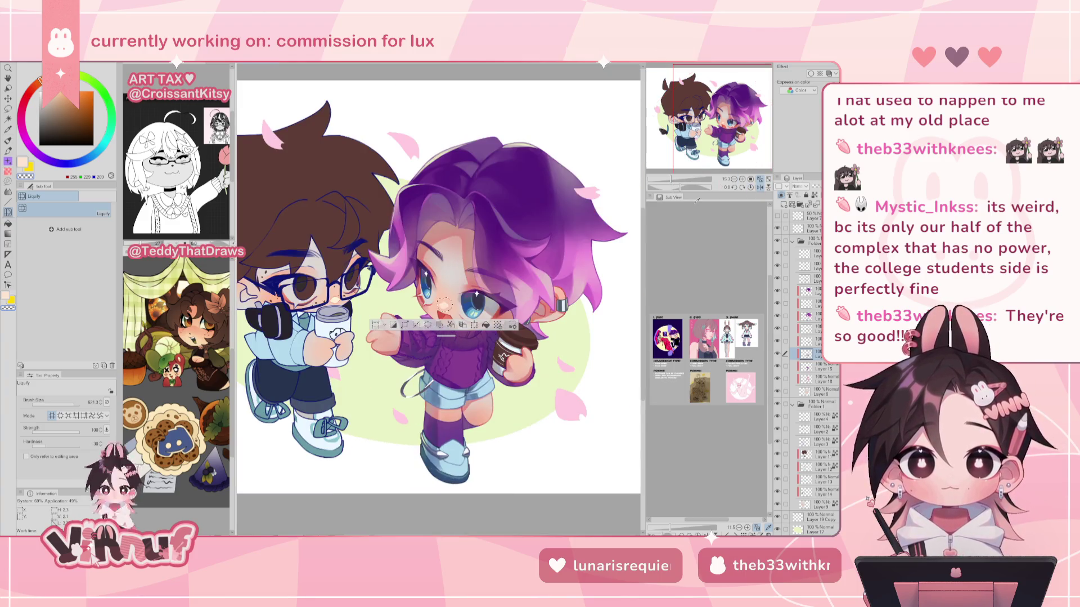
{"action": "left_click", "coordinate": [673, 180]}
{"action": "left_click_drag", "start_coordinate": [673, 181], "coordinate": [656, 181]}
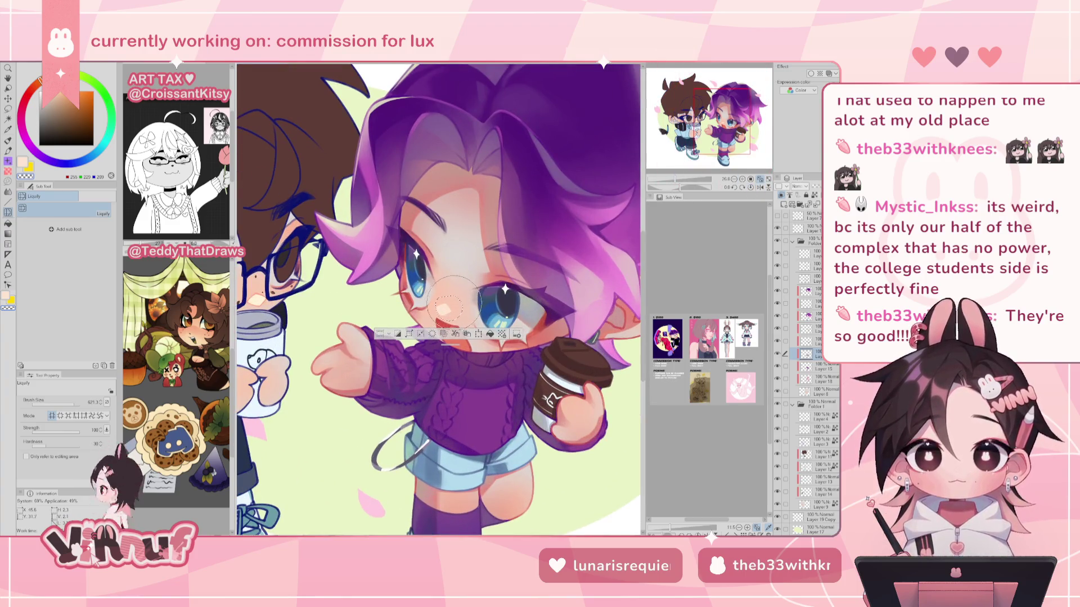
Liquify the mouth open wider, then mirror the whole canvas to check.
{"action": "left_click_drag", "start_coordinate": [450, 309], "coordinate": [449, 327]}
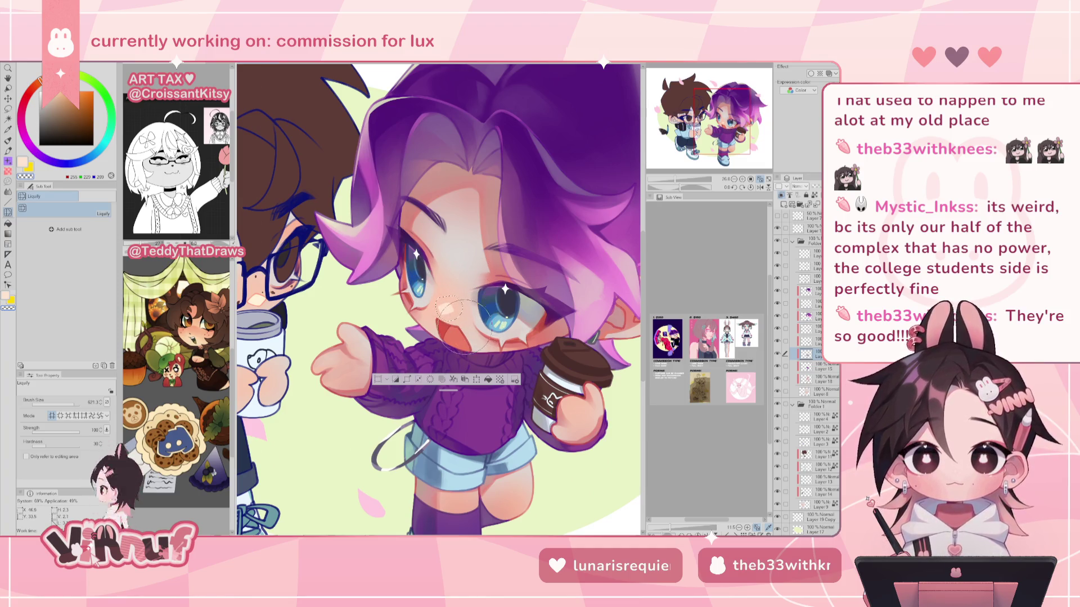
{"action": "key", "text": "ctrl+d"}
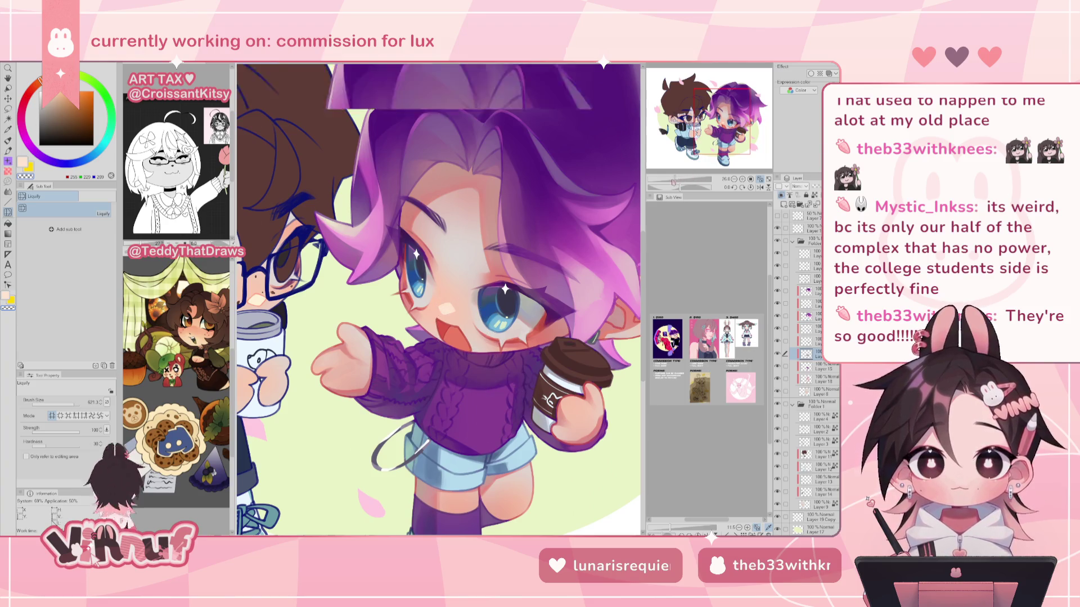
{"action": "key", "text": "ctrl+0"}
{"action": "key", "text": "h"}
{"action": "key", "text": "h"}
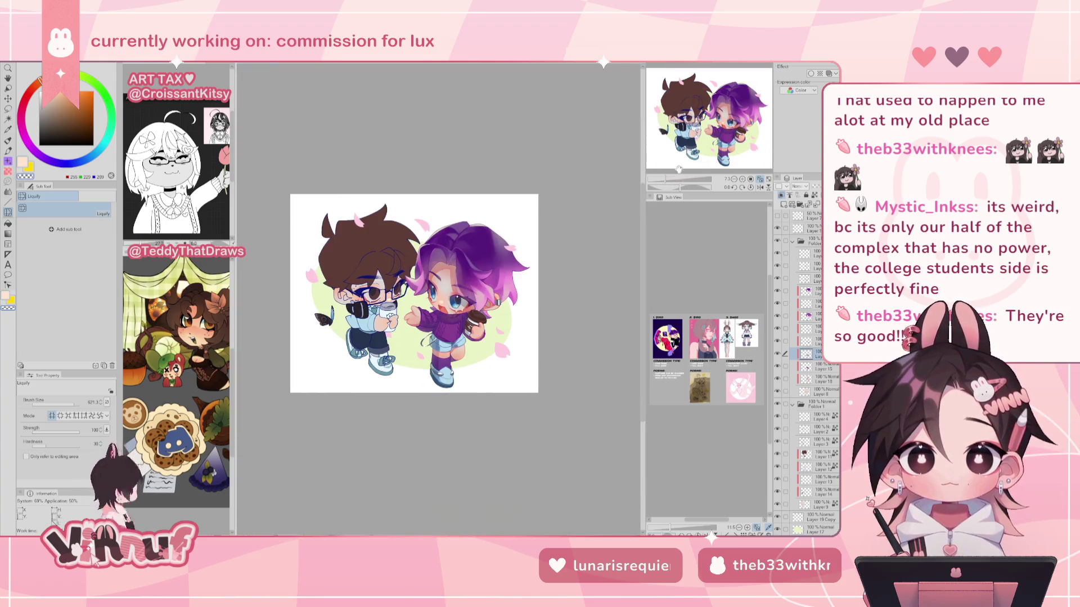
{"action": "left_click_drag", "start_coordinate": [666, 179], "coordinate": [683, 179]}
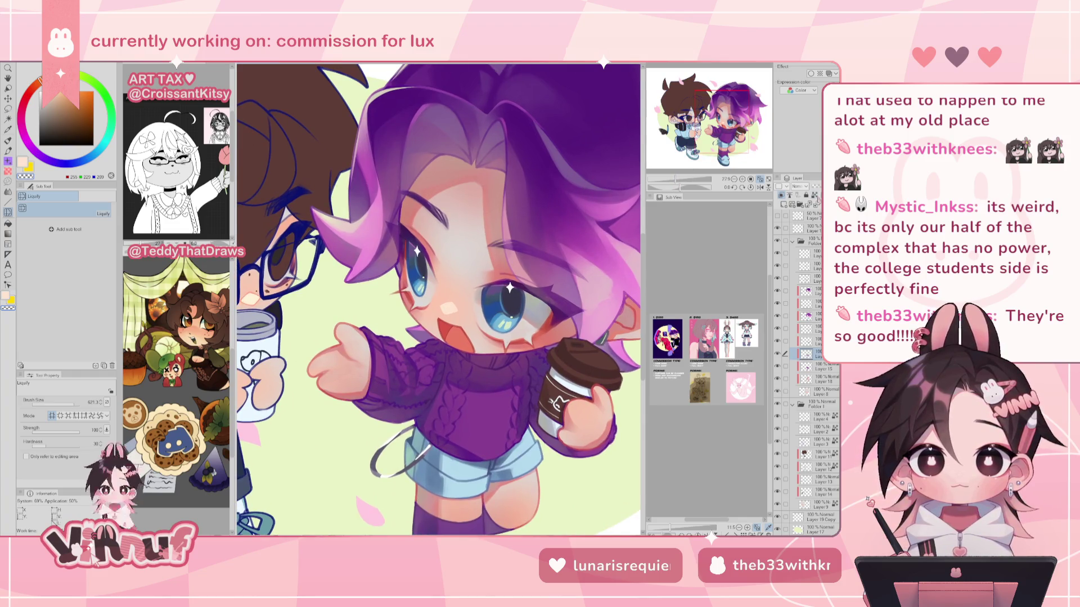
{"action": "left_click_drag", "start_coordinate": [722, 121], "coordinate": [728, 118]}
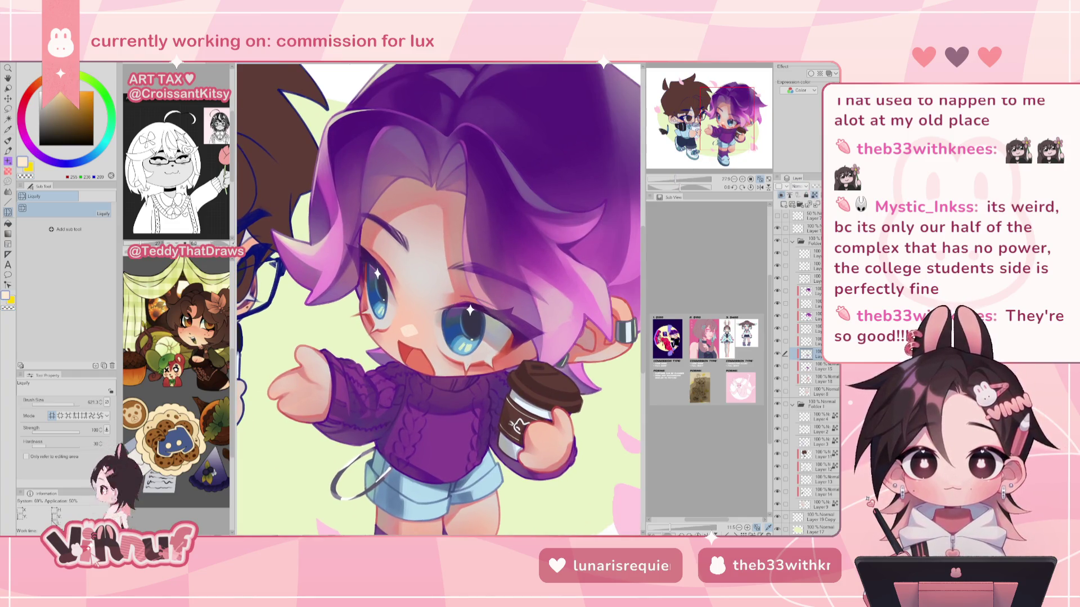
{"action": "key", "text": "b"}
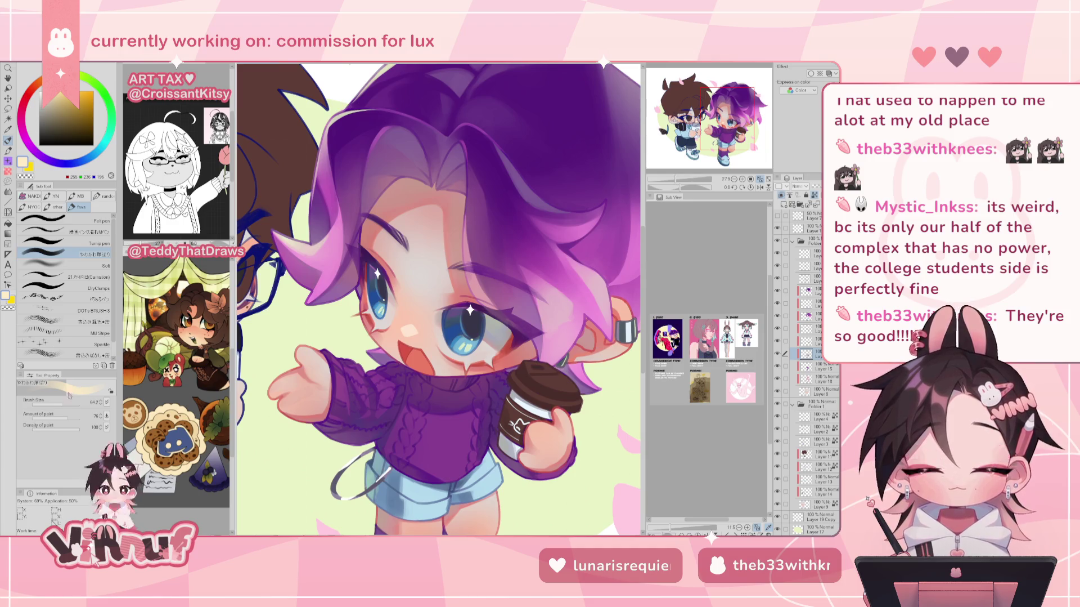
Enlarge the brush to about 127.7 and sample face tones down to a deeper peach.
{"action": "left_click_drag", "start_coordinate": [404, 333], "coordinate": [425, 330]}
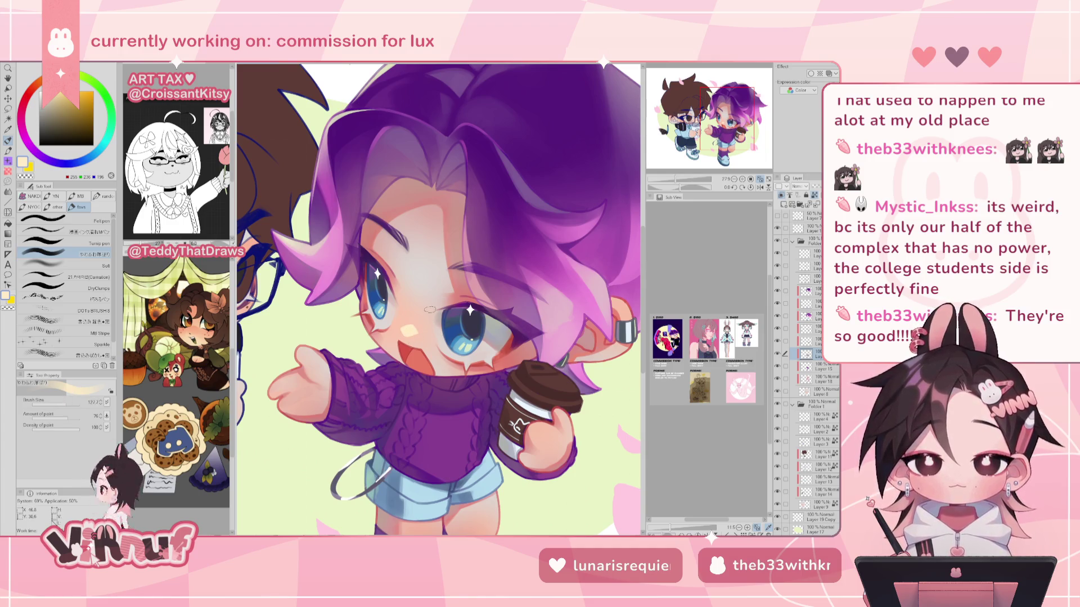
{"action": "scroll", "coordinate": [429, 309], "scroll_direction": "up", "scroll_amount": 2}
{"action": "scroll", "coordinate": [479, 337], "scroll_direction": "up", "scroll_amount": 2}
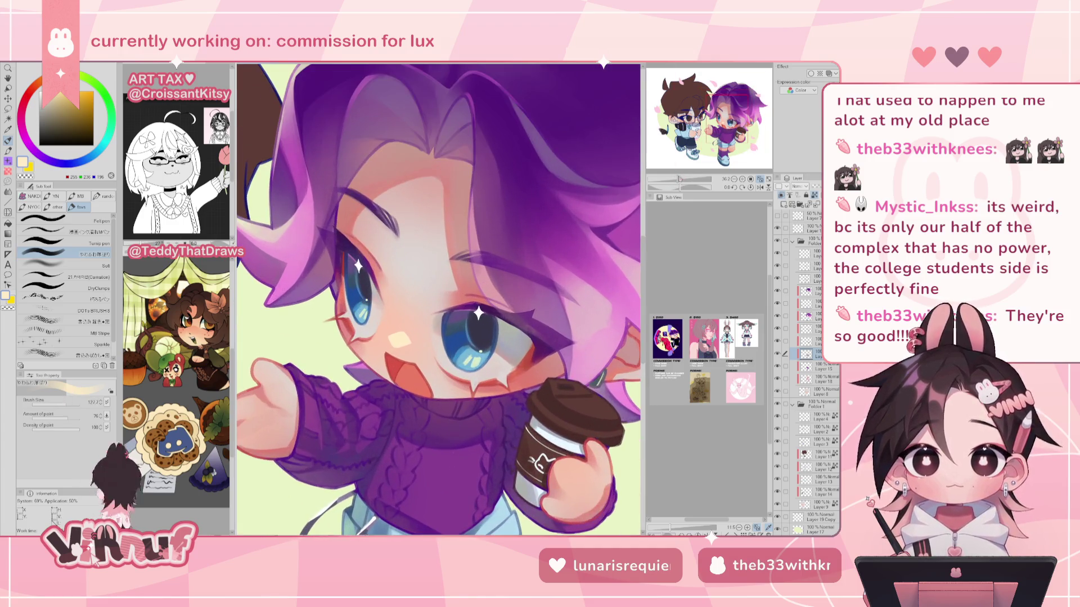
{"action": "left_click", "coordinate": [459, 271], "text": "alt"}
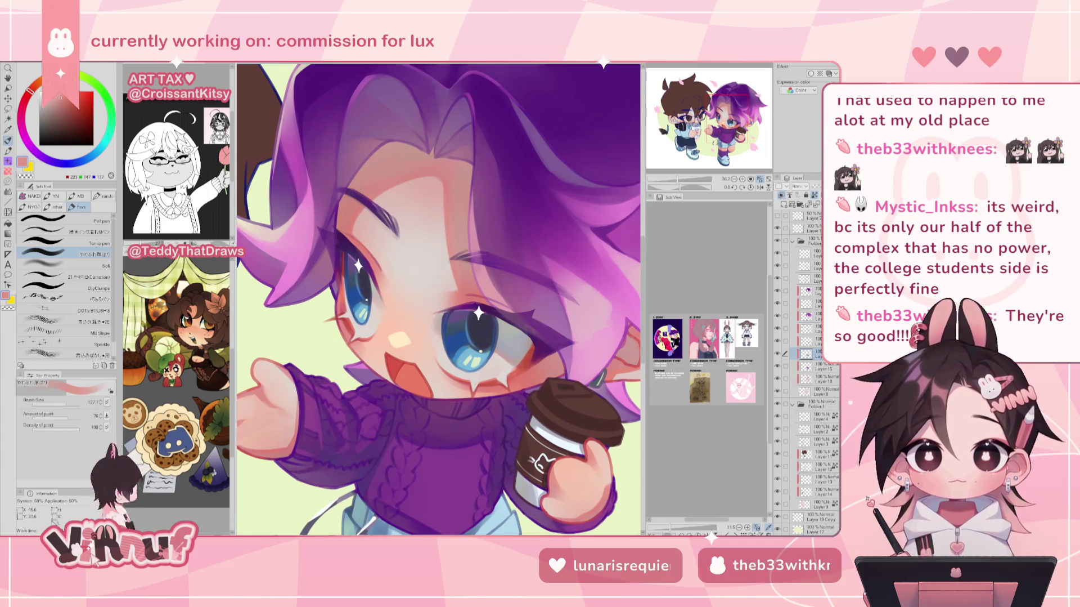
{"action": "left_click", "coordinate": [457, 275], "text": "alt"}
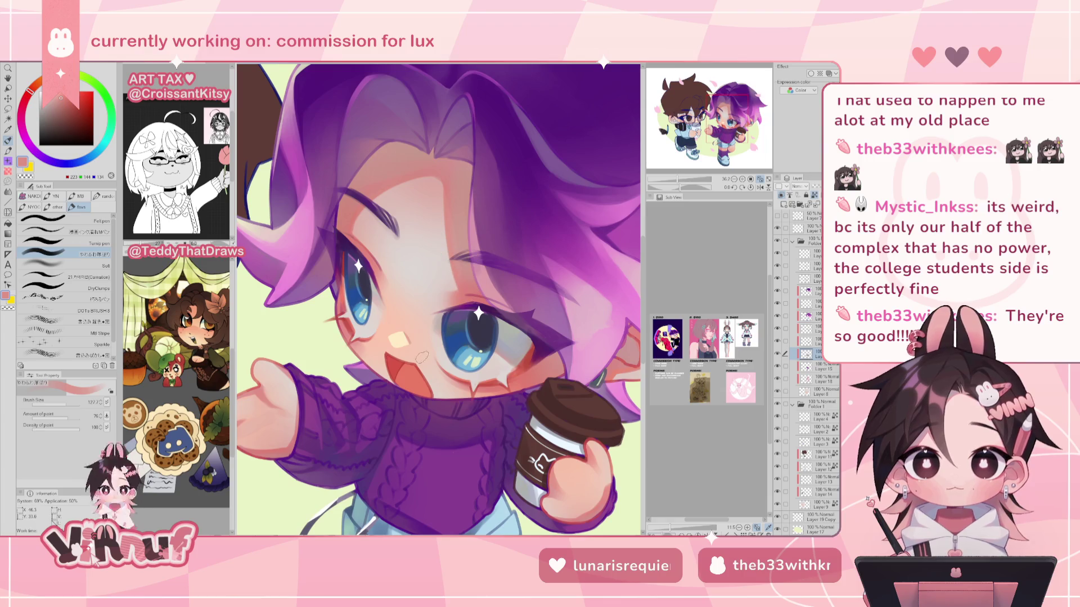
{"action": "left_click", "coordinate": [413, 337], "text": "alt"}
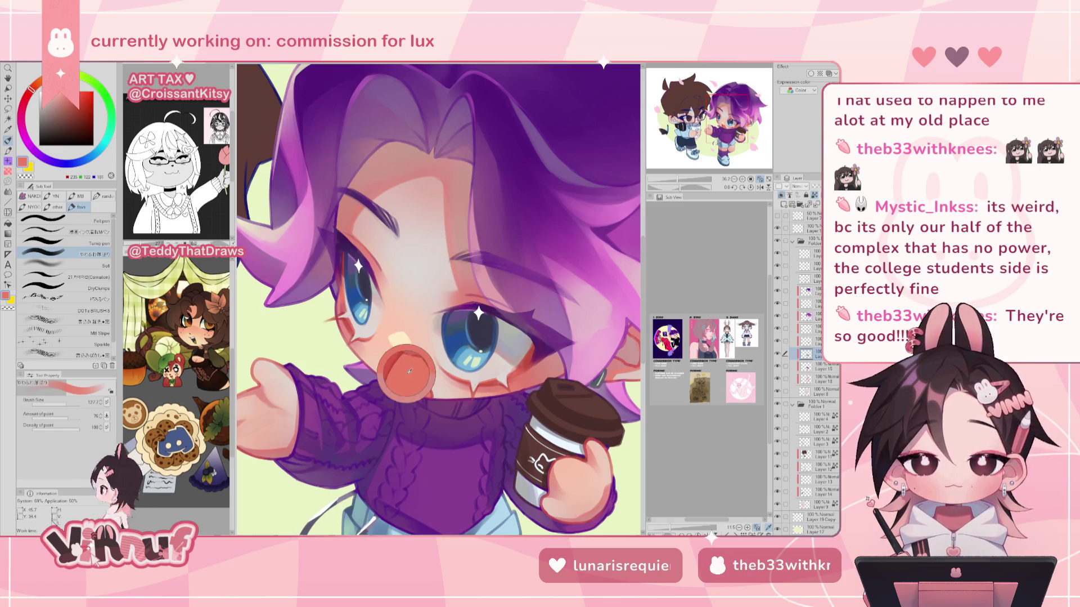
{"action": "left_click", "coordinate": [401, 338], "text": "alt"}
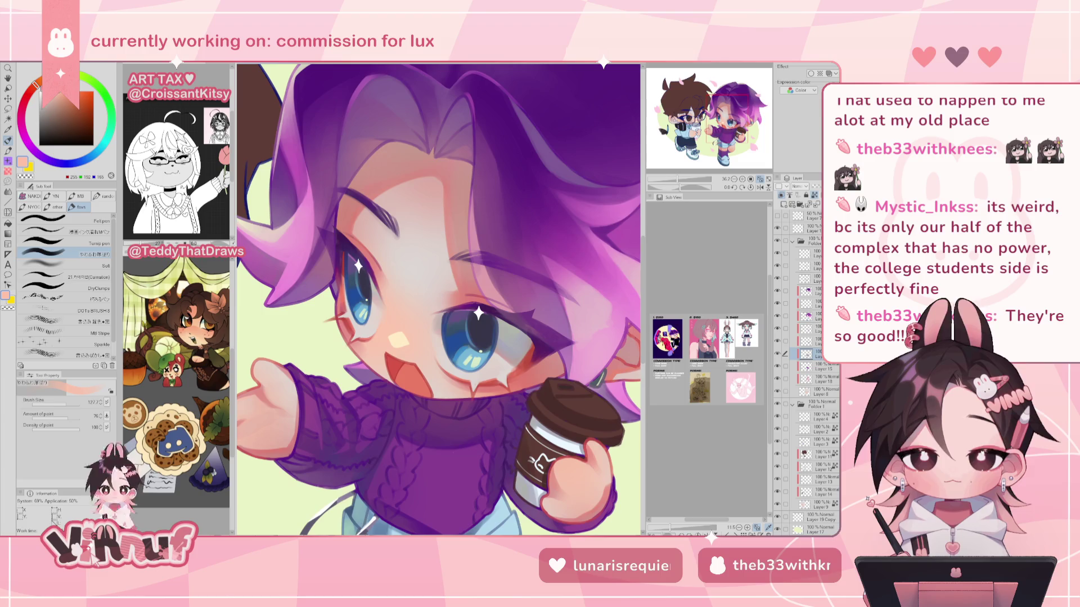
{"action": "left_click", "coordinate": [372, 344], "text": "alt"}
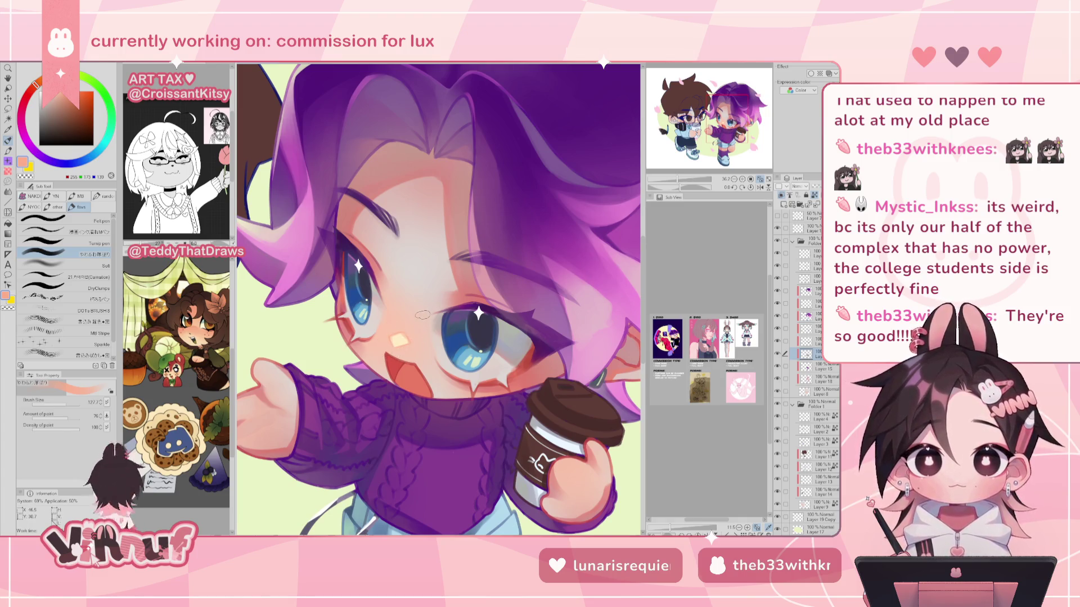
{"action": "scroll", "coordinate": [423, 317], "scroll_direction": "down", "scroll_amount": 5}
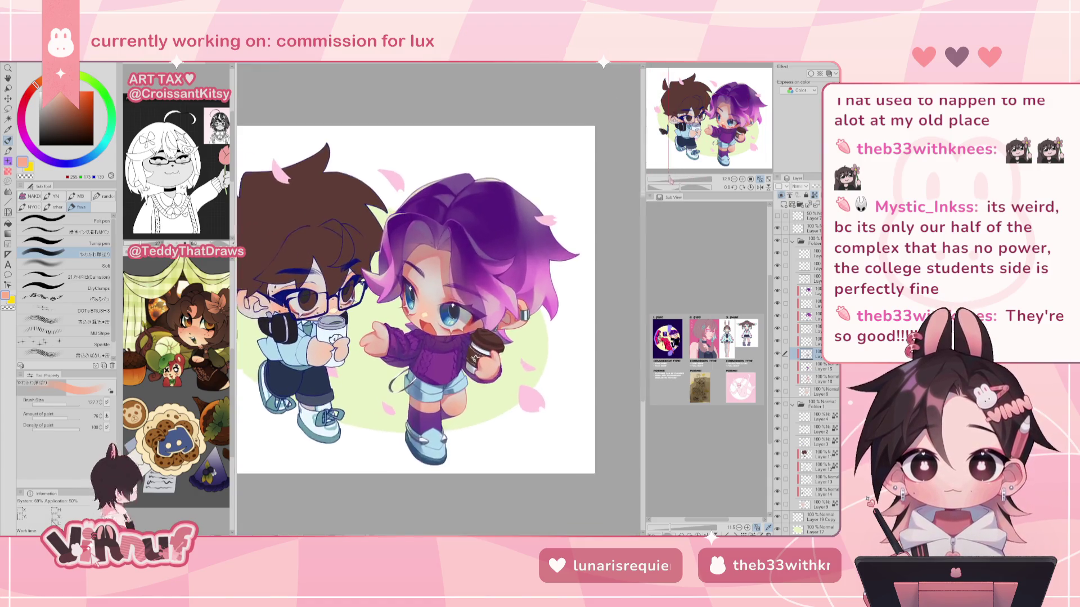
Flip the canvas back and forth to check the full composition.
{"action": "scroll", "coordinate": [423, 317], "scroll_direction": "up", "scroll_amount": 1}
{"action": "key", "text": "h"}
{"action": "key", "text": "h"}
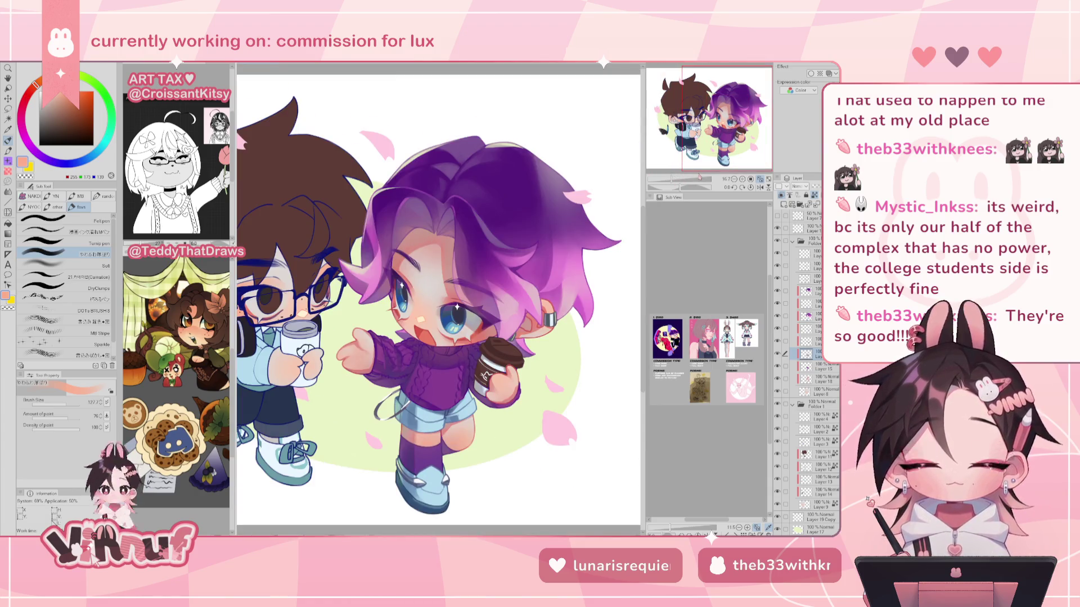
{"action": "scroll", "coordinate": [439, 299], "scroll_direction": "down", "scroll_amount": 4}
{"action": "scroll", "coordinate": [439, 298], "scroll_direction": "up", "scroll_amount": 1}
{"action": "key", "text": "h"}
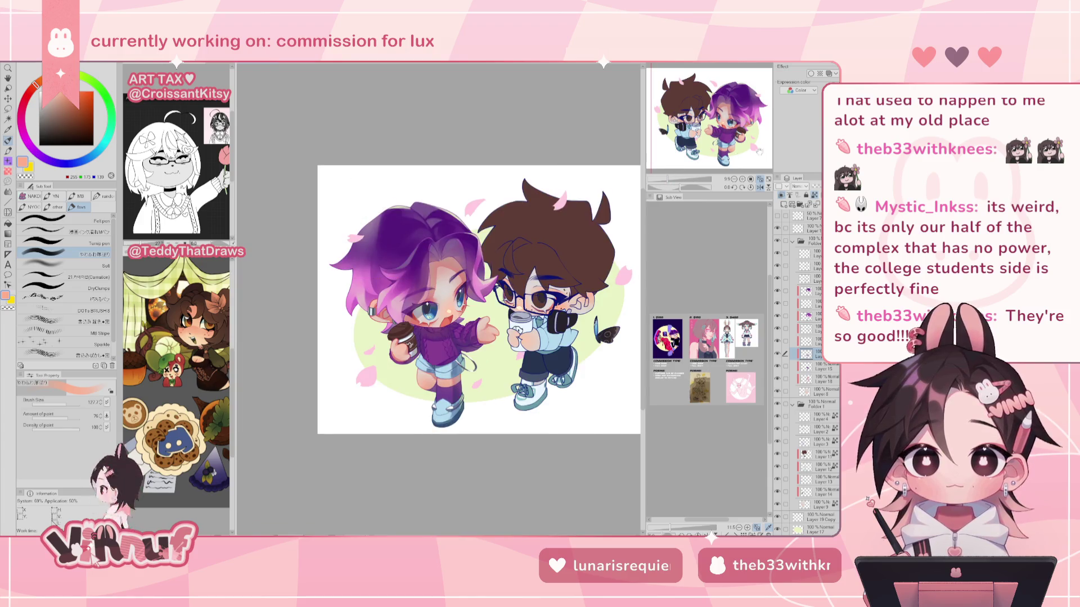
{"action": "key", "text": "h"}
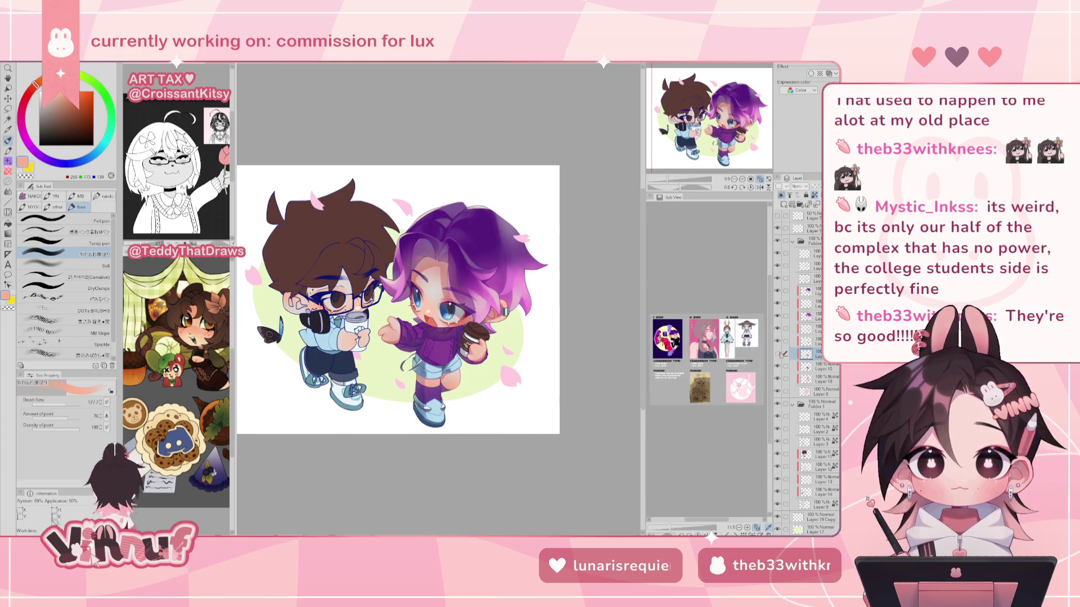
{"action": "left_click_drag", "start_coordinate": [668, 179], "coordinate": [673, 179]}
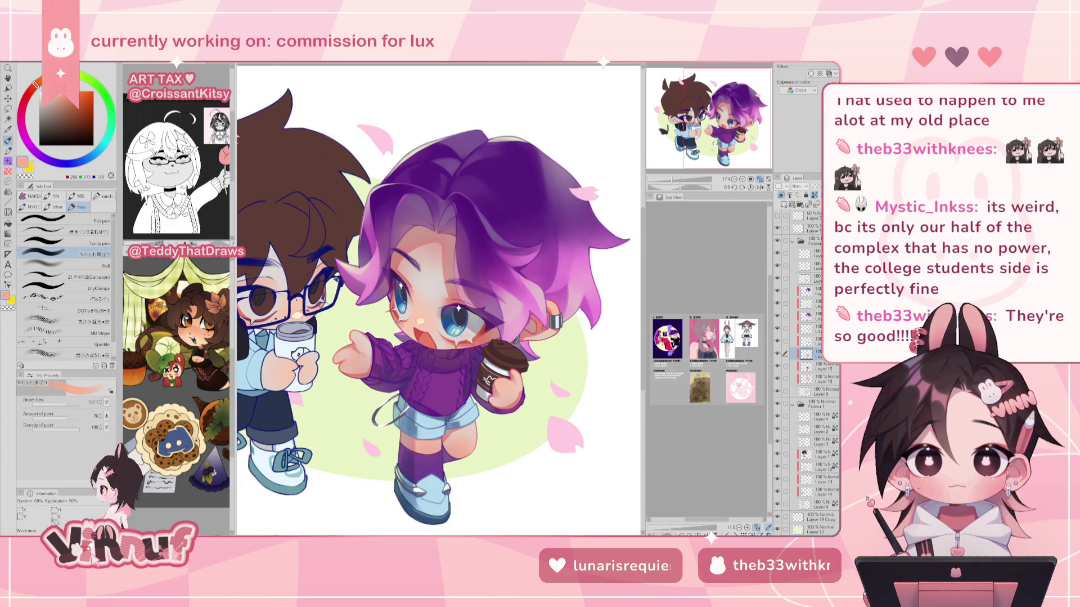
Select the first layer inside the folder and zoom in.
{"action": "left_click", "coordinate": [810, 256]}
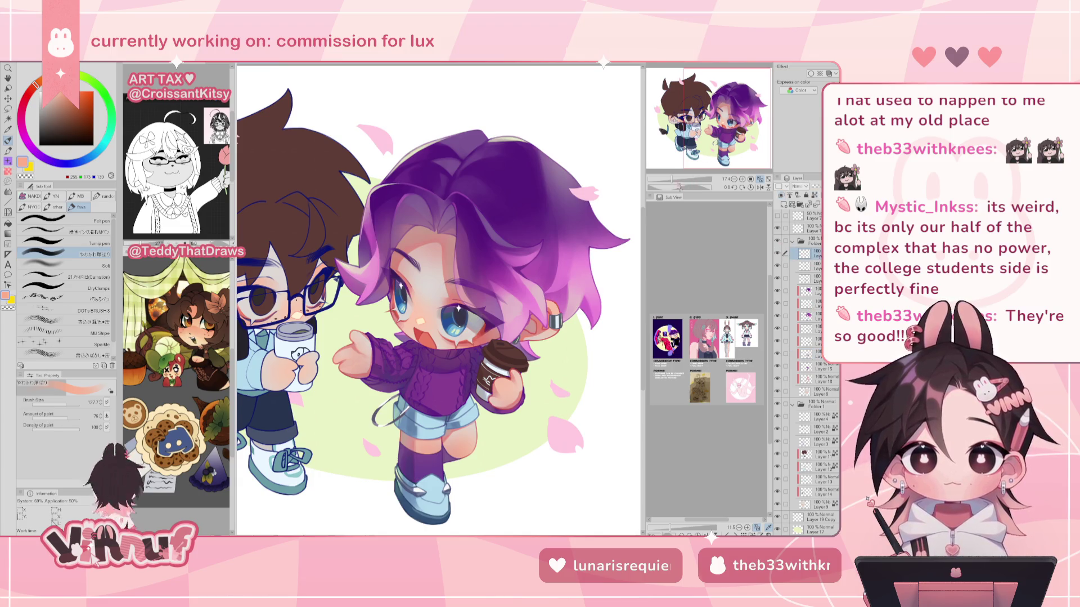
{"action": "scroll", "coordinate": [440, 300], "scroll_direction": "up", "scroll_amount": 2}
{"action": "scroll", "coordinate": [440, 300], "scroll_direction": "up", "scroll_amount": 2}
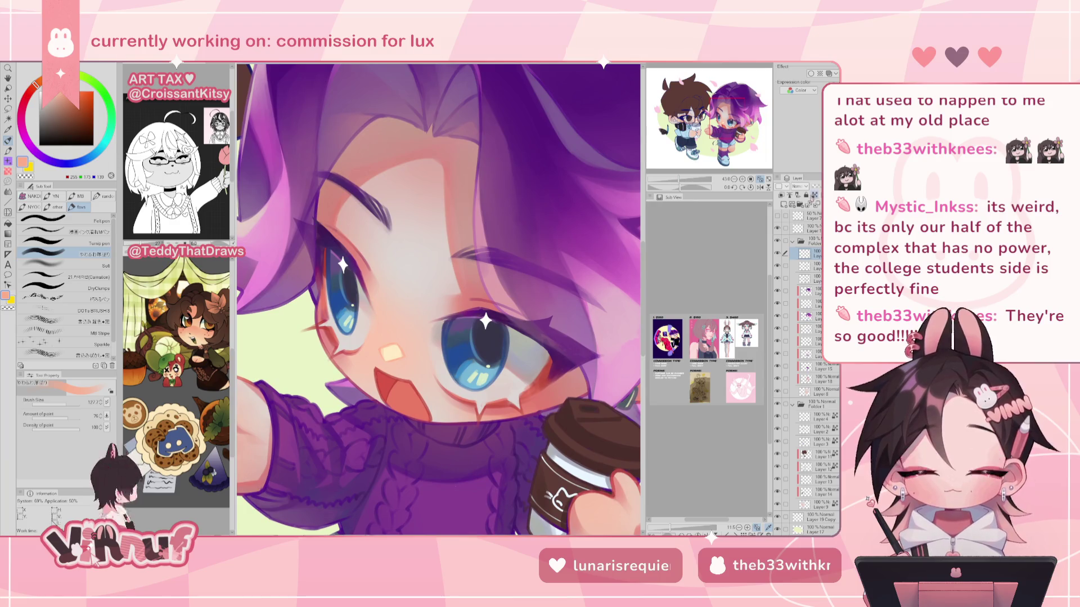
{"action": "left_click", "coordinate": [65, 231]}
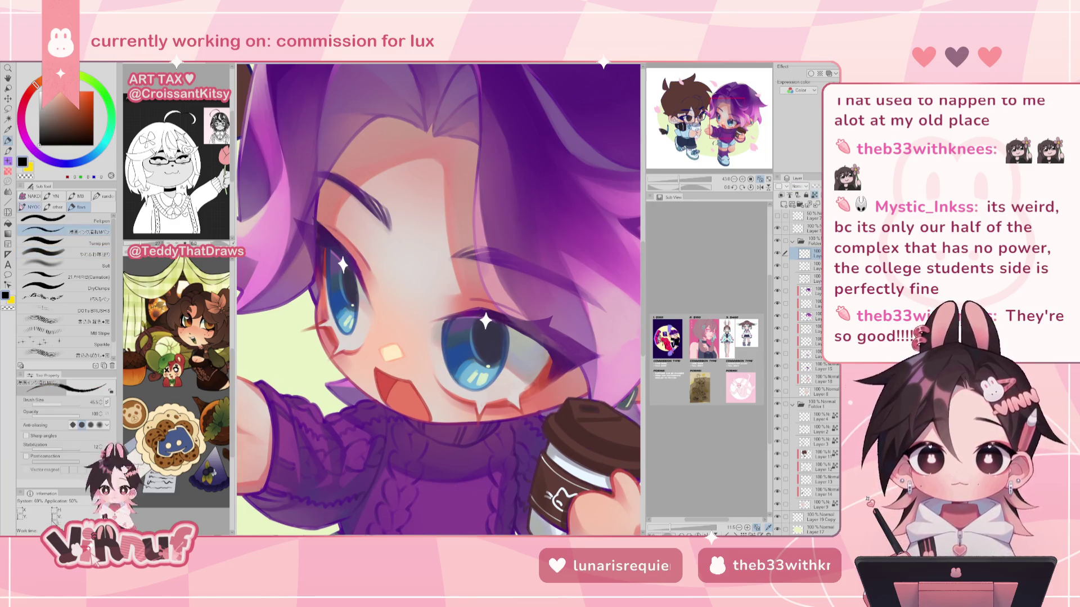
Sample the dark purple eye outline colour and set the pen to about 22.9.
{"action": "left_click", "coordinate": [326, 230], "text": "alt"}
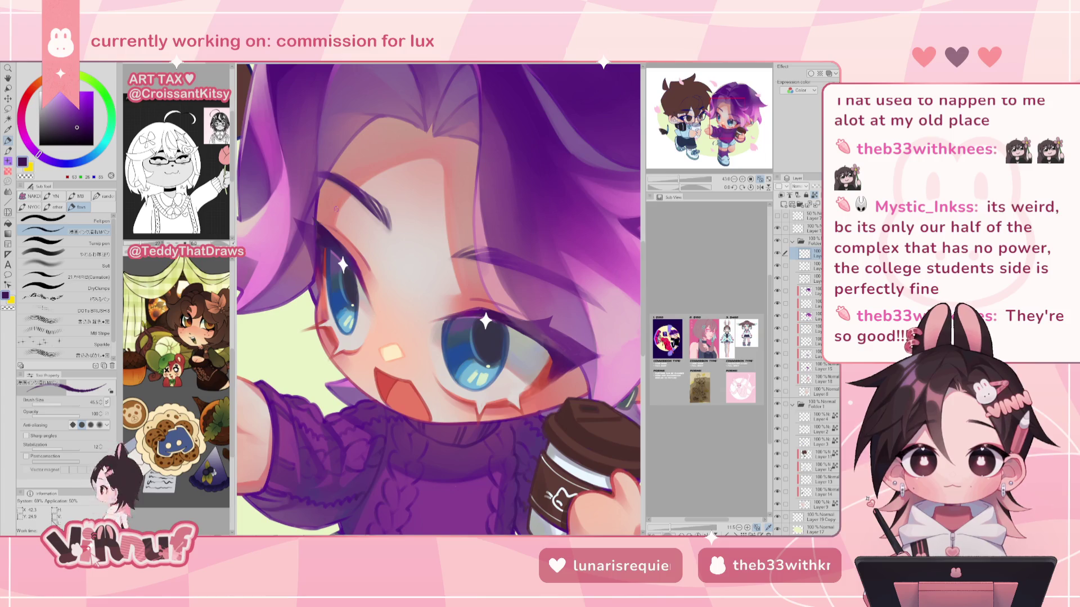
{"action": "key", "text": "alt+bracketleft"}
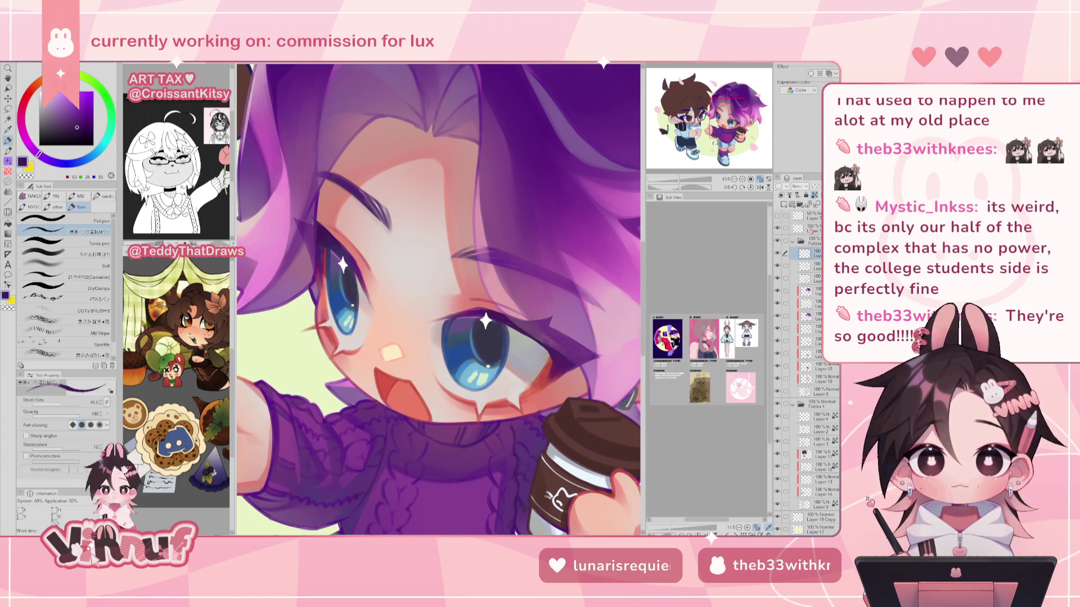
{"action": "key", "text": "alt+bracketright"}
{"action": "scroll", "coordinate": [266, 273], "scroll_direction": "up", "scroll_amount": 4}
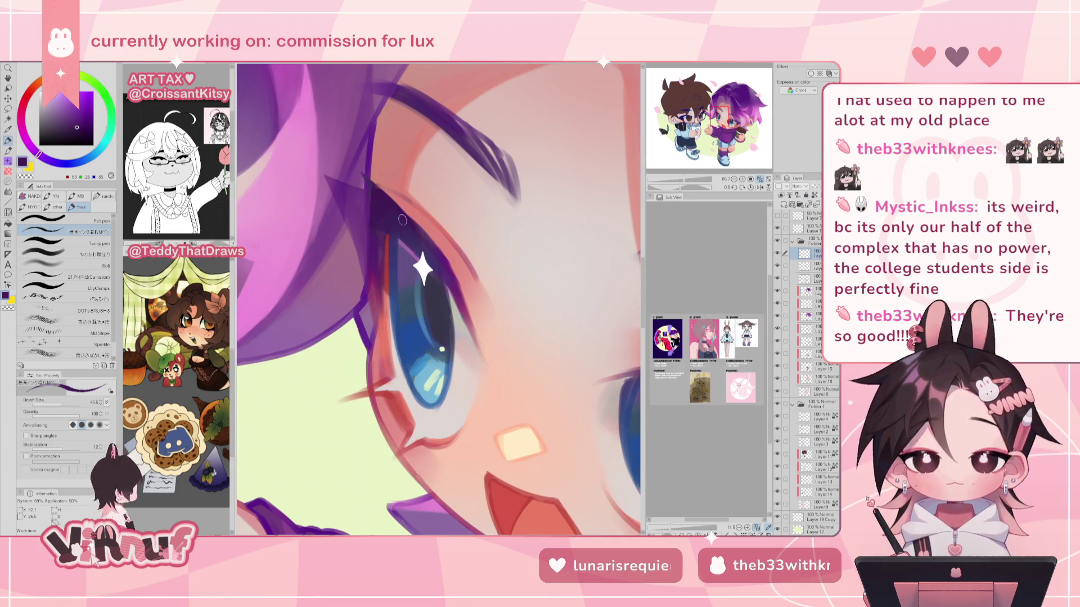
{"action": "left_click_drag", "start_coordinate": [59, 406], "coordinate": [86, 421]}
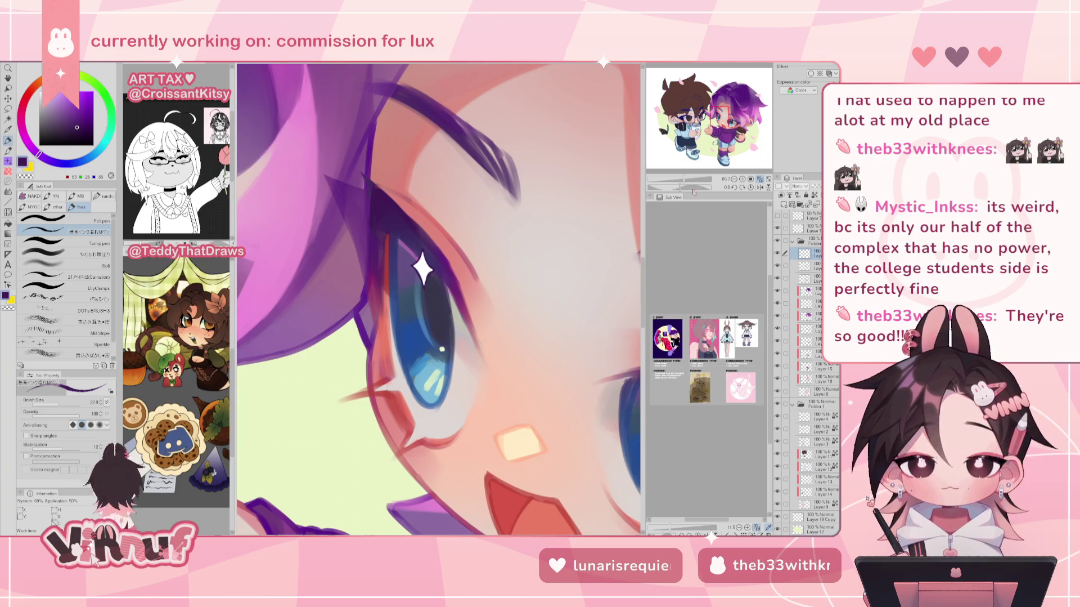
Paint and erase the blue eye's sparkle, then zoom out to the whole character.
{"action": "scroll", "coordinate": [694, 191], "scroll_direction": "up", "scroll_amount": 2}
{"action": "scroll", "coordinate": [694, 191], "scroll_direction": "up", "scroll_amount": 2}
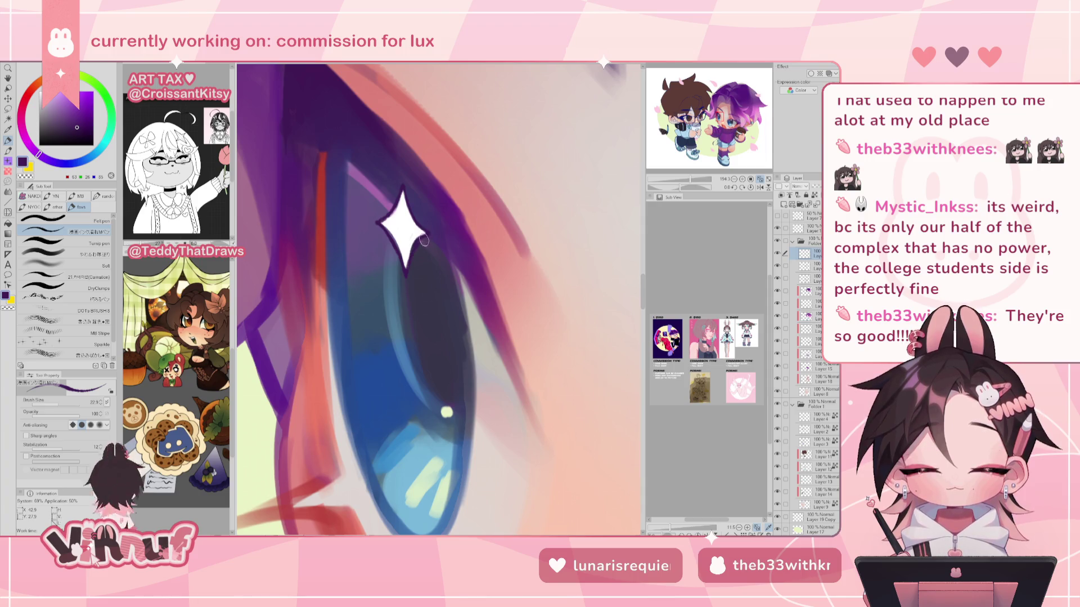
{"action": "key", "text": "e"}
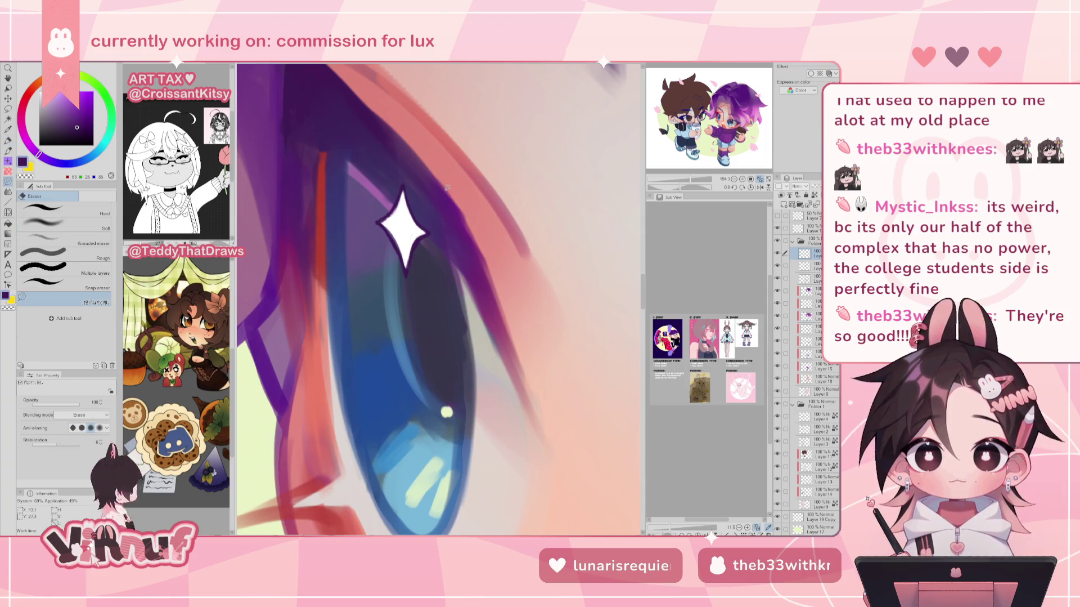
{"action": "scroll", "coordinate": [448, 187], "scroll_direction": "down", "scroll_amount": 5}
{"action": "scroll", "coordinate": [448, 187], "scroll_direction": "up", "scroll_amount": 3}
{"action": "scroll", "coordinate": [448, 187], "scroll_direction": "up", "scroll_amount": 2}
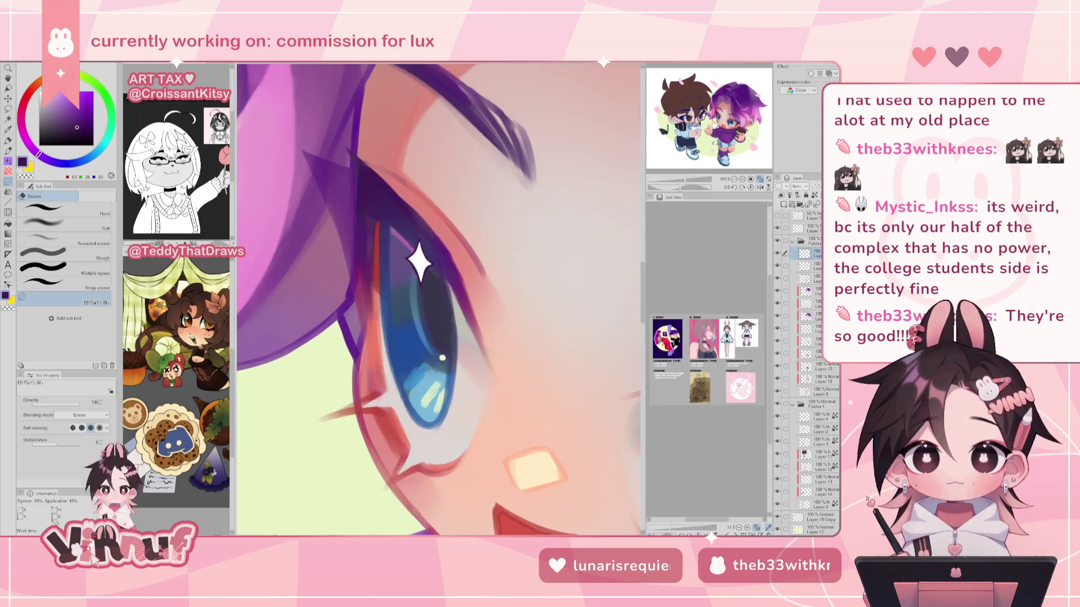
{"action": "key", "text": "p"}
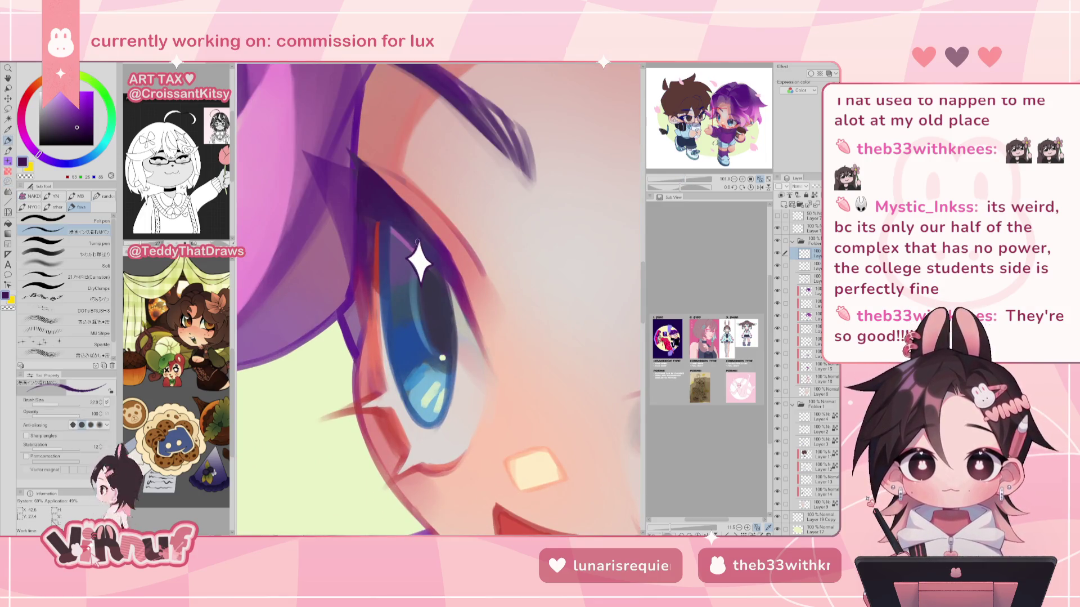
{"action": "scroll", "coordinate": [522, 274], "scroll_direction": "up", "scroll_amount": 3}
{"action": "scroll", "coordinate": [521, 274], "scroll_direction": "up", "scroll_amount": 2}
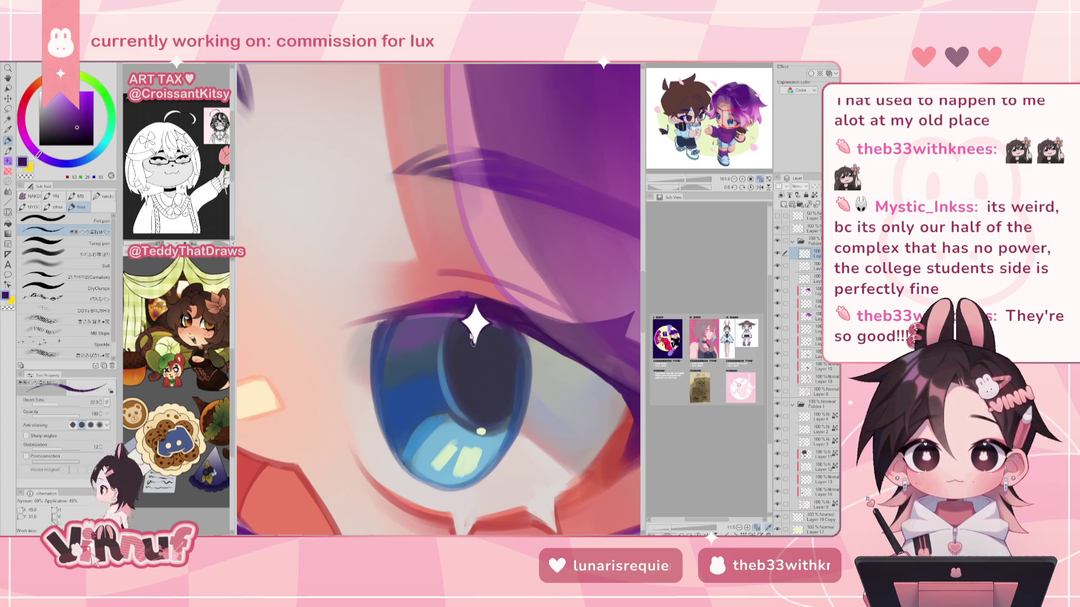
{"action": "key", "text": "ctrl+minus"}
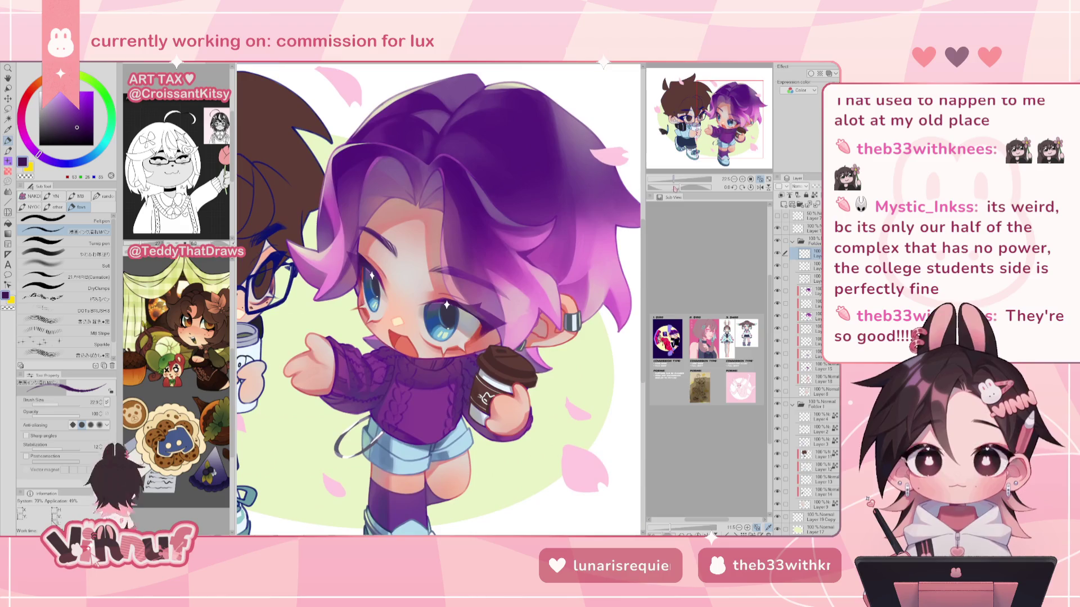
Fit the illustration, flip it horizontally and back, then refocus on the purple-haired character.
{"action": "left_click", "coordinate": [760, 178]}
{"action": "left_click", "coordinate": [760, 187]}
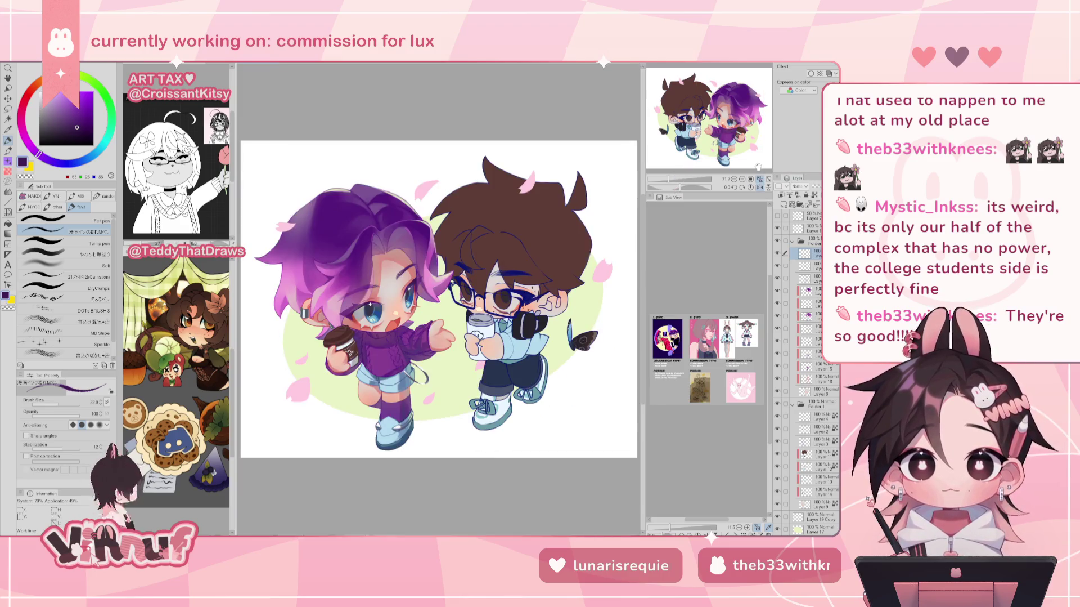
{"action": "left_click", "coordinate": [760, 186]}
{"action": "left_click_drag", "start_coordinate": [668, 179], "coordinate": [673, 178]}
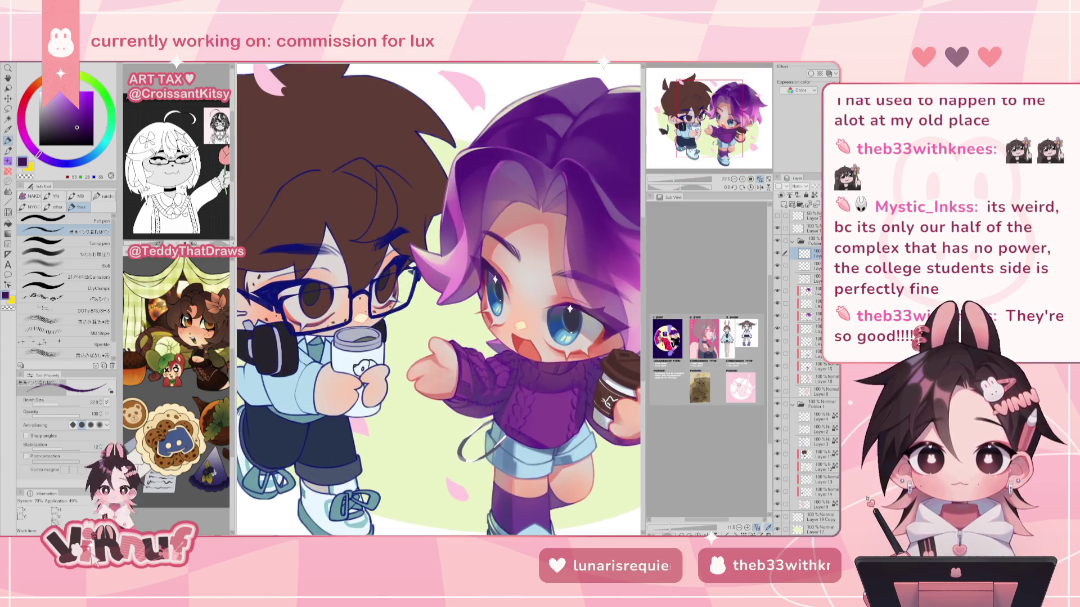
{"action": "left_click_drag", "start_coordinate": [740, 94], "coordinate": [743, 100]}
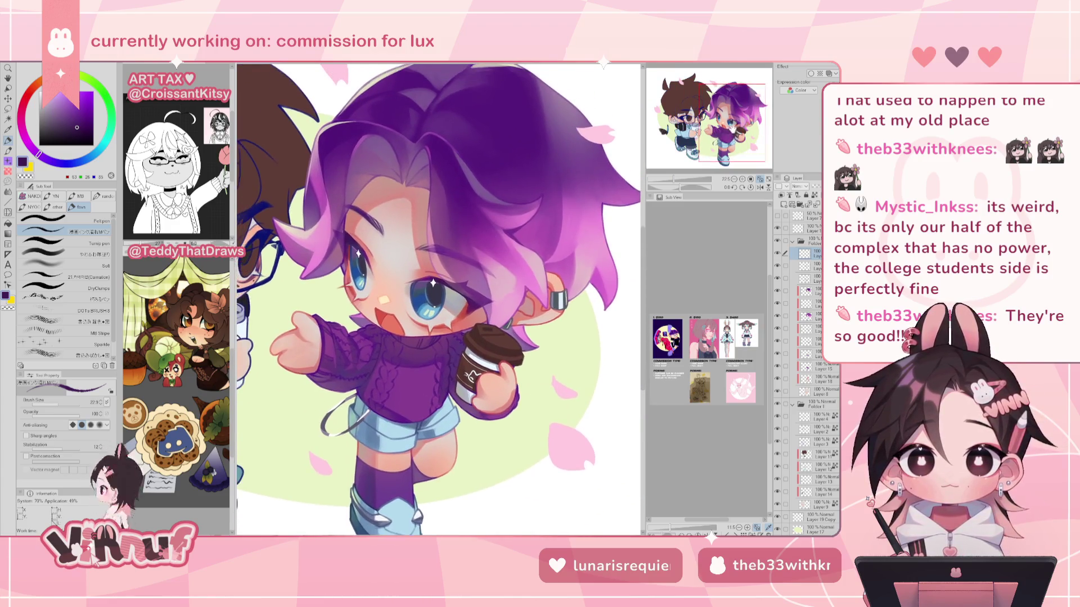
{"action": "scroll", "coordinate": [723, 114], "scroll_direction": "down", "scroll_amount": 1}
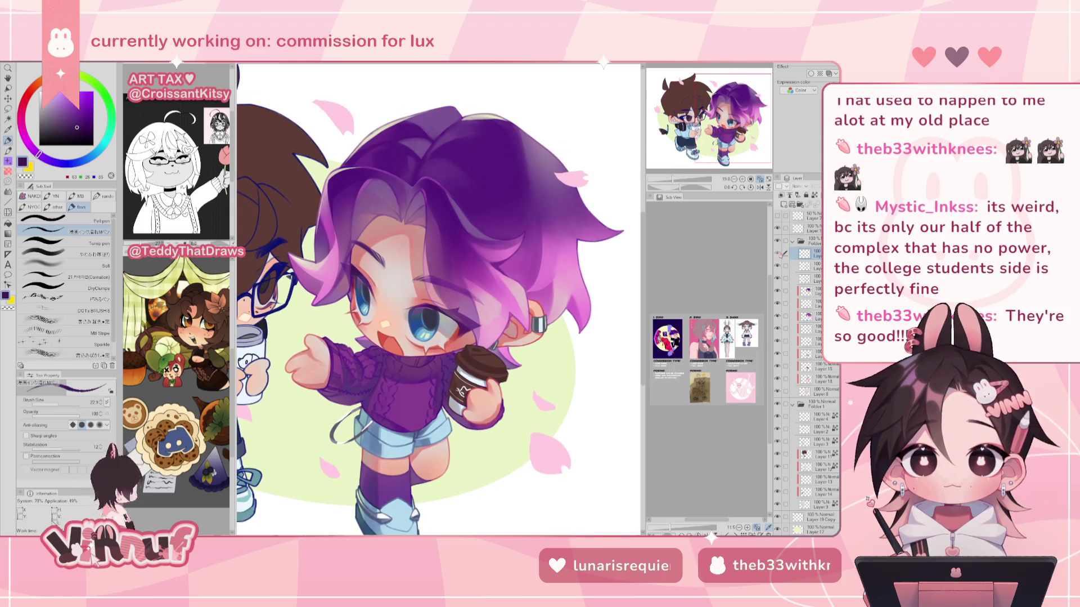
{"action": "left_click_drag", "start_coordinate": [674, 179], "coordinate": [674, 179]}
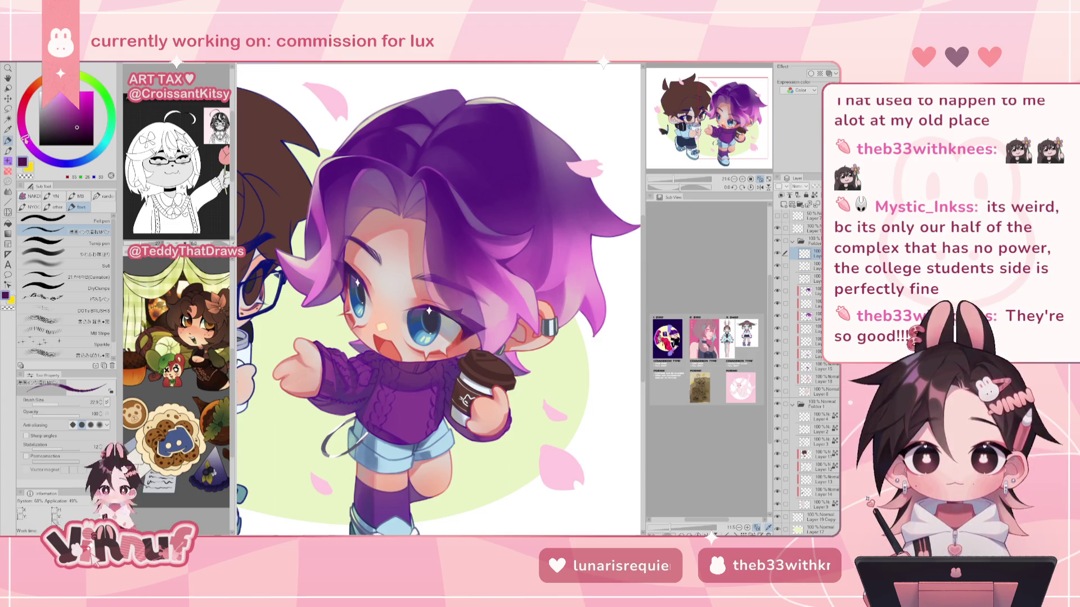
Pick pink and select the Carnation brush at a slightly smaller size.
{"action": "left_click_drag", "start_coordinate": [38, 152], "coordinate": [22, 131]}
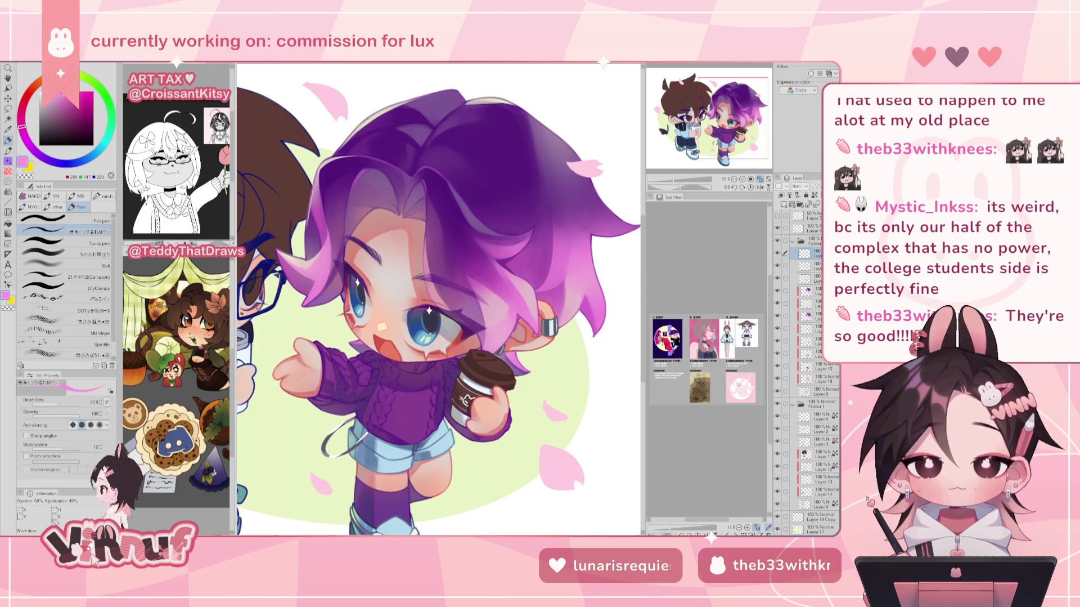
{"action": "left_click", "coordinate": [84, 274]}
{"action": "left_click", "coordinate": [66, 403]}
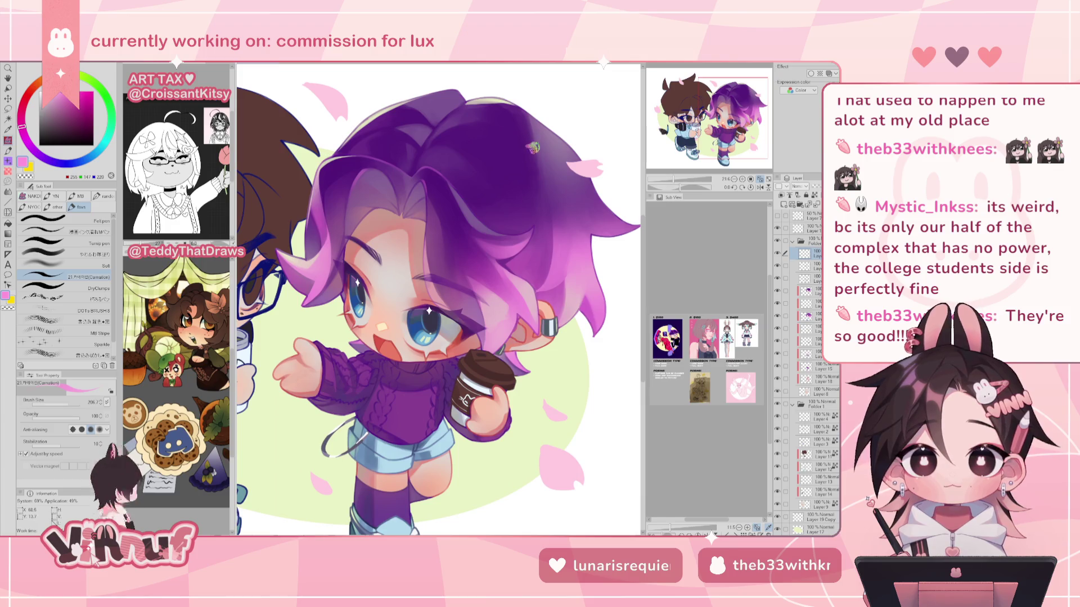
Paint light pink highlight strokes across the crown of the purple hair, checking with a flip.
{"action": "left_click_drag", "start_coordinate": [534, 144], "coordinate": [490, 196]}
{"action": "key", "text": "ctrl+z"}
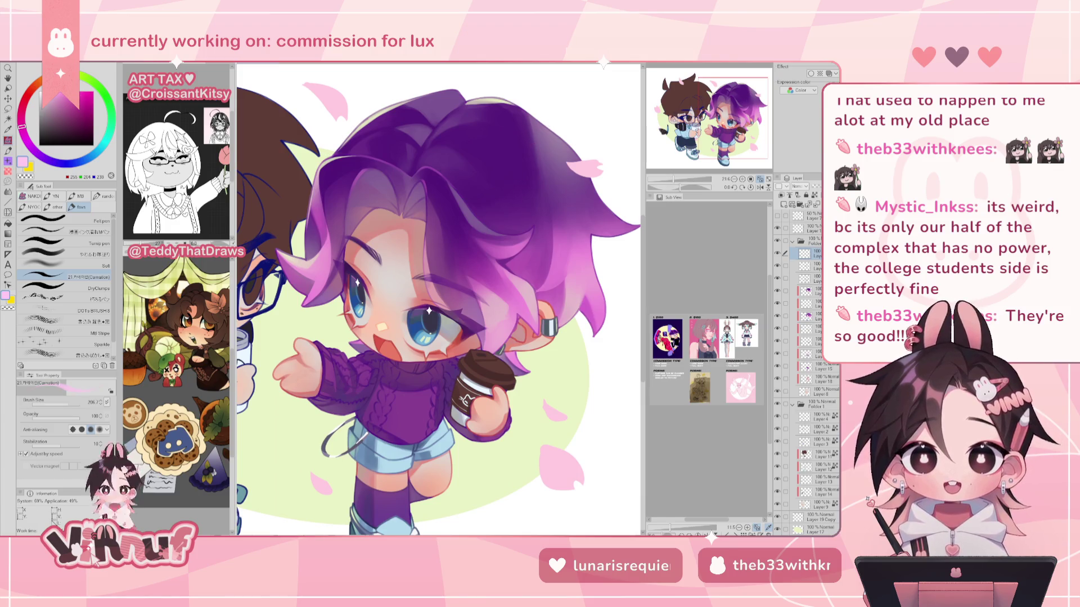
{"action": "left_click_drag", "start_coordinate": [538, 138], "coordinate": [521, 166]}
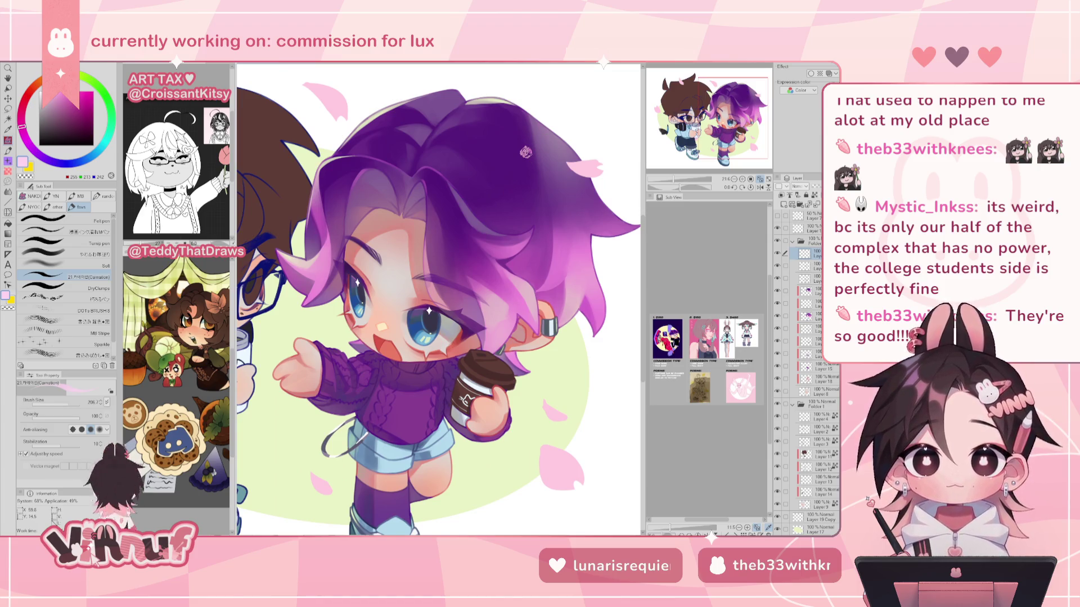
{"action": "left_click", "coordinate": [732, 100]}
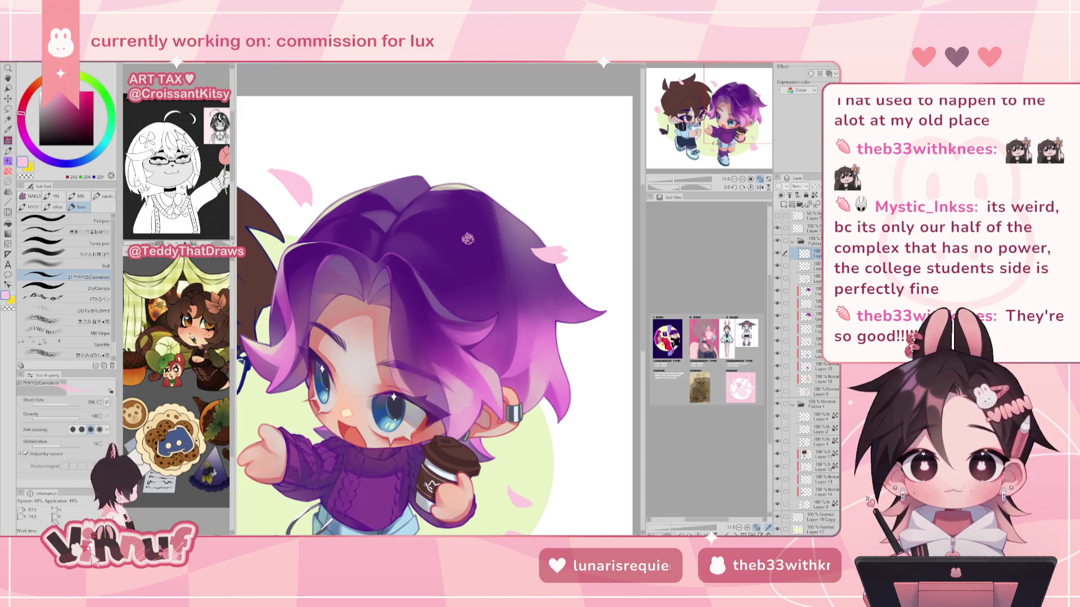
{"action": "scroll", "coordinate": [676, 163], "scroll_direction": "down", "scroll_amount": 3}
{"action": "key", "text": "h"}
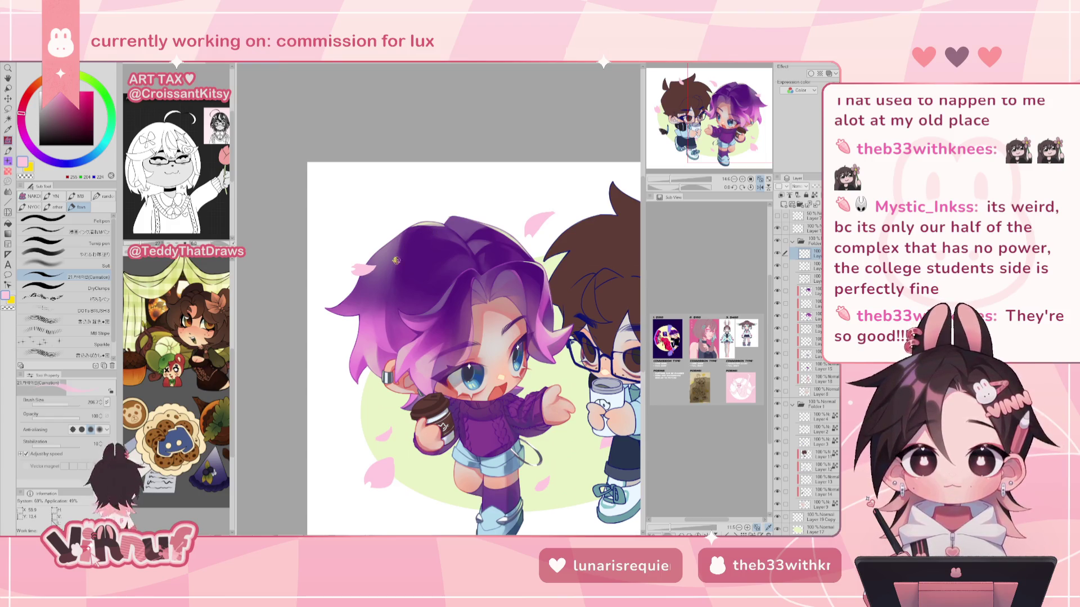
{"action": "key", "text": "h"}
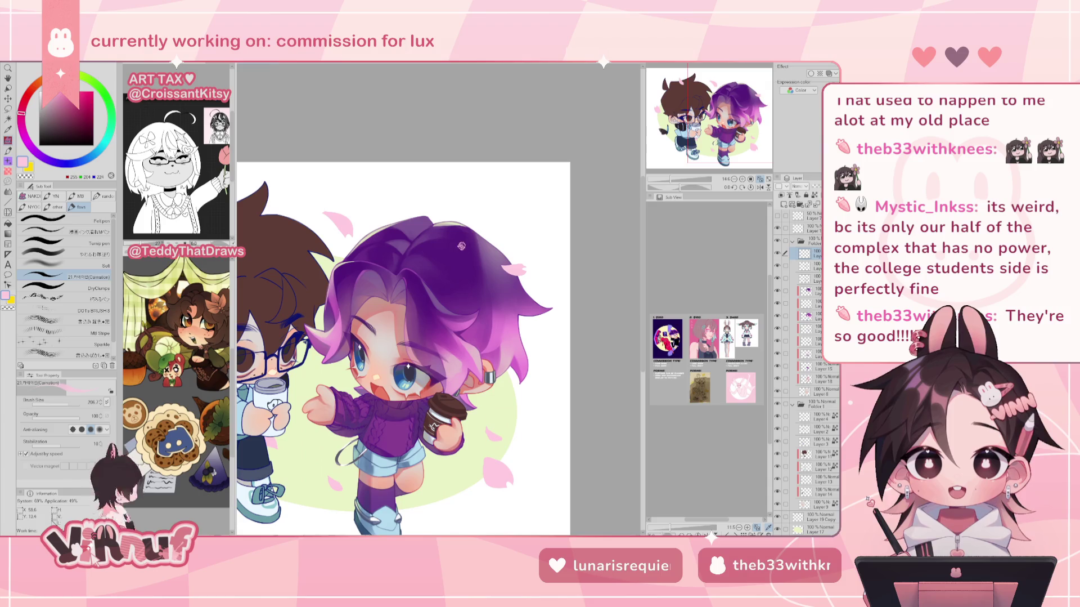
{"action": "left_click_drag", "start_coordinate": [461, 243], "coordinate": [450, 275]}
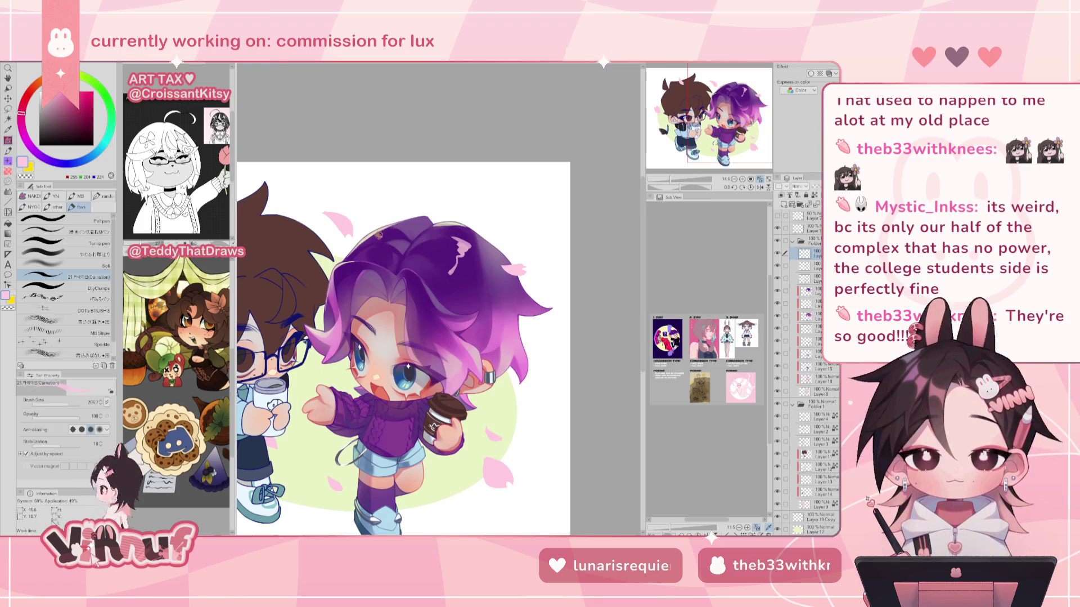
{"action": "left_click_drag", "start_coordinate": [379, 234], "coordinate": [376, 259]}
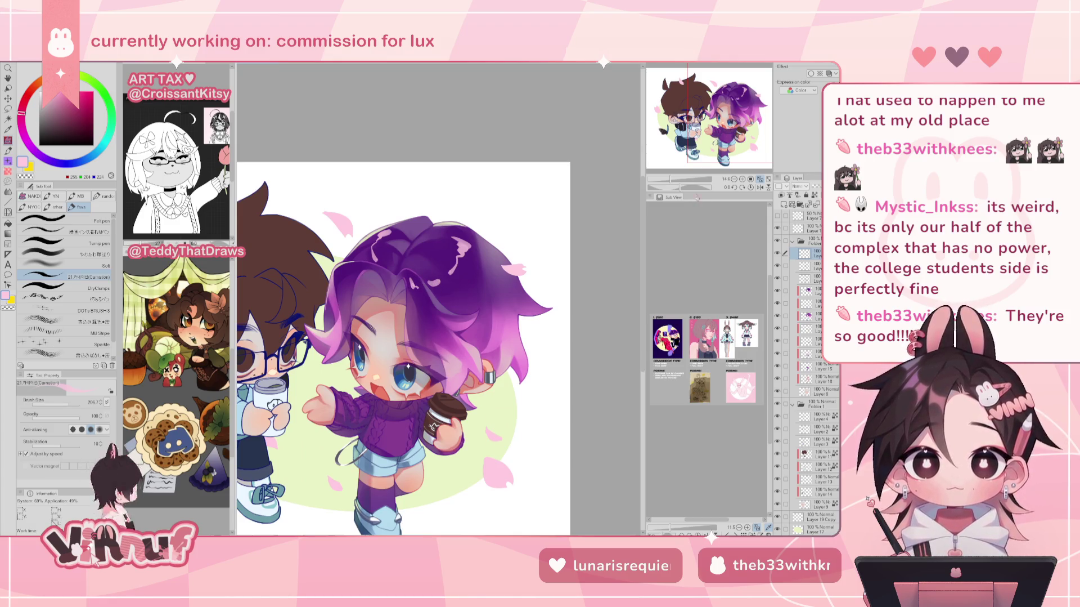
Check the whole picture mirrored, then darken a small patch of the purple hair.
{"action": "key", "text": "ctrl+minus"}
{"action": "key", "text": "h"}
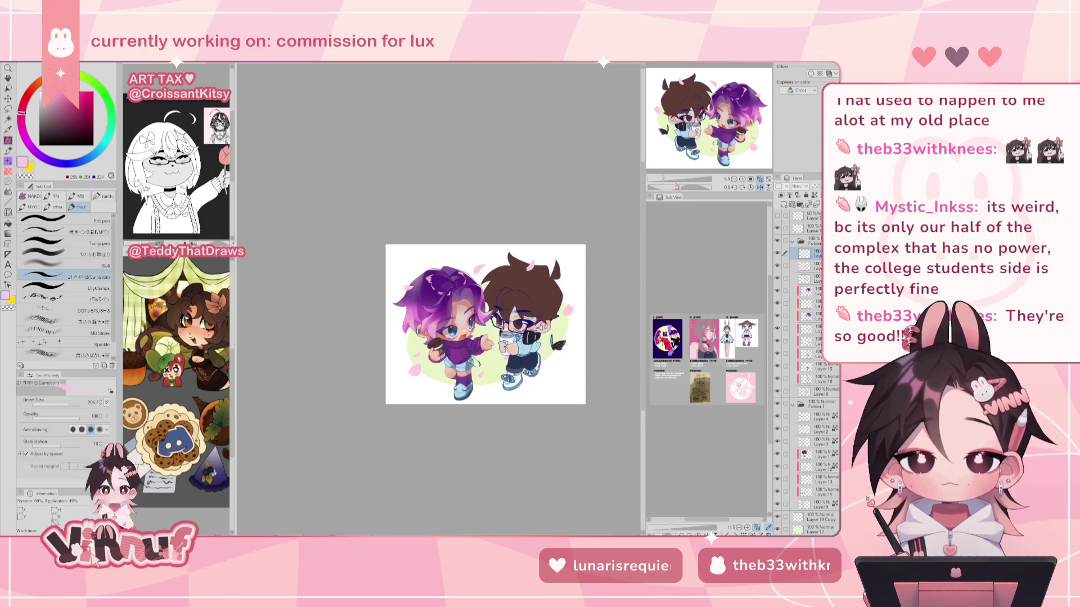
{"action": "key", "text": "h"}
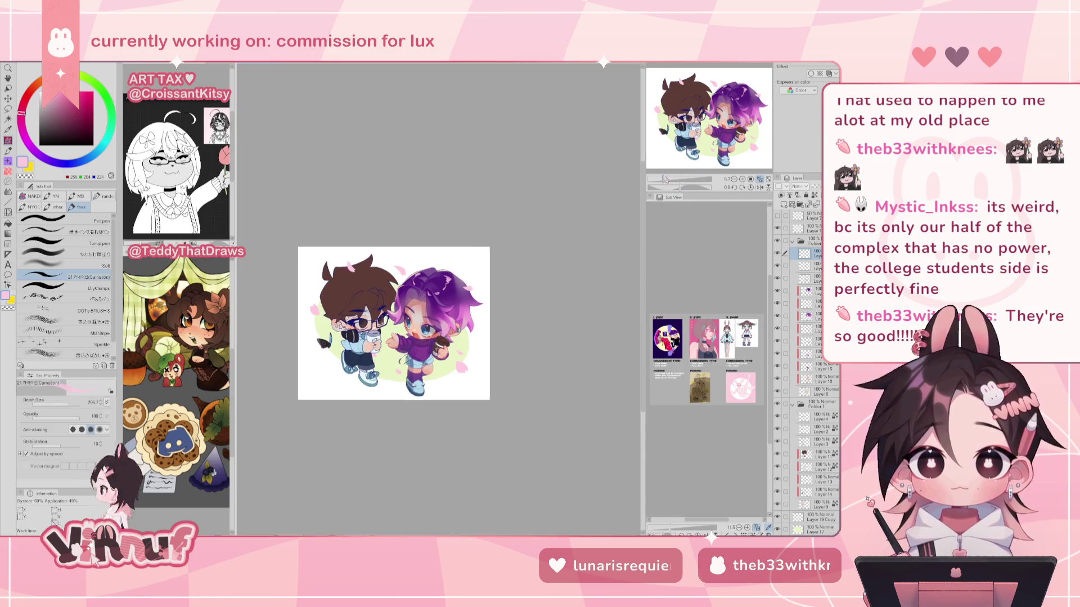
{"action": "key", "text": "ctrl+plus"}
{"action": "left_click_drag", "start_coordinate": [457, 241], "coordinate": [462, 275]}
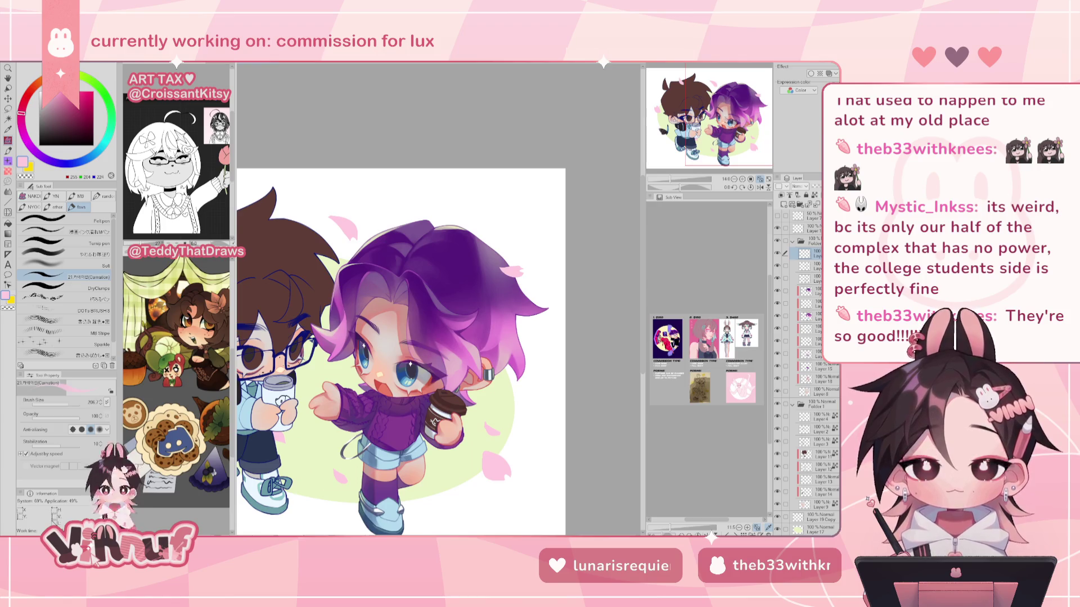
{"action": "left_click_drag", "start_coordinate": [394, 338], "coordinate": [387, 351]}
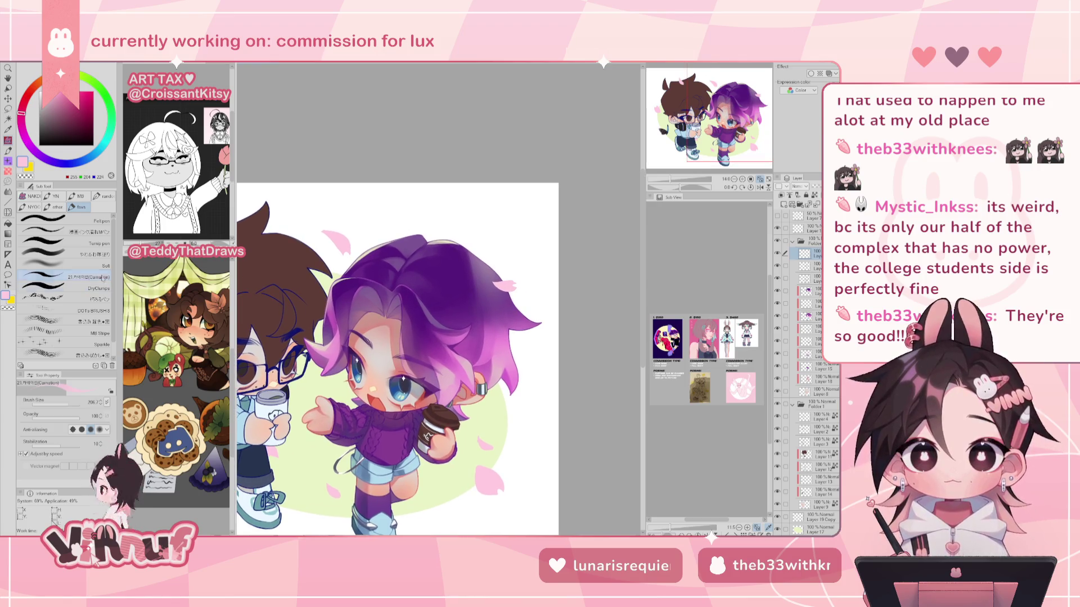
Paint a white highlight down the purple hair with the soft brush at size 146.
{"action": "left_click", "coordinate": [97, 256]}
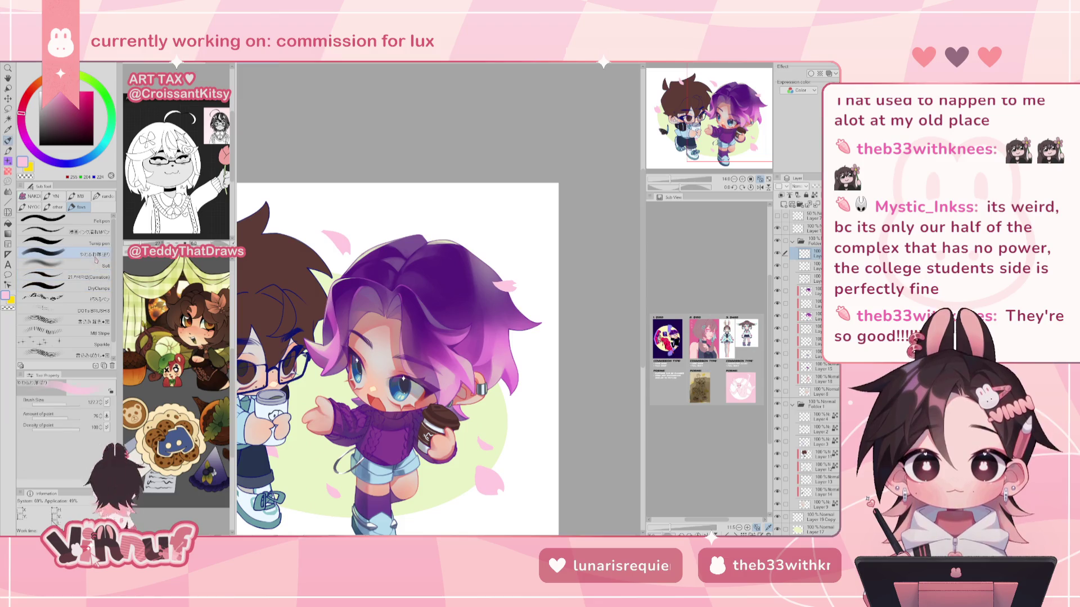
{"action": "left_click", "coordinate": [68, 403]}
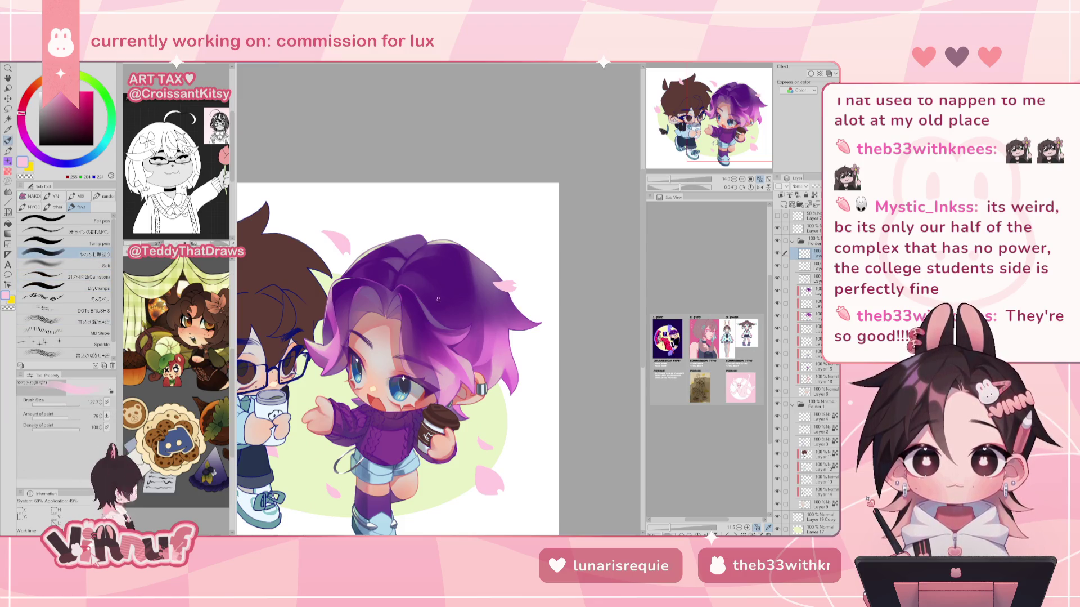
{"action": "left_click", "coordinate": [41, 94]}
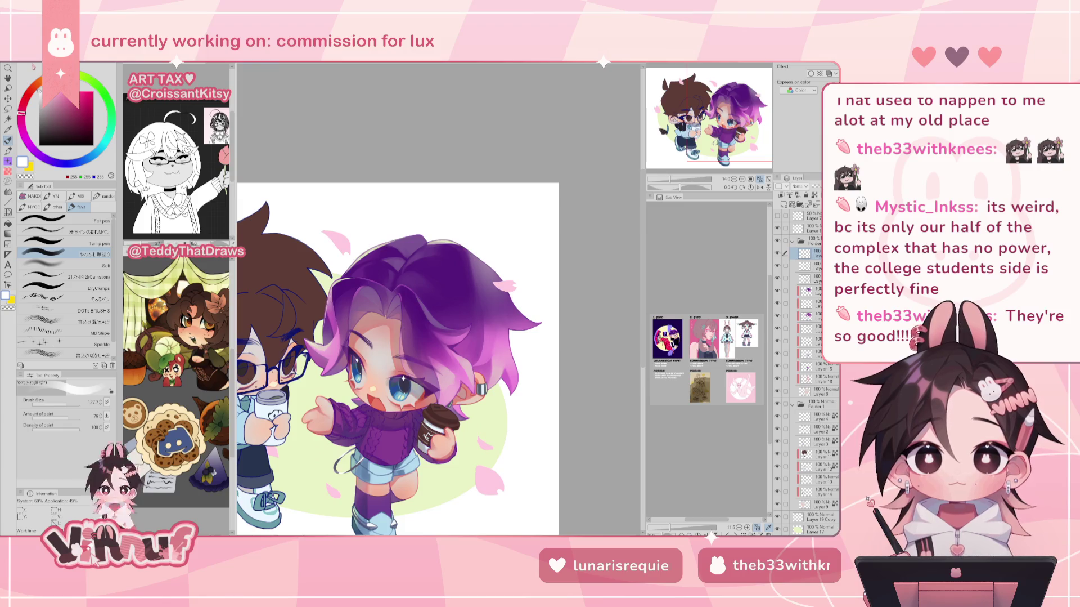
{"action": "left_click_drag", "start_coordinate": [460, 255], "coordinate": [471, 263]}
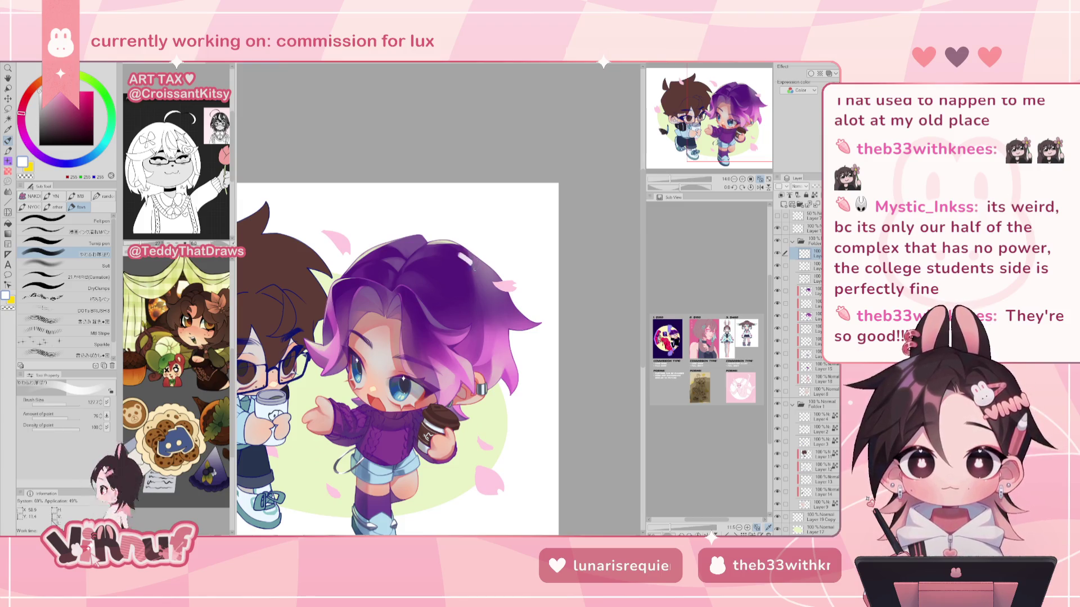
{"action": "mouse_move", "coordinate": [465, 256]}
{"action": "left_mouse_down"}
{"action": "mouse_move", "coordinate": [474, 276]}
{"action": "mouse_move", "coordinate": [445, 275]}
{"action": "left_mouse_up"}
After a mirrored check, load the DryClumps brush enlarged to about 221.
{"action": "key", "text": "h"}
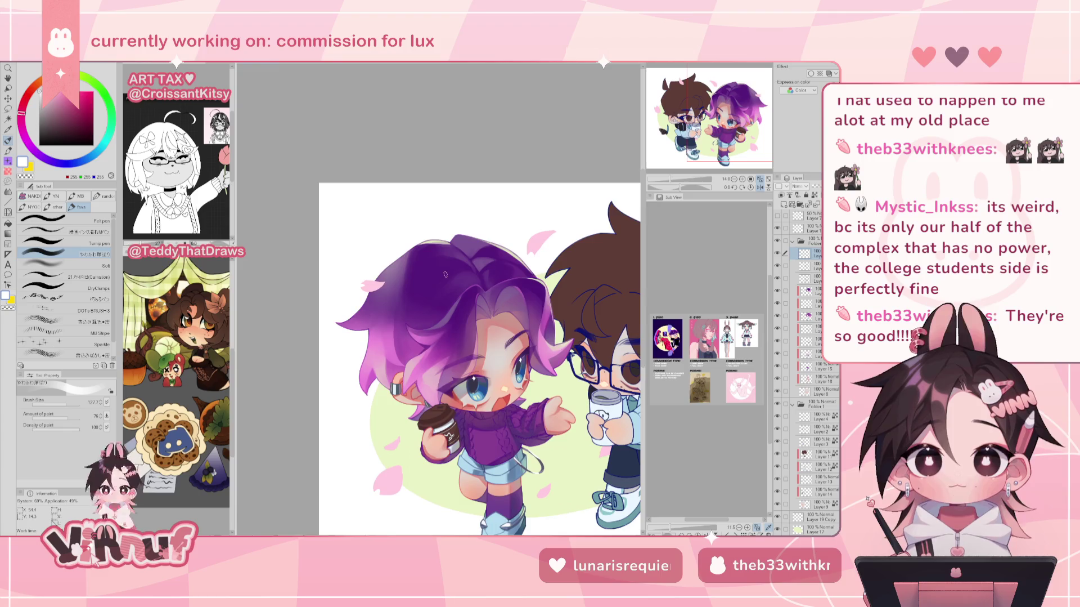
{"action": "key", "text": "h"}
{"action": "key", "text": "ctrl+minus"}
{"action": "key", "text": "ctrl+minus"}
{"action": "key", "text": "ctrl+minus"}
{"action": "key", "text": "ctrl+minus"}
{"action": "key", "text": "ctrl+plus"}
{"action": "key", "text": "ctrl+plus"}
{"action": "key", "text": "ctrl+plus"}
{"action": "key", "text": "ctrl+plus"}
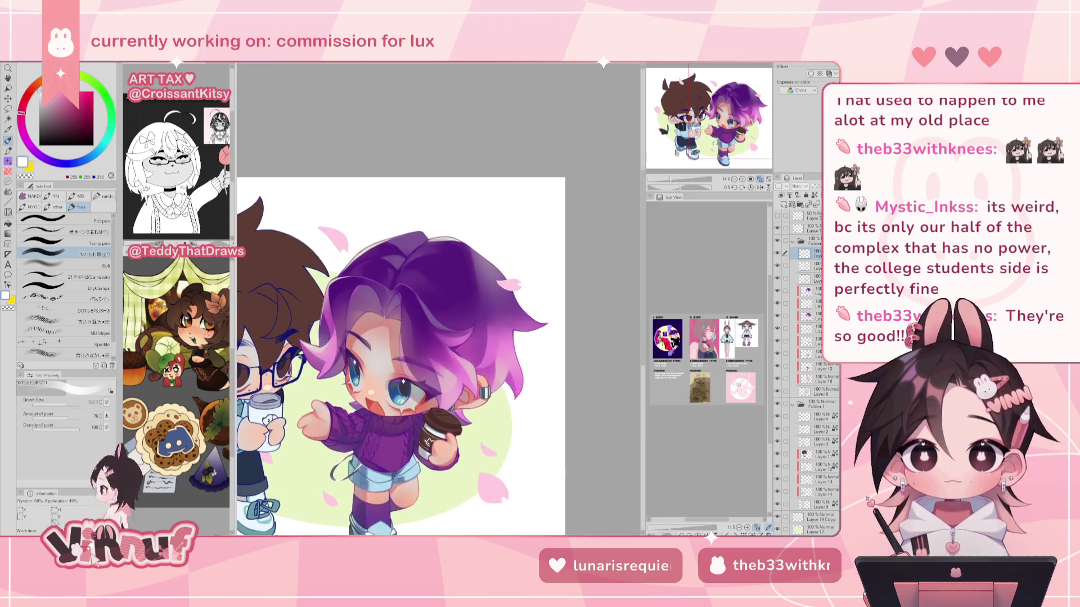
{"action": "left_click", "coordinate": [61, 277]}
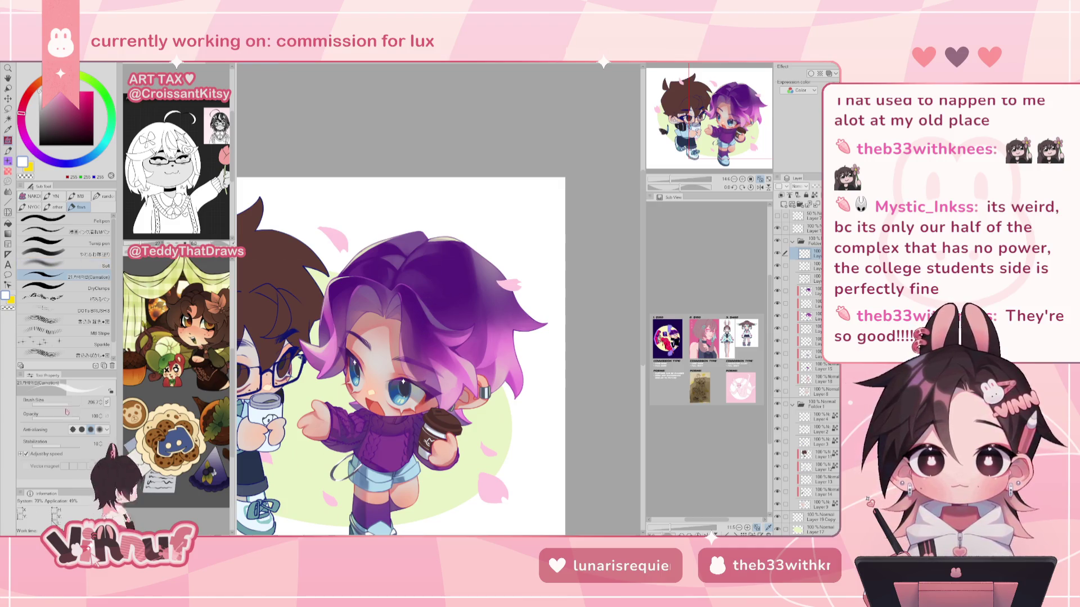
{"action": "left_click", "coordinate": [62, 288]}
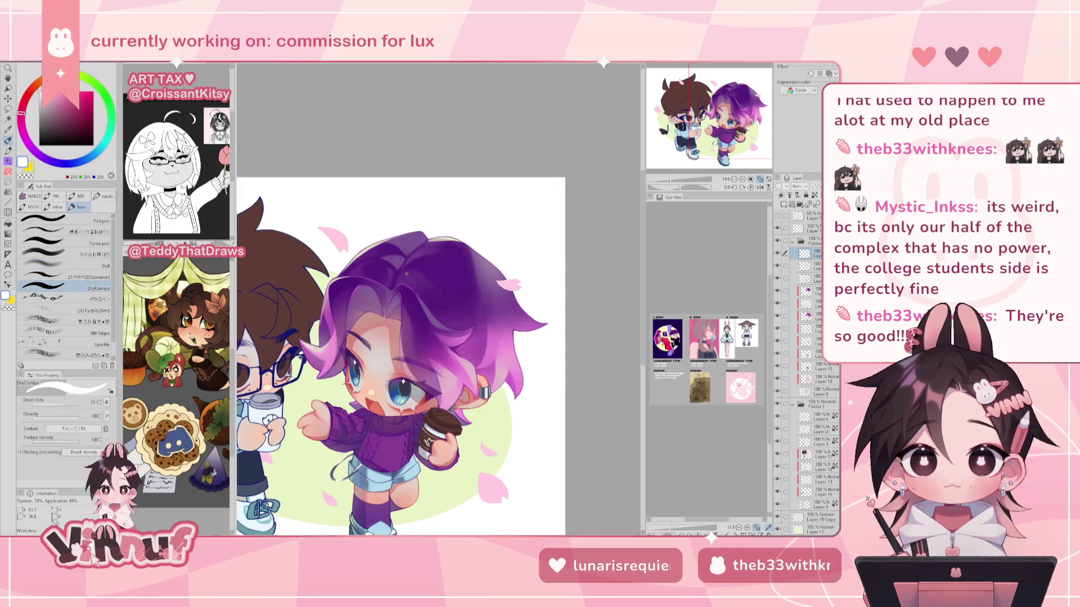
{"action": "left_click", "coordinate": [70, 403]}
Try white highlight strokes across the purple hair, undoing the ones that don't work.
{"action": "left_click_drag", "start_coordinate": [462, 261], "coordinate": [456, 279]}
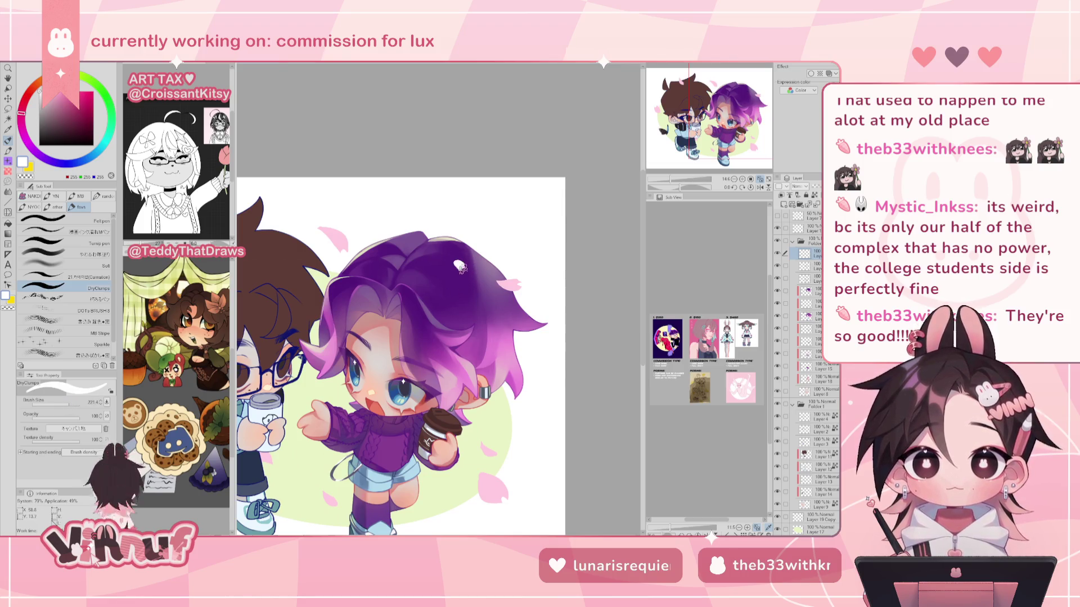
{"action": "key", "text": "h"}
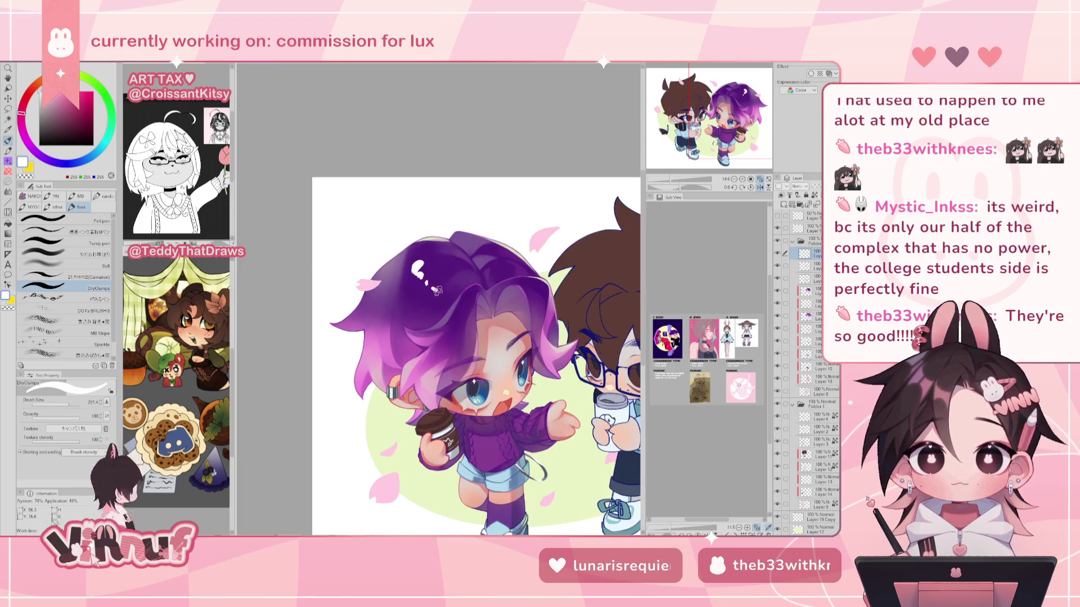
{"action": "left_click_drag", "start_coordinate": [427, 278], "coordinate": [439, 290]}
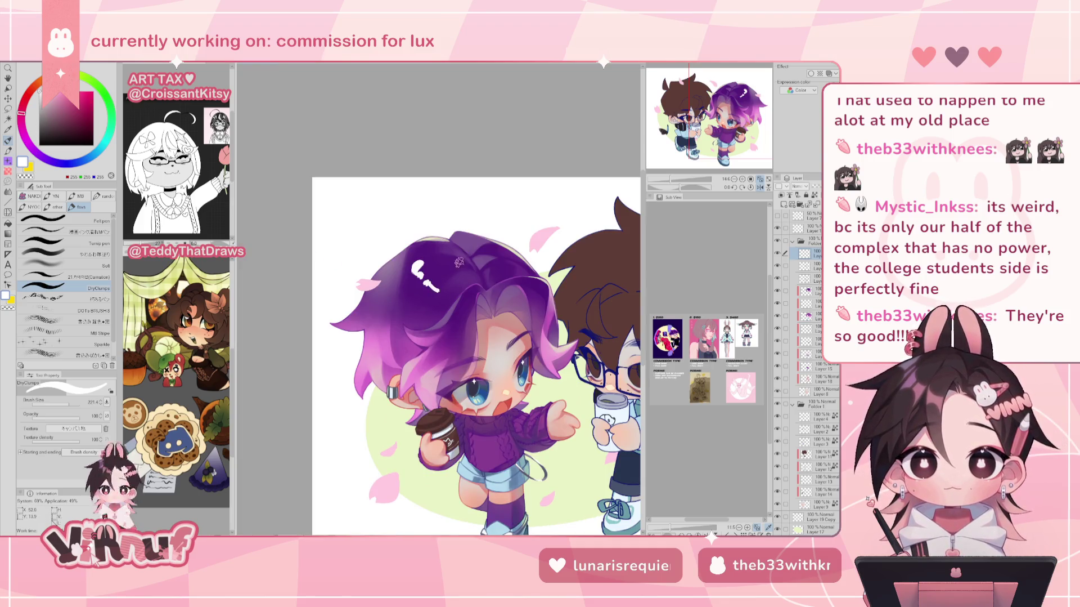
{"action": "key", "text": "h"}
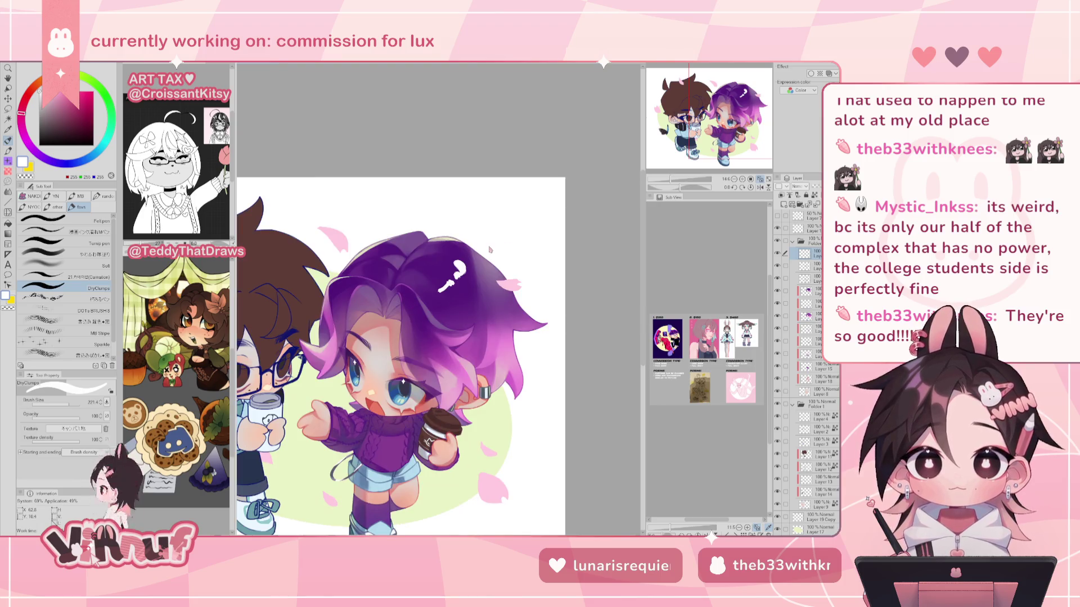
{"action": "key", "text": "ctrl+z"}
{"action": "key", "text": "ctrl+z"}
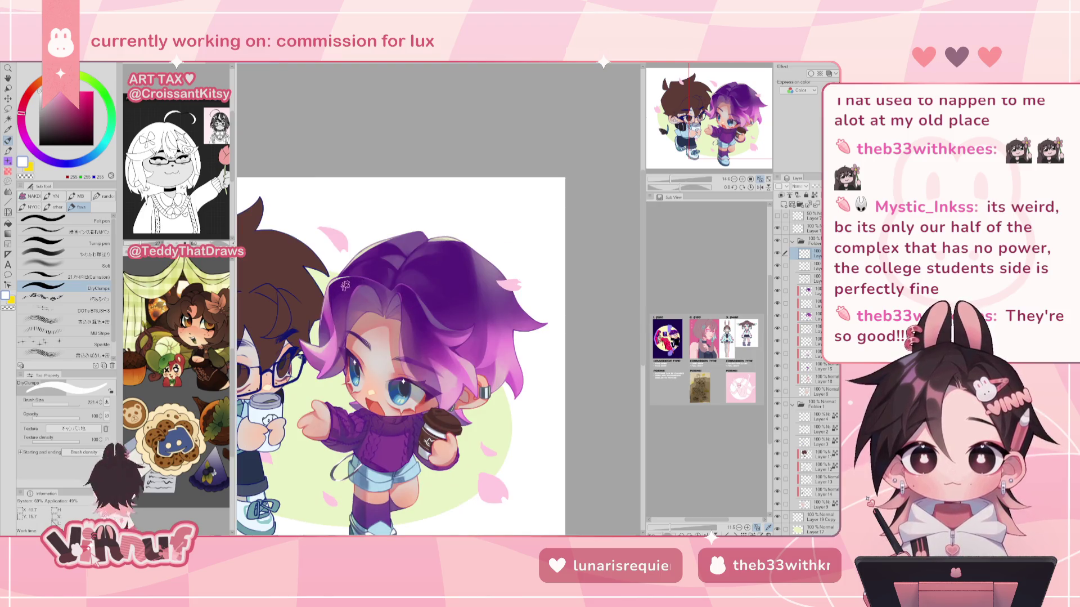
{"action": "left_click_drag", "start_coordinate": [350, 280], "coordinate": [346, 293]}
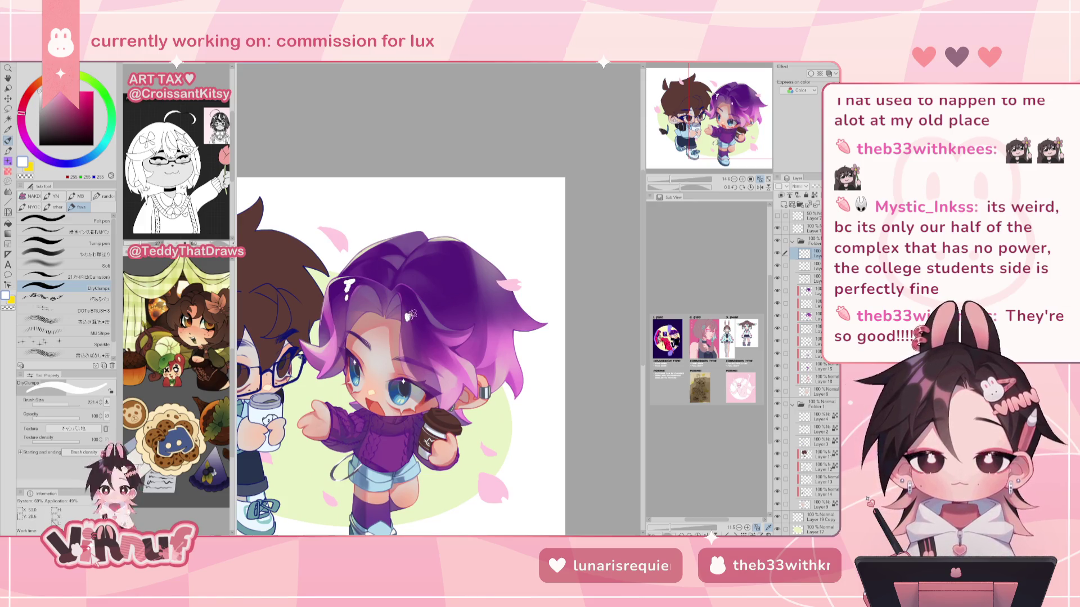
{"action": "mouse_move", "coordinate": [405, 321]}
{"action": "left_mouse_down"}
{"action": "mouse_move", "coordinate": [438, 291]}
{"action": "mouse_move", "coordinate": [434, 263]}
{"action": "mouse_move", "coordinate": [437, 282]}
{"action": "left_mouse_up"}
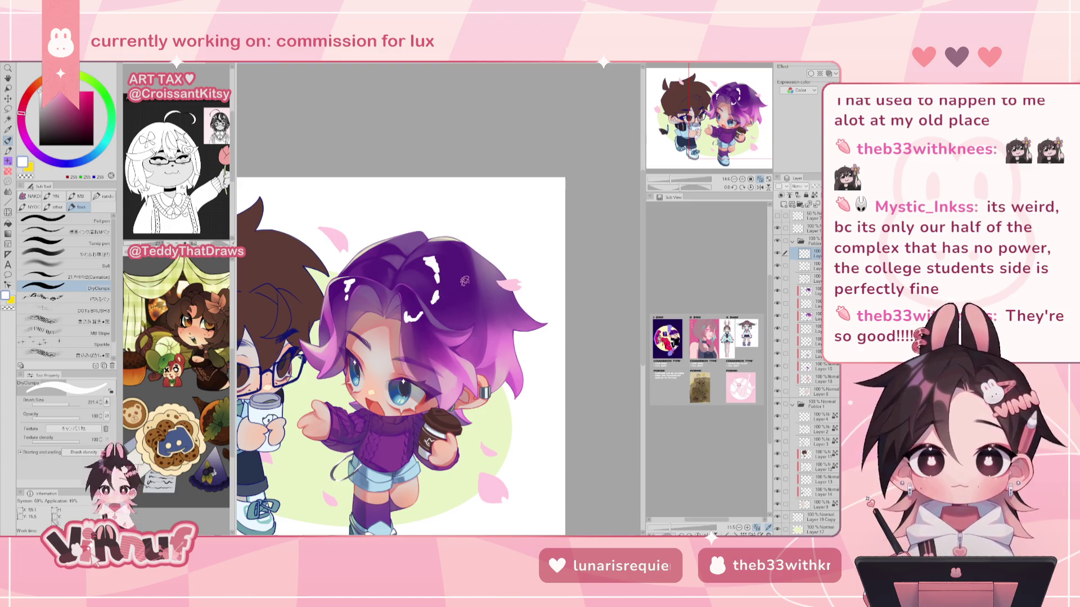
{"action": "key", "text": "ctrl+z"}
{"action": "key", "text": "ctrl+z"}
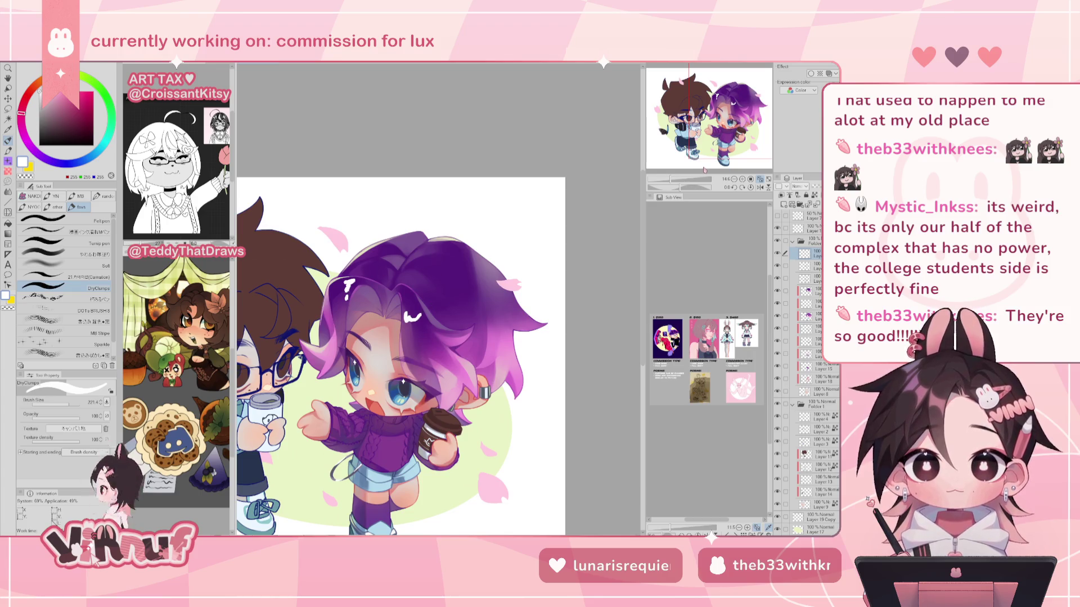
{"action": "key", "text": "ctrl+z"}
{"action": "key", "text": "ctrl+z"}
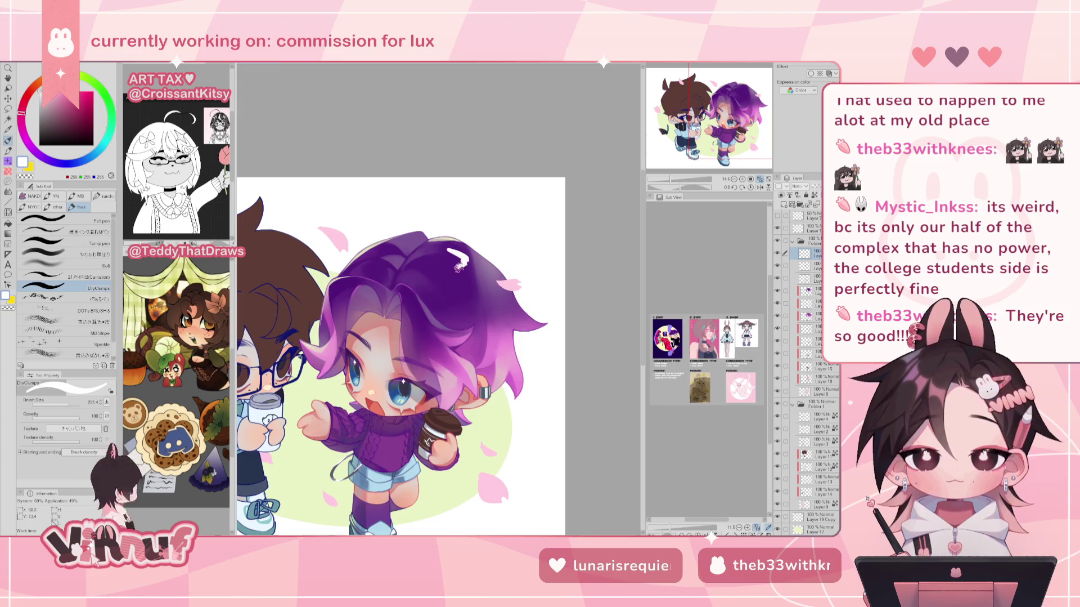
Add a curved white hair highlight and trim it with transparent colour.
{"action": "left_click_drag", "start_coordinate": [455, 254], "coordinate": [452, 289]}
{"action": "key", "text": "h"}
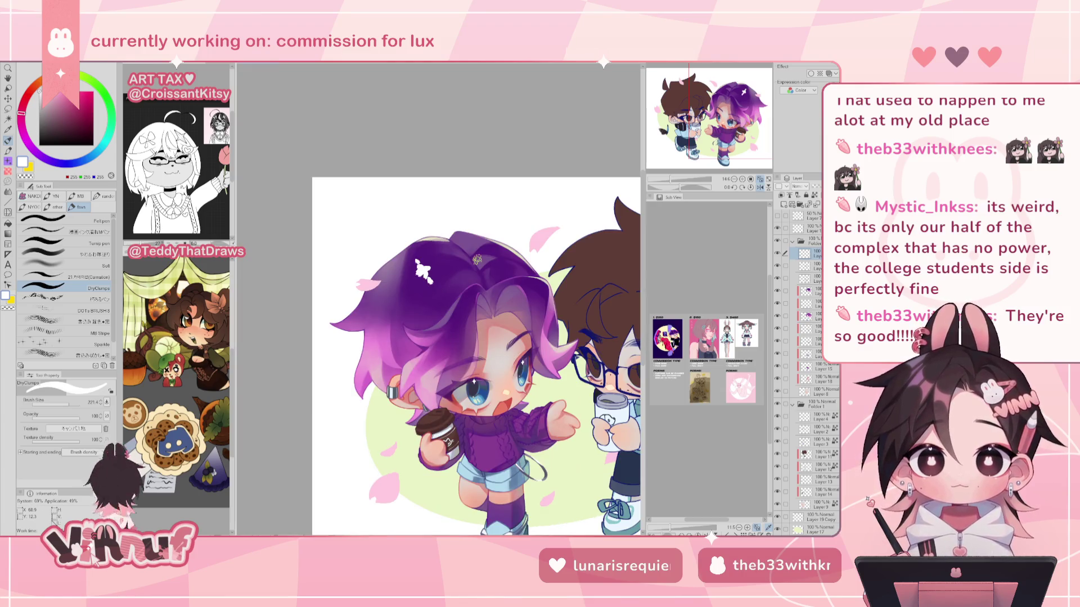
{"action": "key", "text": "h"}
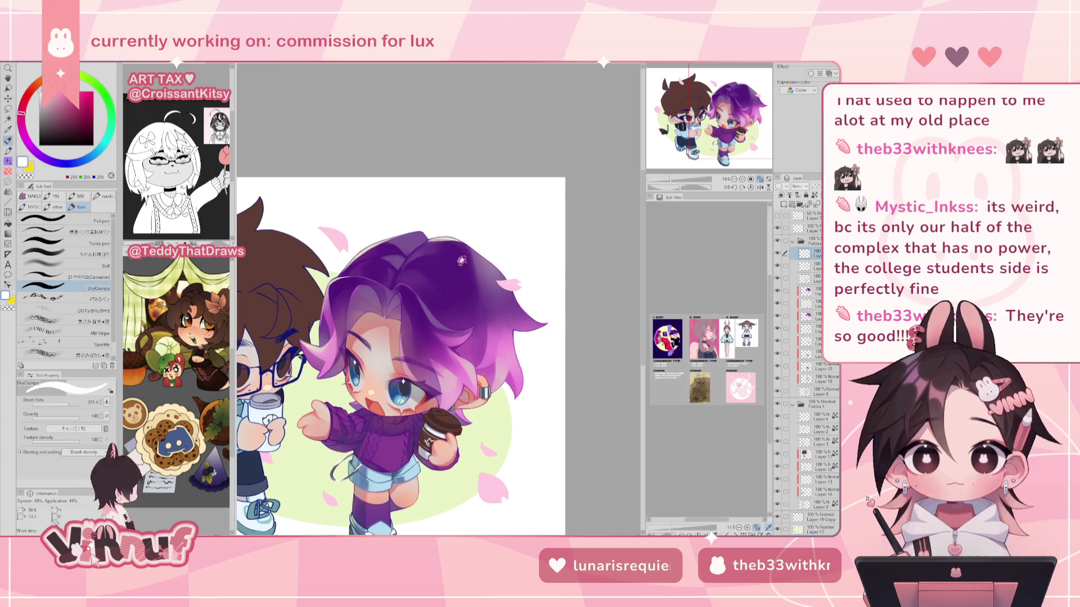
{"action": "left_click_drag", "start_coordinate": [459, 258], "coordinate": [450, 287]}
{"action": "key", "text": "h"}
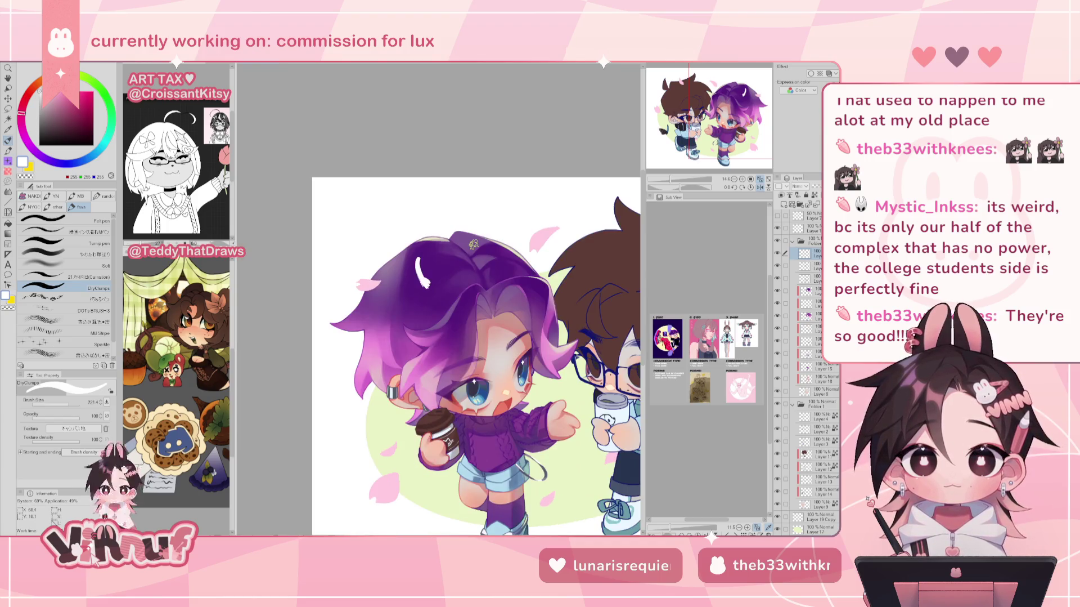
{"action": "key", "text": "c"}
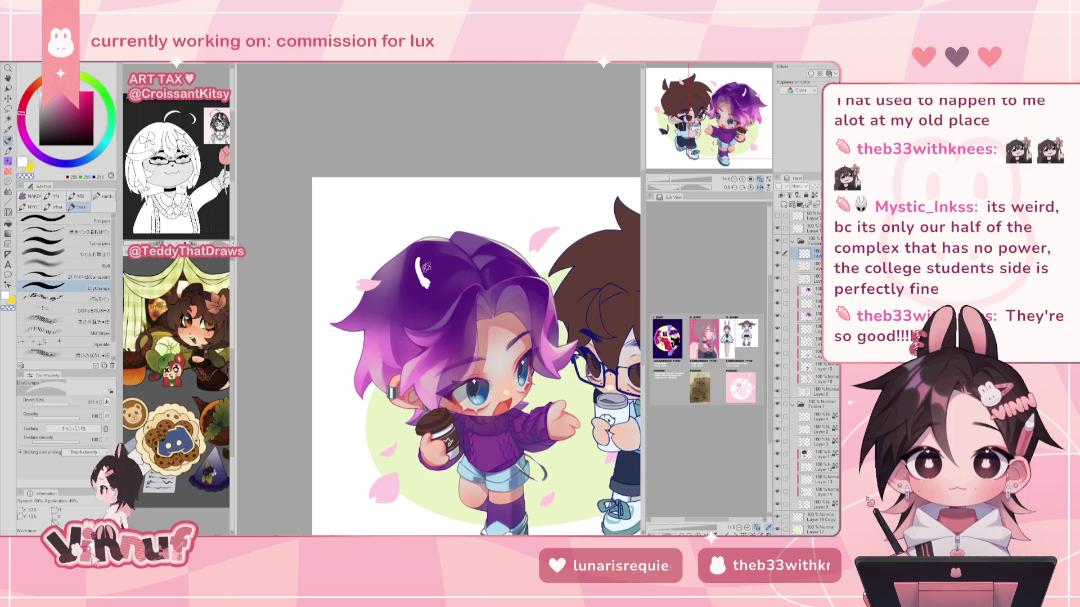
{"action": "left_click_drag", "start_coordinate": [421, 257], "coordinate": [419, 255]}
{"action": "left_click_drag", "start_coordinate": [426, 263], "coordinate": [428, 293]}
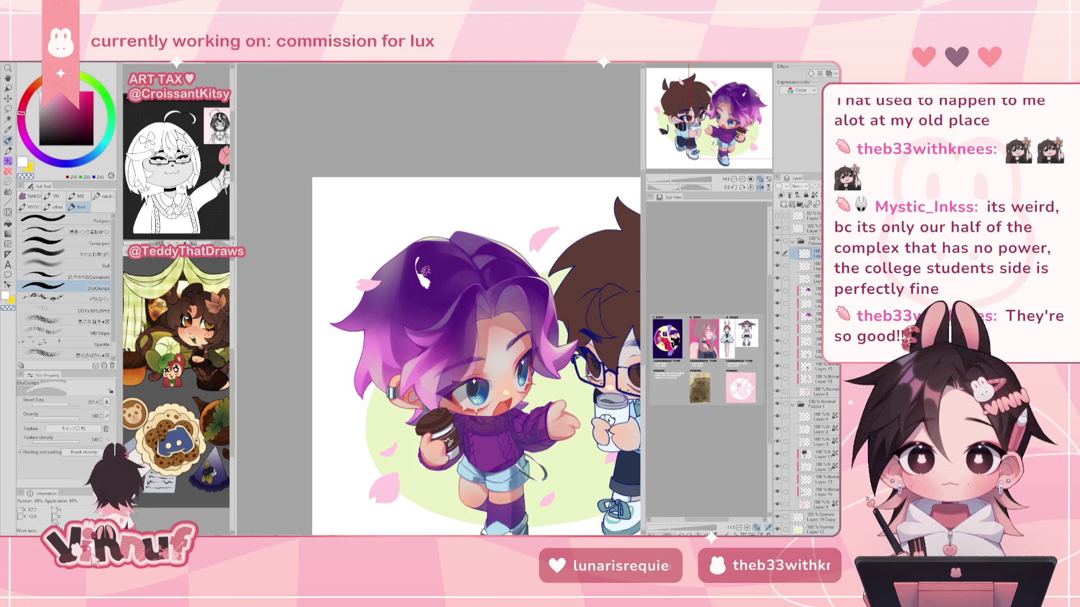
Dab extra white flecks on the hair, erase some, then restore them with undo.
{"action": "key", "text": "h"}
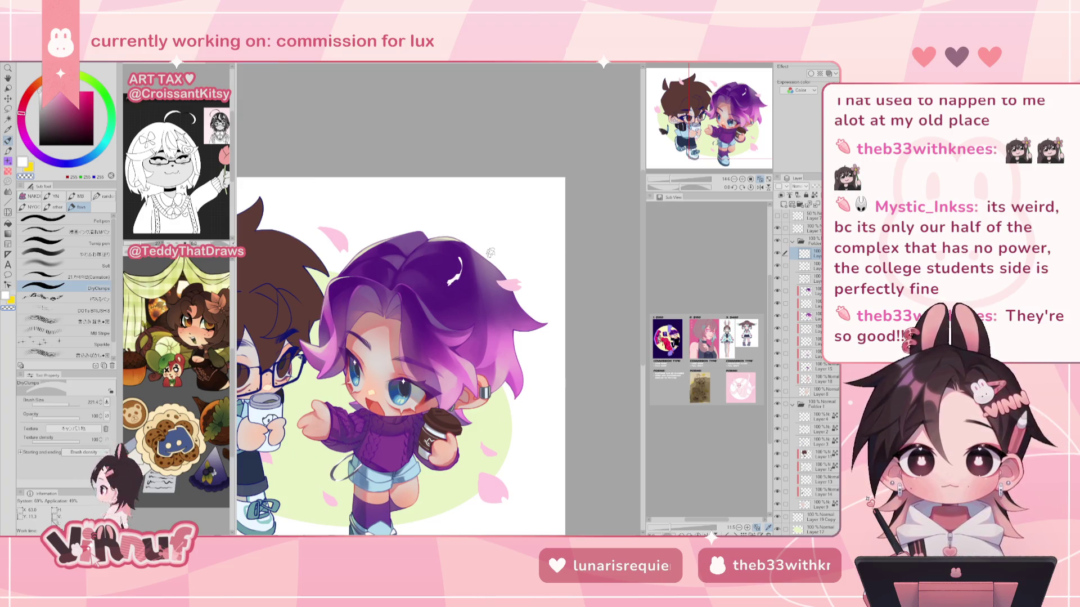
{"action": "left_click_drag", "start_coordinate": [444, 283], "coordinate": [439, 289]}
{"action": "left_click", "coordinate": [433, 290]}
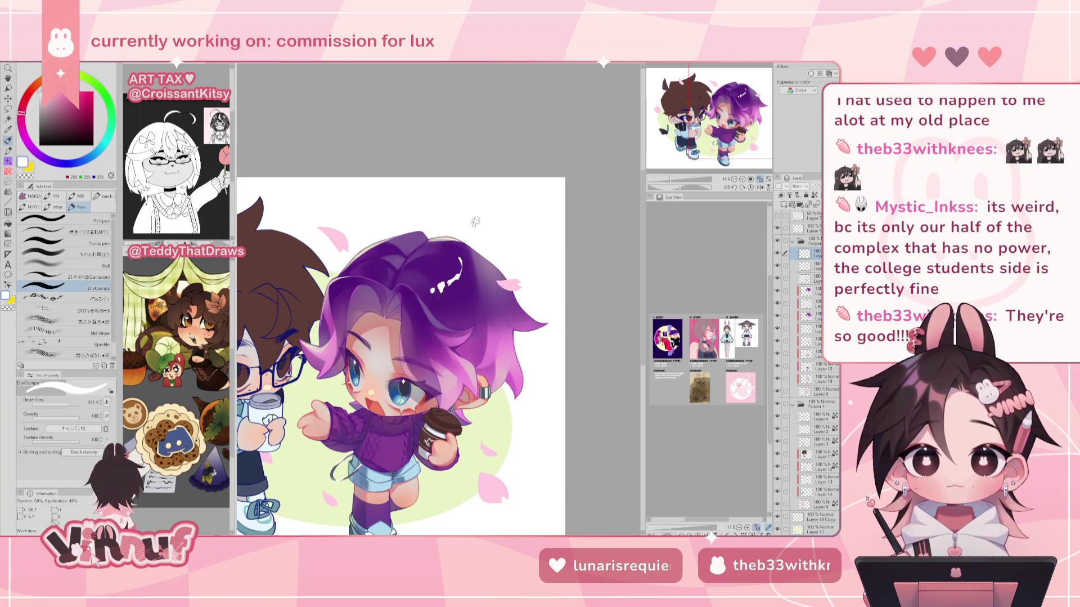
{"action": "key", "text": "h"}
{"action": "key", "text": "c"}
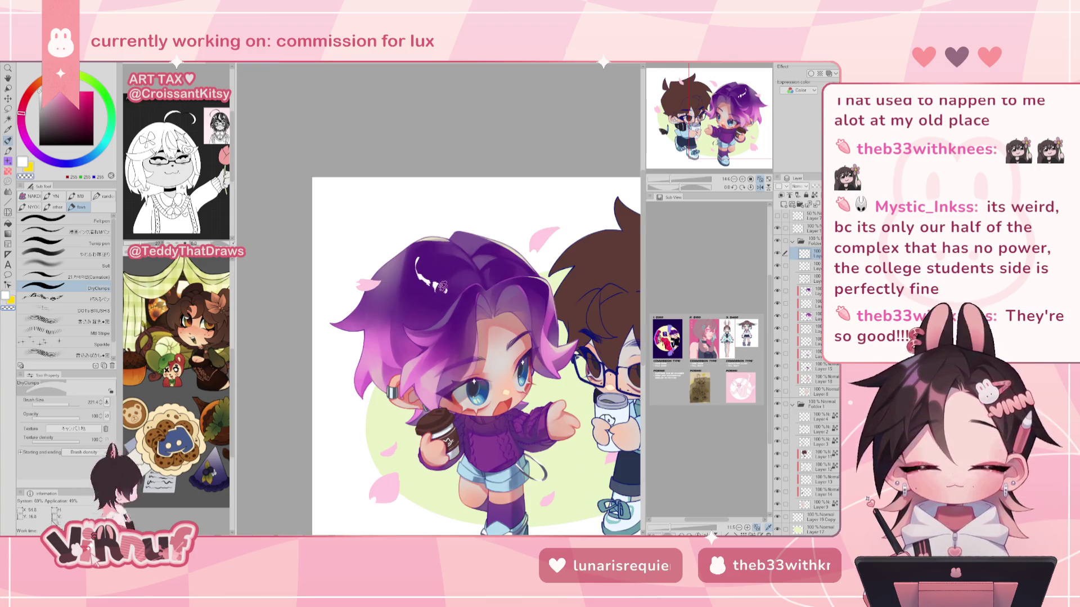
{"action": "left_click_drag", "start_coordinate": [438, 280], "coordinate": [443, 290]}
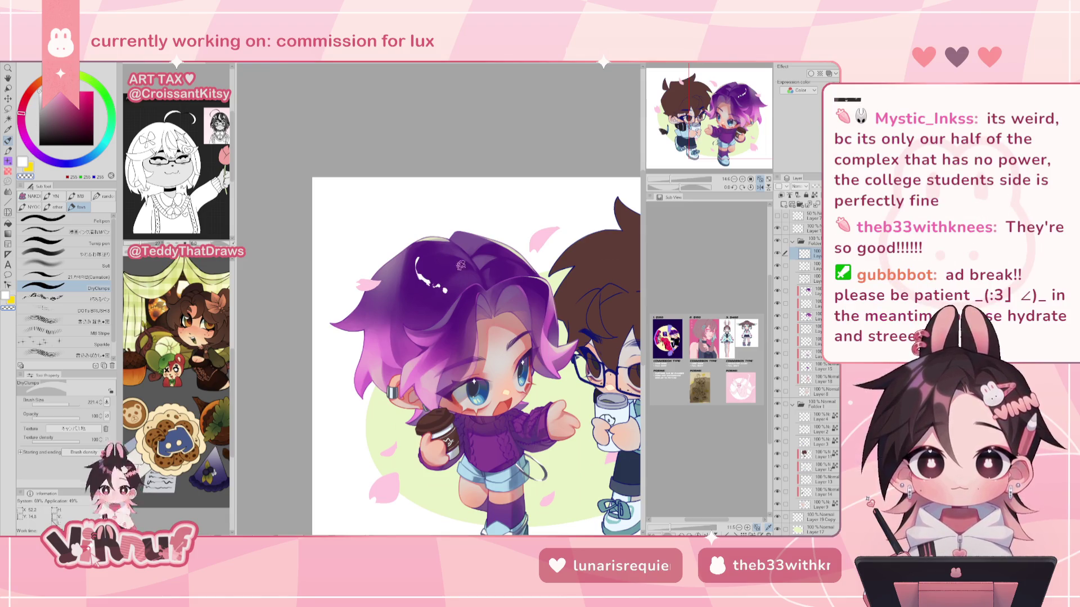
{"action": "key", "text": "h"}
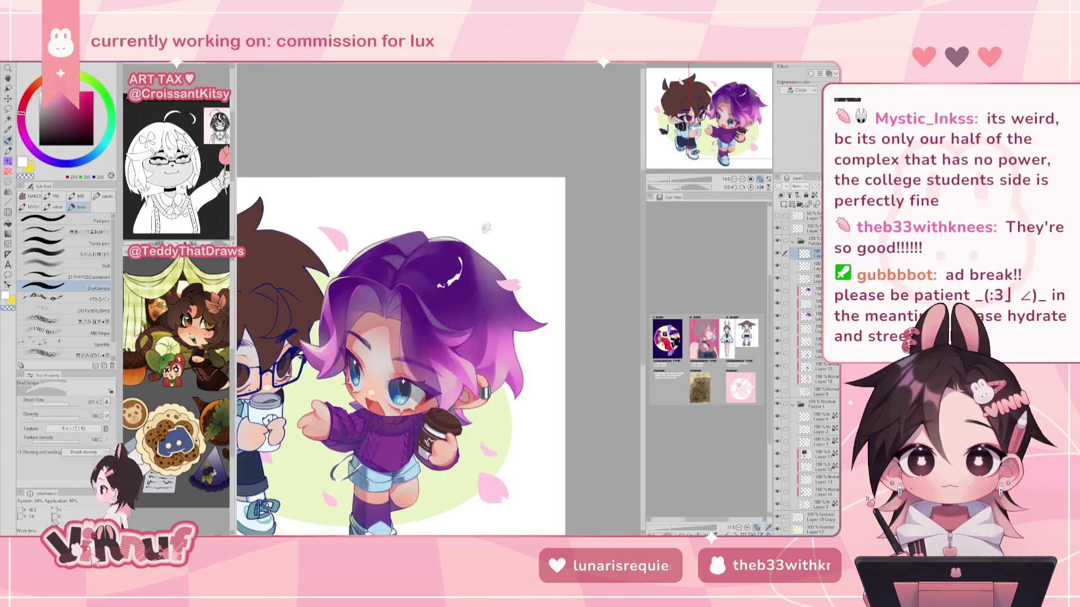
{"action": "key", "text": "ctrl+z"}
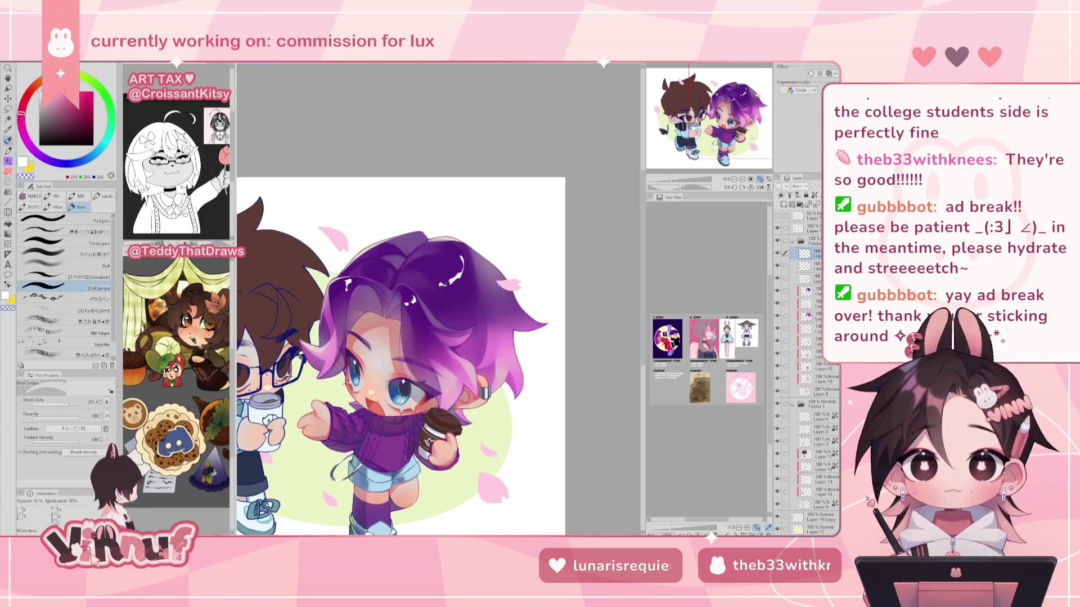
Eyedrop magenta from the purple hair and brush a small magenta mark onto the white highlight.
{"action": "left_click_drag", "start_coordinate": [366, 261], "coordinate": [374, 258]}
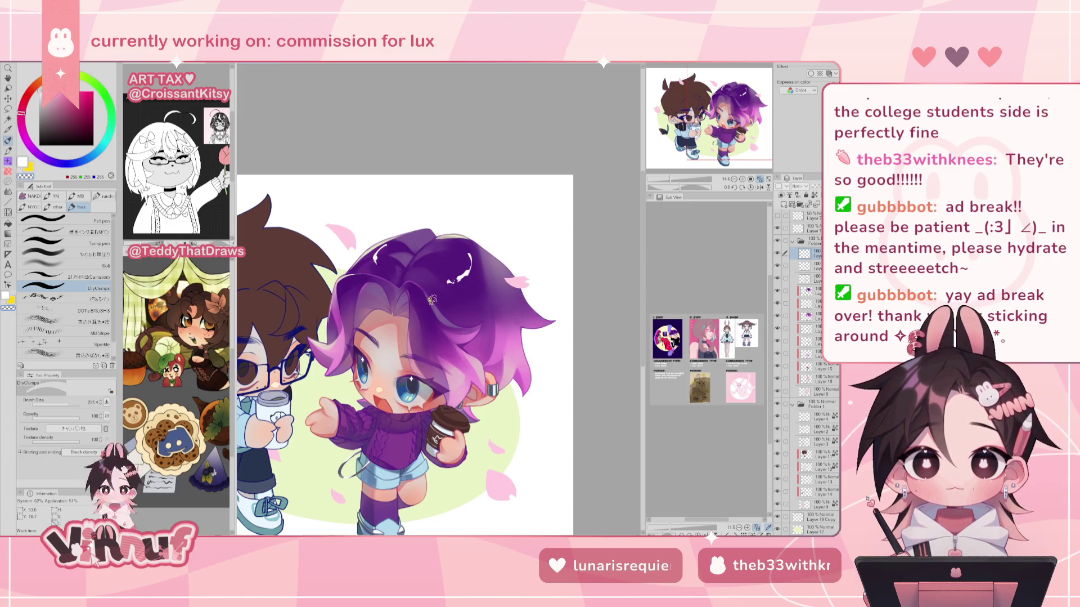
{"action": "key", "text": "h"}
{"action": "key", "text": "h"}
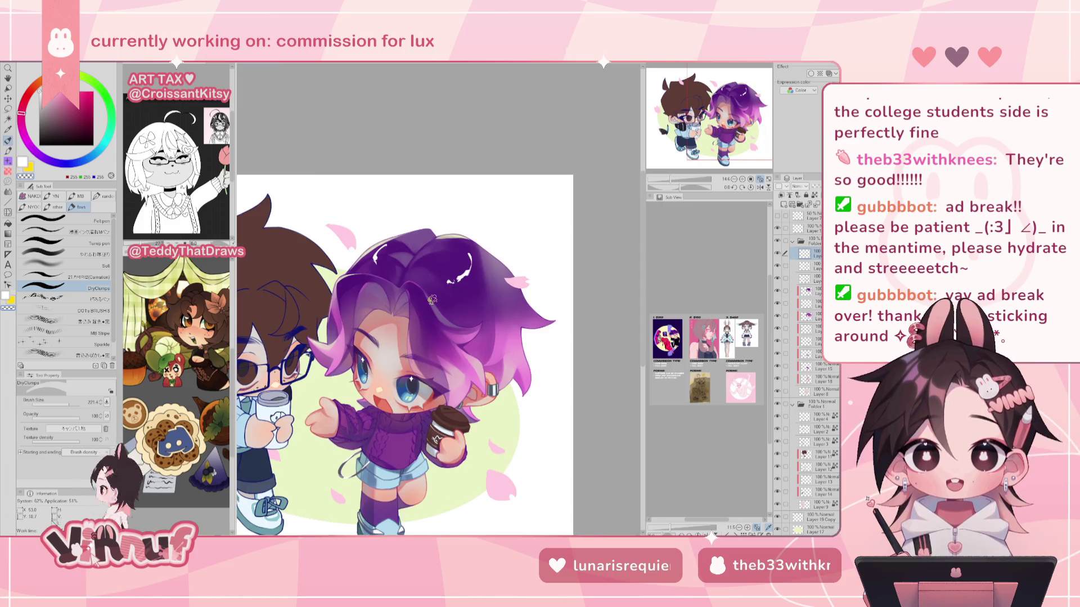
{"action": "key", "text": "c"}
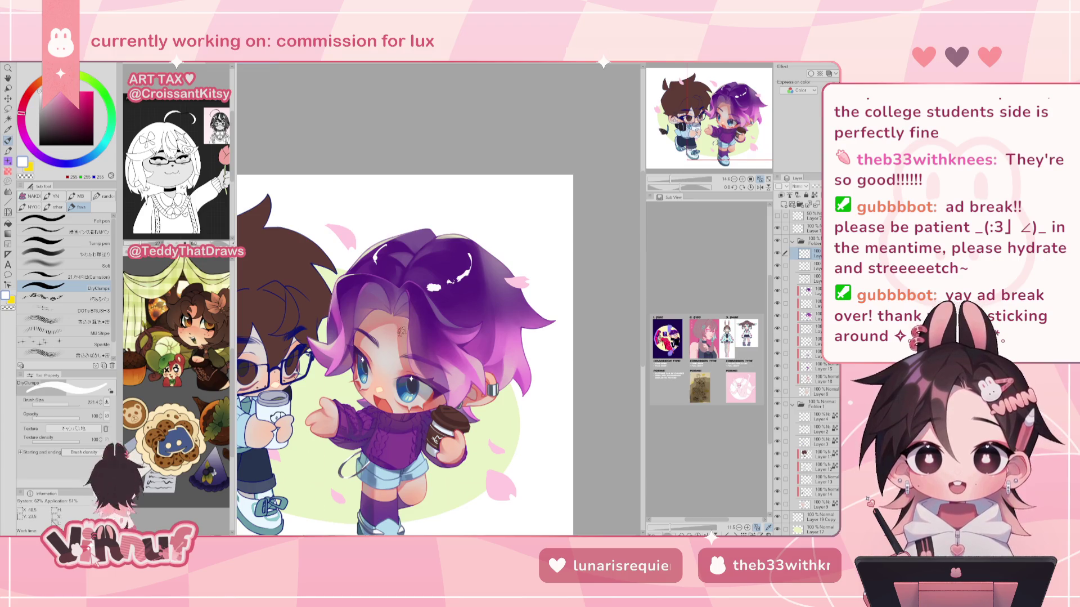
{"action": "key", "text": "h"}
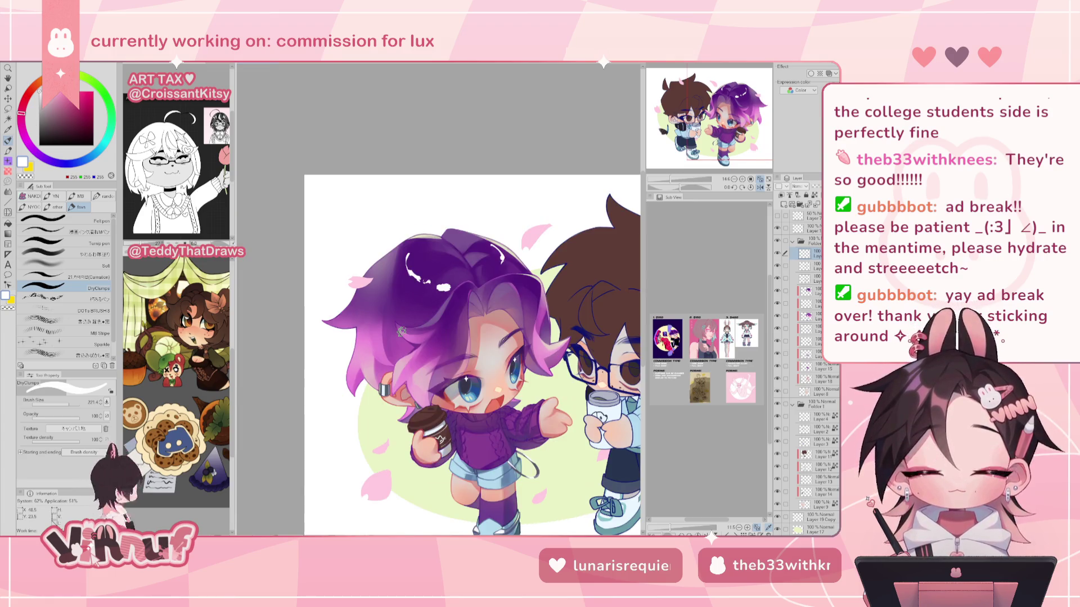
{"action": "key", "text": "h"}
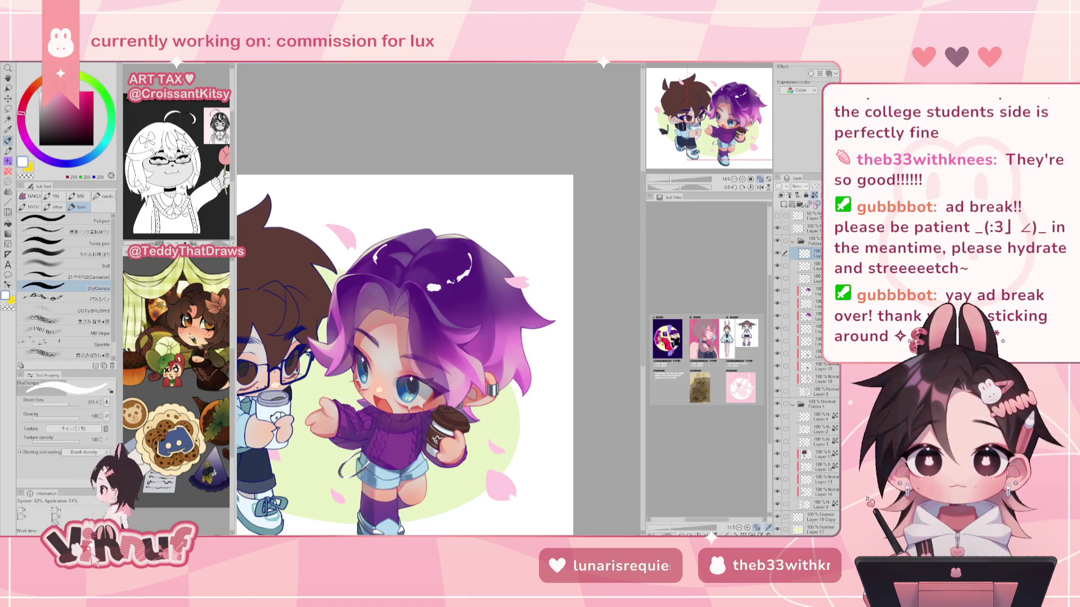
{"action": "left_click", "coordinate": [496, 348], "text": "alt"}
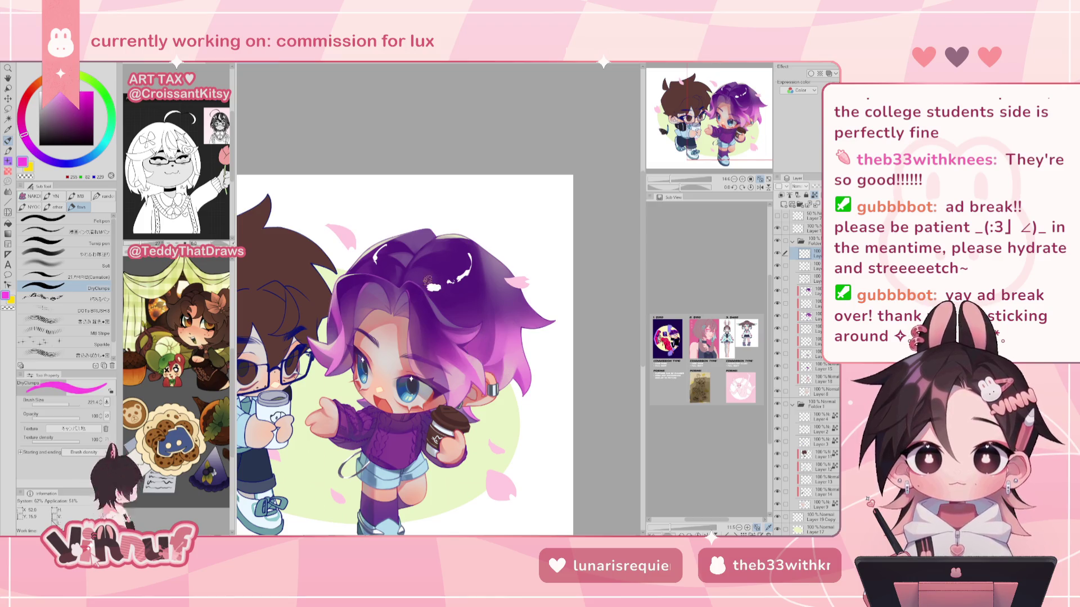
{"action": "left_click_drag", "start_coordinate": [432, 280], "coordinate": [441, 280]}
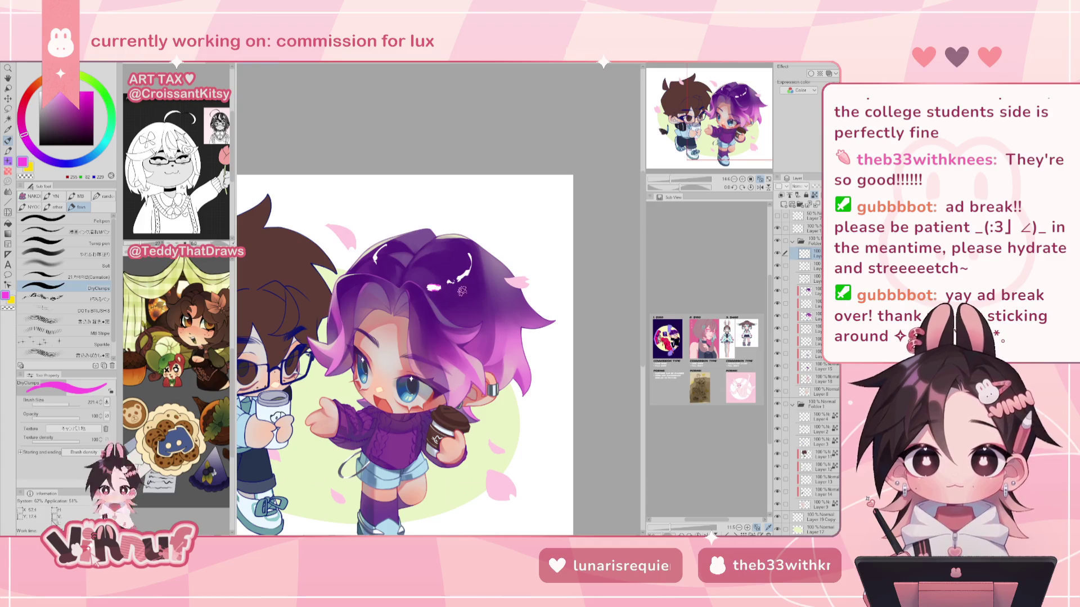